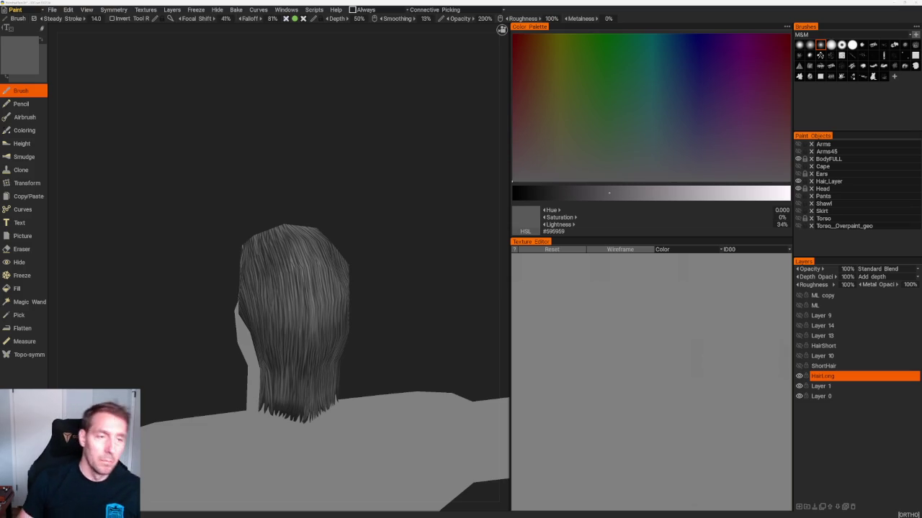
Step: From the back view, paint eight thin lighter vertical strands down the long hair
left_click_drag(377, 236, 411, 216)
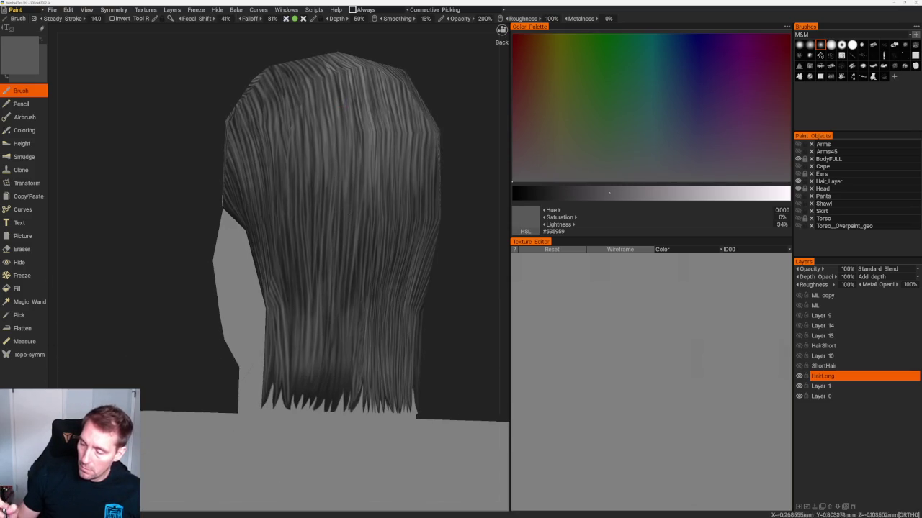
left_click_drag(342, 202, 342, 264)
left_click_drag(337, 306, 337, 340)
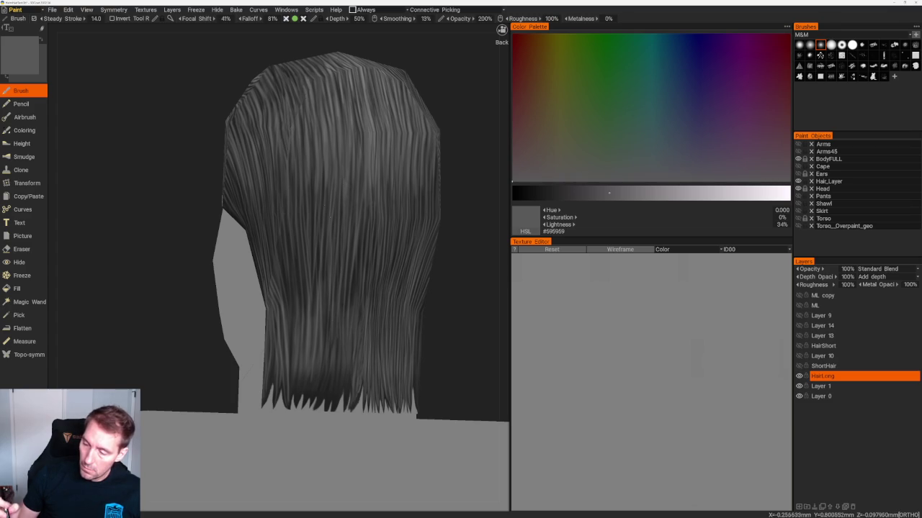
left_click_drag(327, 192, 326, 217)
left_click_drag(314, 294, 314, 268)
left_click_drag(299, 196, 298, 288)
left_click_drag(291, 224, 295, 298)
left_click_drag(285, 232, 292, 316)
left_click_drag(280, 225, 285, 312)
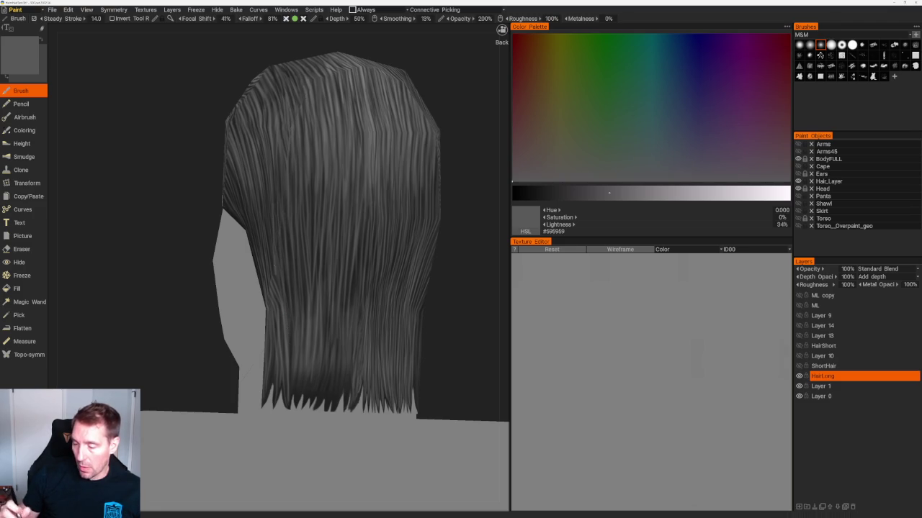
Step: Look around the back and shoulders, then make HairLong the active paint layer
left_click_drag(144, 216, 202, 209)
scroll(324, 230, "up", 2)
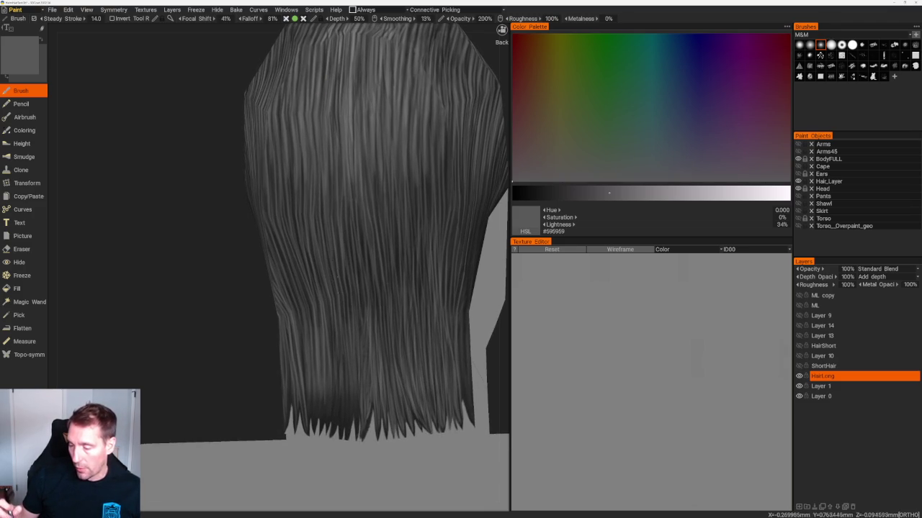
scroll(358, 156, "down", 5)
mouse_move(358, 156)
left_mouse_down()
mouse_move(383, 212)
mouse_move(415, 373)
mouse_move(410, 224)
mouse_move(389, 235)
mouse_move(422, 252)
left_mouse_up()
scroll(410, 224, "up", 3)
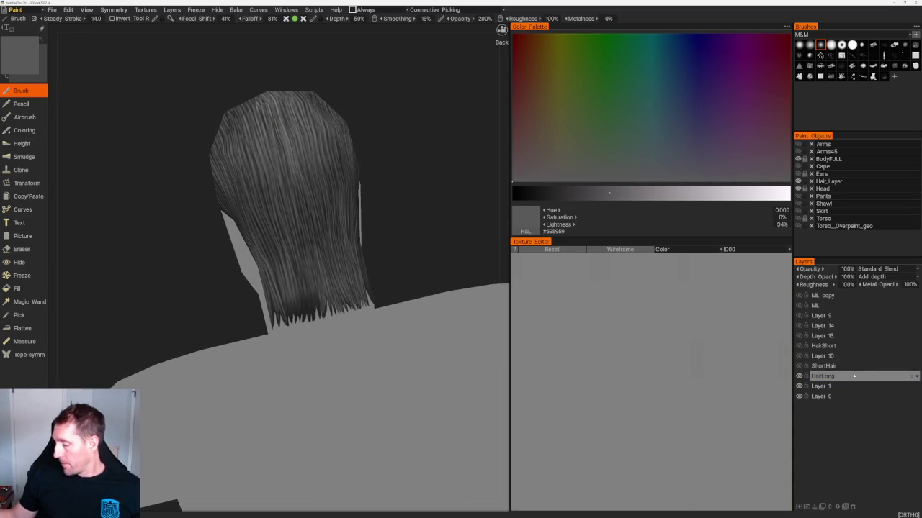
left_click(854, 376)
Step: Paint a series of faint light strands running down to the hair tips
scroll(346, 269, "up", 3)
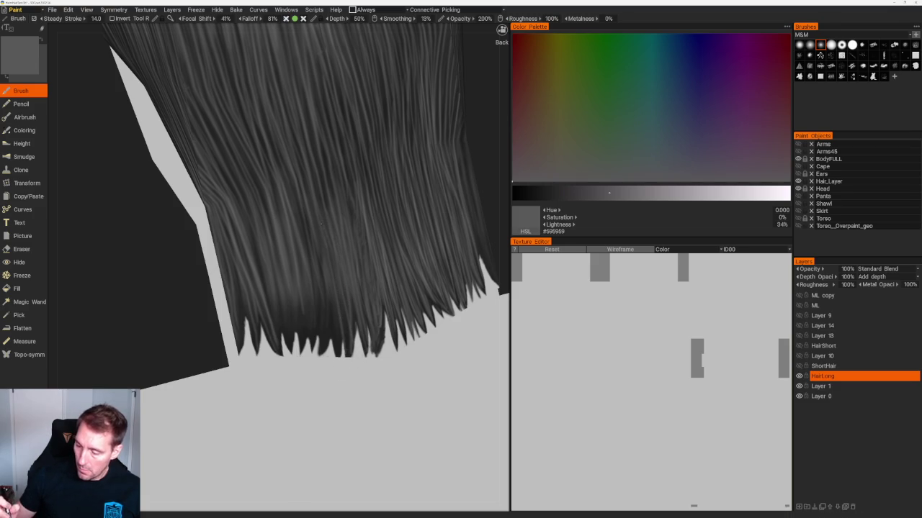
left_click_drag(314, 210, 340, 357)
left_click_drag(314, 227, 339, 357)
left_click_drag(319, 253, 335, 343)
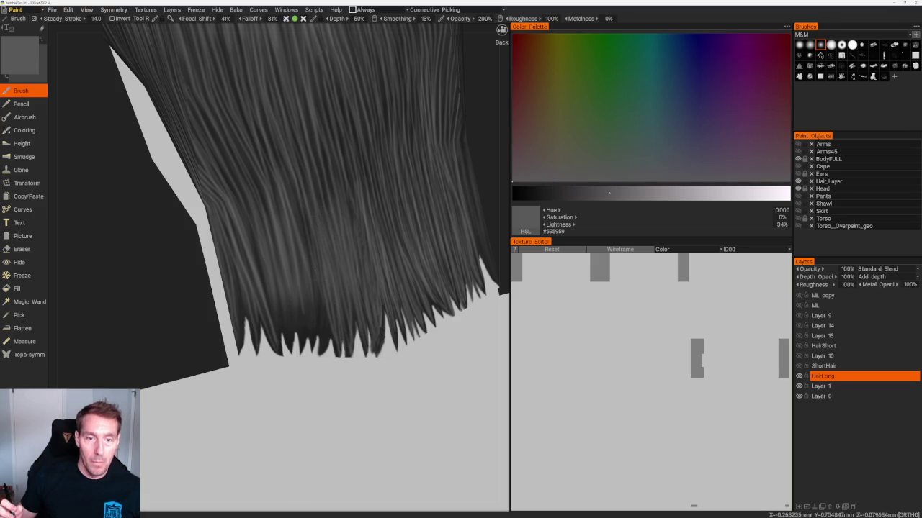
left_click_drag(317, 260, 329, 337)
left_click_drag(308, 242, 324, 353)
left_click_drag(322, 298, 326, 353)
left_click_drag(315, 299, 325, 351)
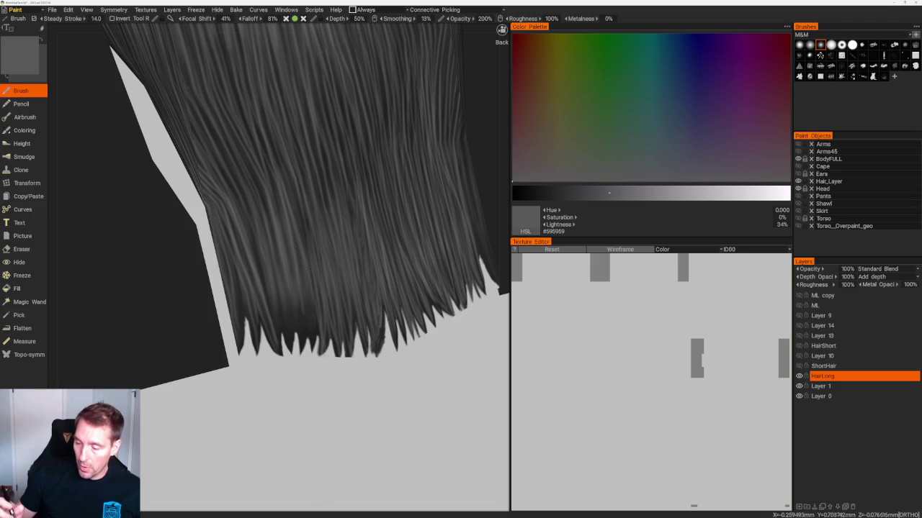
left_click_drag(309, 283, 316, 340)
left_click_drag(302, 264, 312, 347)
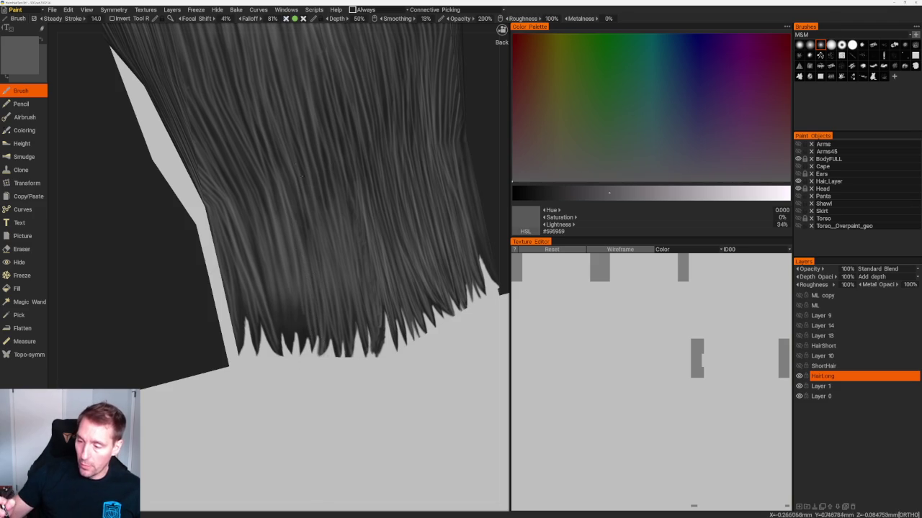
Step: Add more light strands through the upper hair and near the tips, redoing two bad strokes
left_click_drag(282, 151, 306, 254)
left_click_drag(301, 301, 304, 352)
left_click_drag(290, 259, 302, 350)
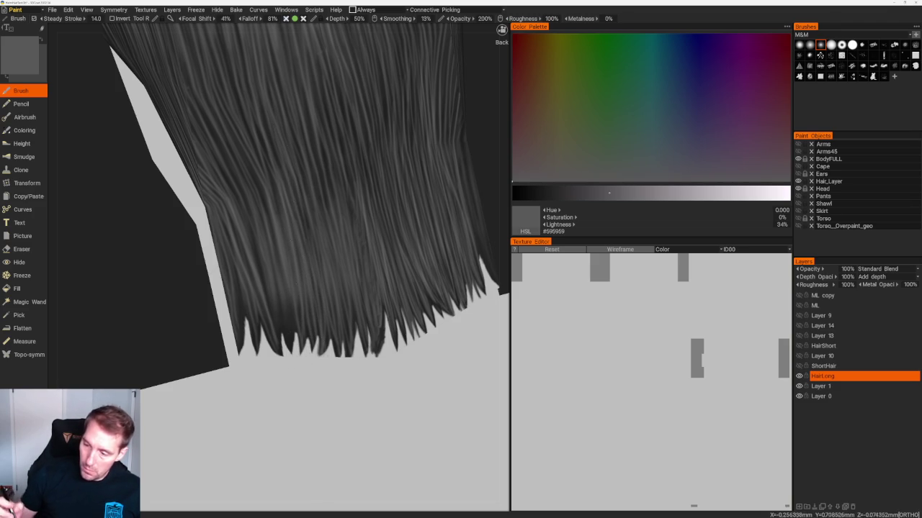
left_click_drag(286, 288, 292, 336)
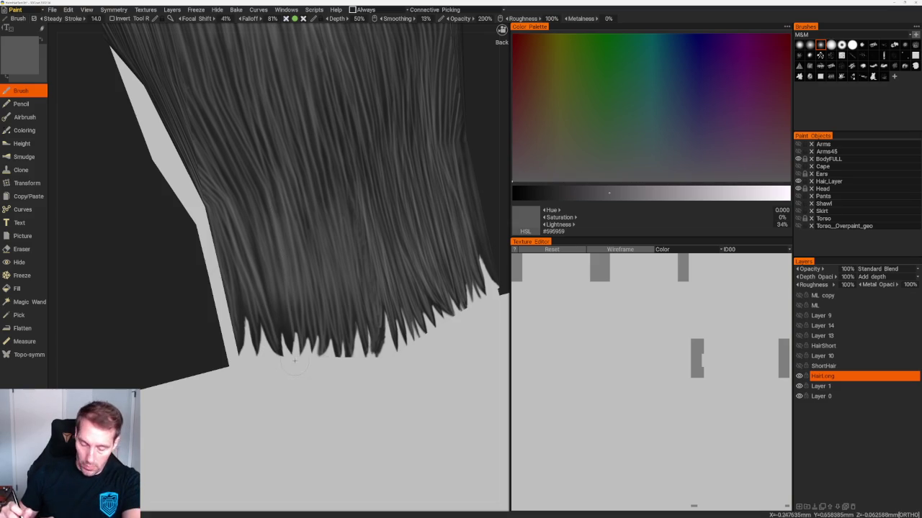
left_click_drag(276, 275, 286, 347)
key("ctrl+z")
left_click_drag(280, 291, 288, 340)
left_click_drag(270, 283, 279, 338)
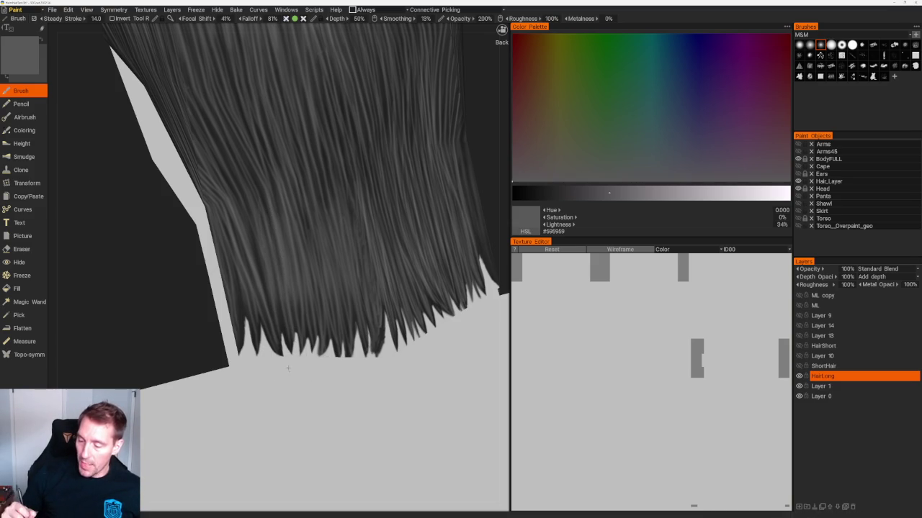
left_click_drag(277, 303, 290, 347)
left_click_drag(249, 209, 272, 323)
key("ctrl+z")
left_click_drag(240, 202, 276, 330)
left_click_drag(255, 237, 267, 292)
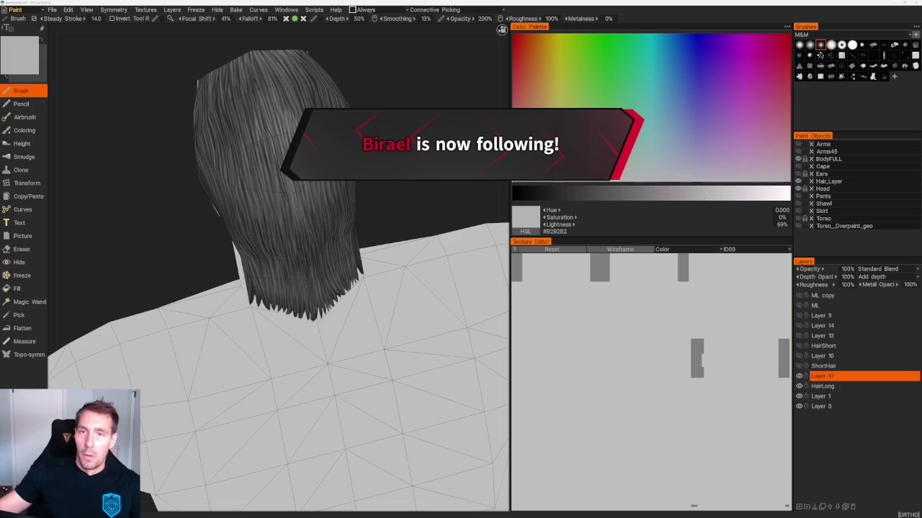
mouse_move(446, 106)
middle_mouse_down()
mouse_move(400, 148)
mouse_move(424, 170)
mouse_move(413, 165)
middle_mouse_up()
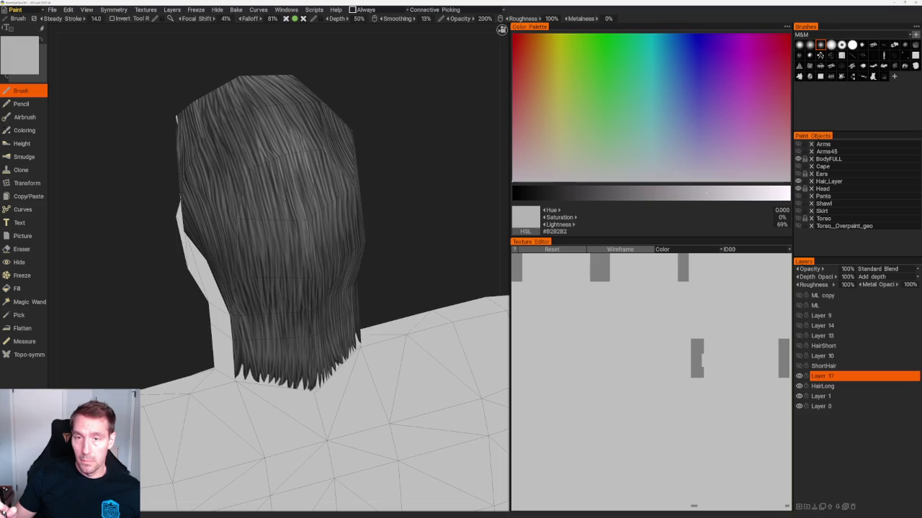
mouse_move(372, 136)
middle_mouse_down()
mouse_move(388, 137)
mouse_move(372, 144)
middle_mouse_up()
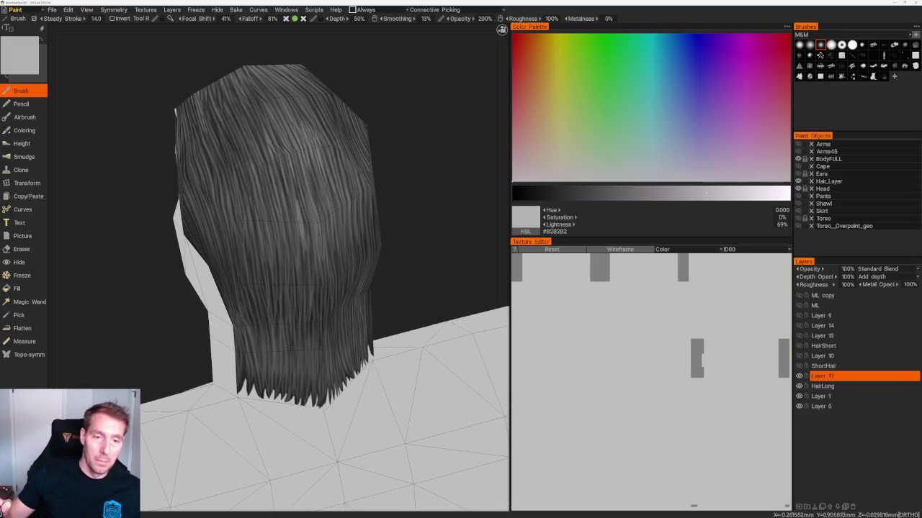
middle_click_drag(324, 238, 333, 239)
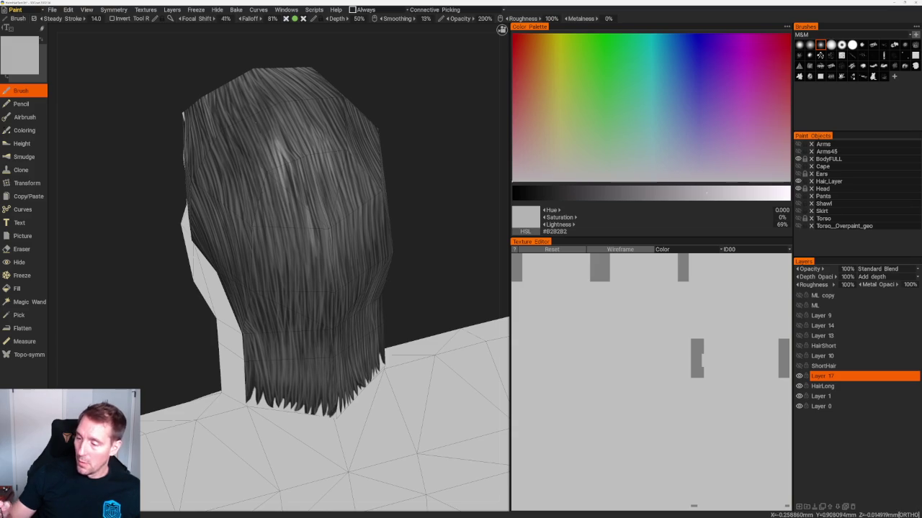
left_click_drag(281, 148, 281, 148, "alt")
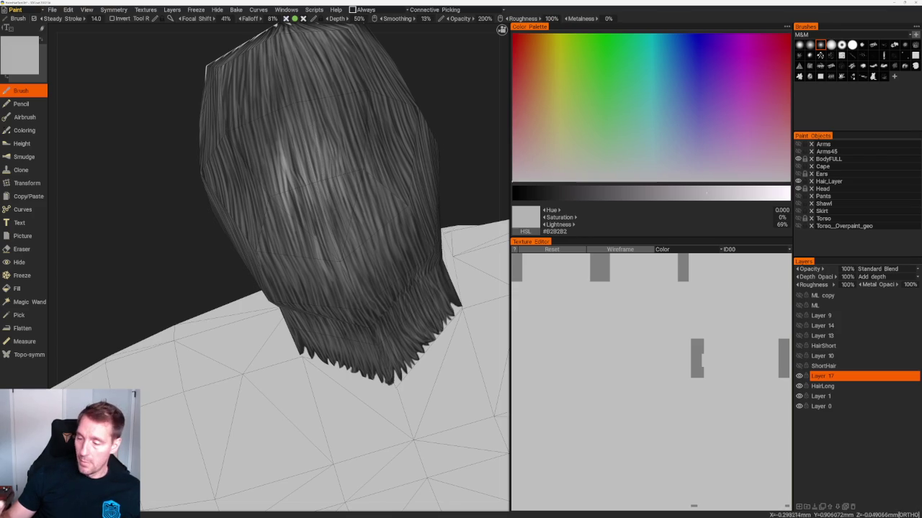
mouse_move(334, 198)
middle_mouse_down()
mouse_move(363, 72)
mouse_move(401, 95)
mouse_move(405, 68)
mouse_move(360, 93)
middle_mouse_up()
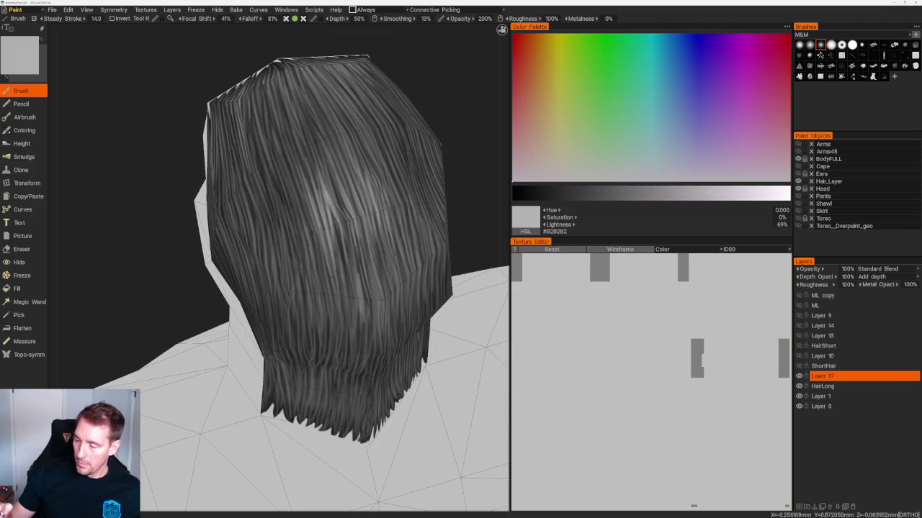
mouse_move(335, 140)
left_mouse_down()
mouse_move(344, 151)
mouse_move(363, 133)
left_mouse_up()
scroll(368, 120, "up", 1)
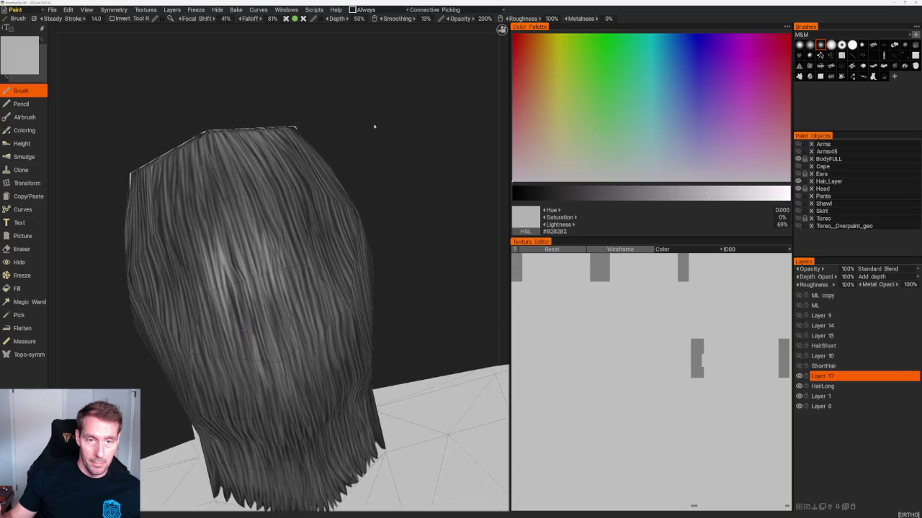
scroll(373, 128, "up", 1)
scroll(379, 136, "up", 1)
left_click_drag(381, 138, 397, 139)
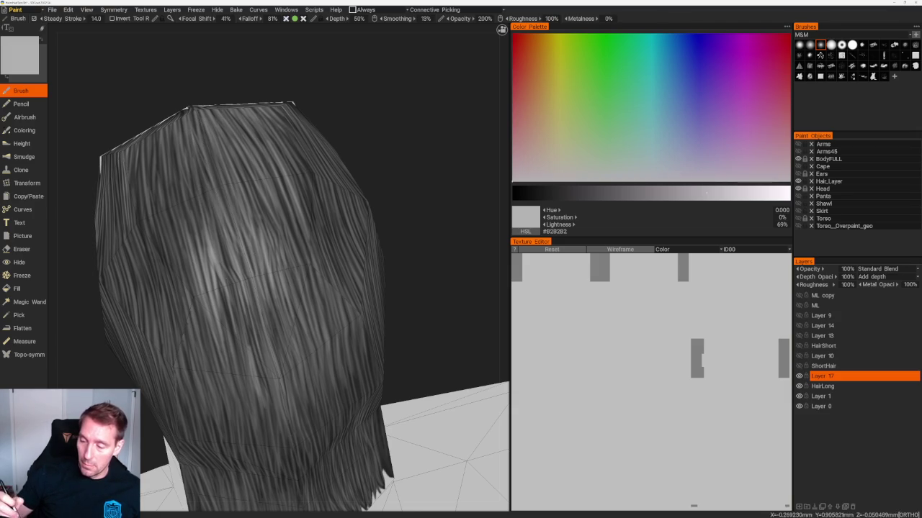
Step: Brush two faint bright streaks over the upper hair on Layer 17
left_click_drag(191, 141, 220, 270)
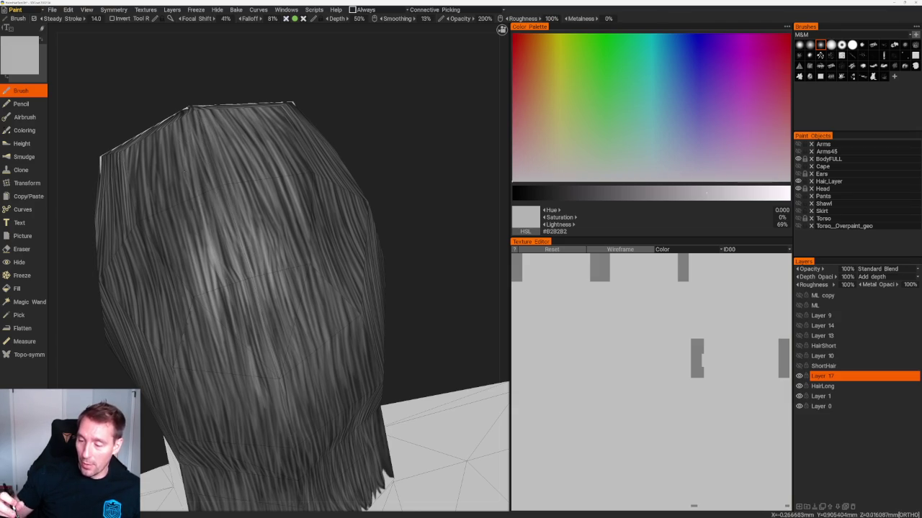
left_click_drag(184, 158, 201, 252)
scroll(288, 288, "down", 10)
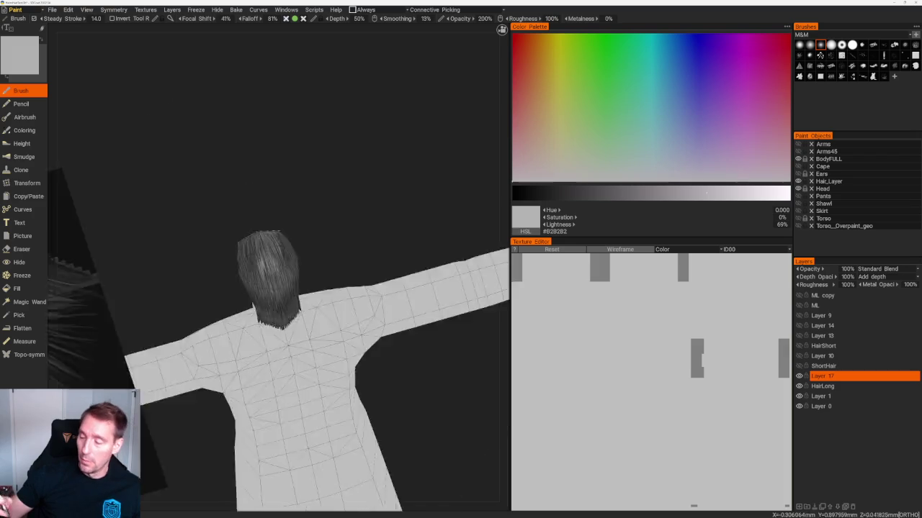
left_click_drag(401, 148, 391, 321)
scroll(391, 321, "up", 5)
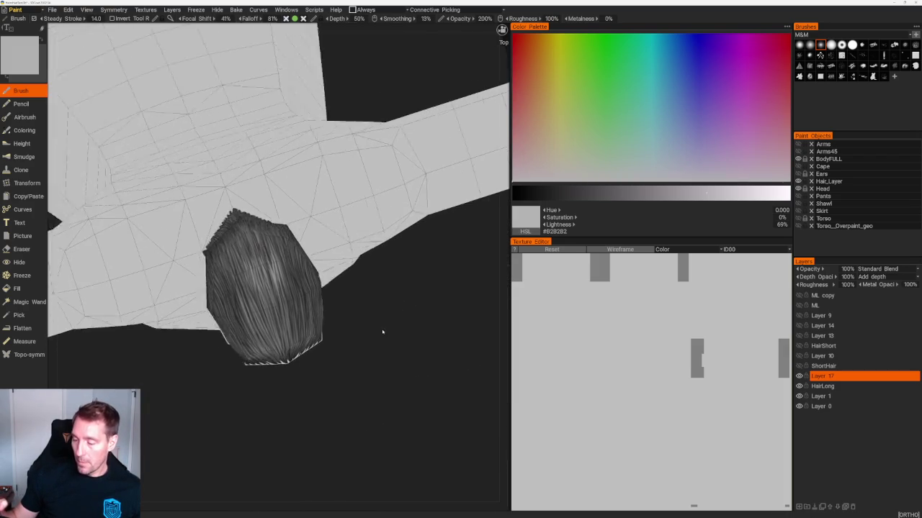
scroll(380, 329, "up", 3)
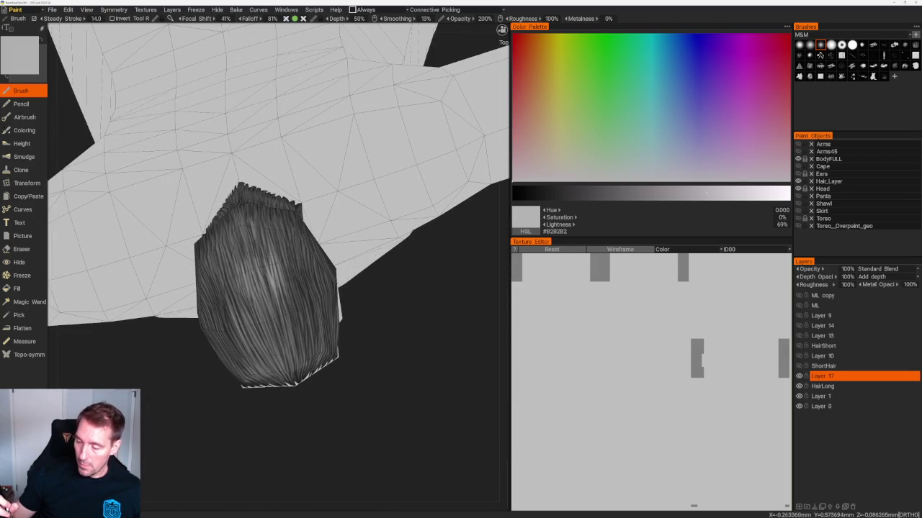
scroll(266, 273, "up", 2)
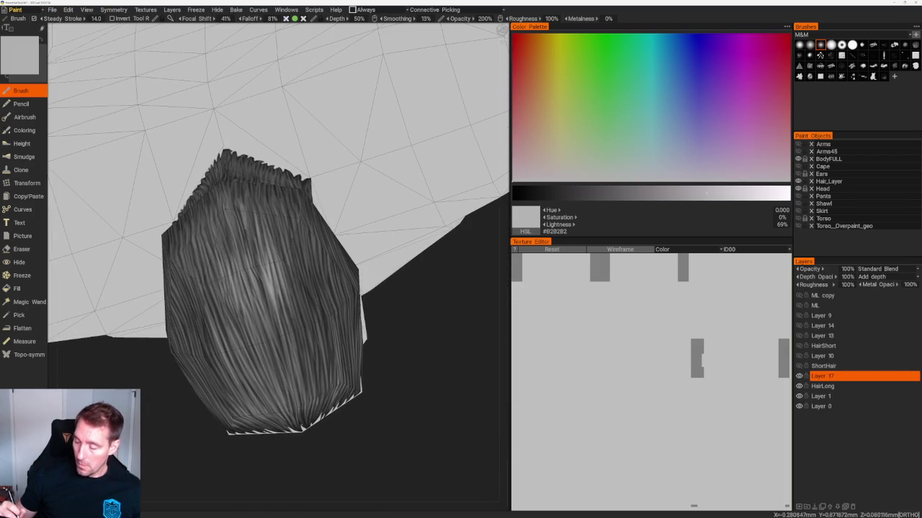
left_click(551, 193)
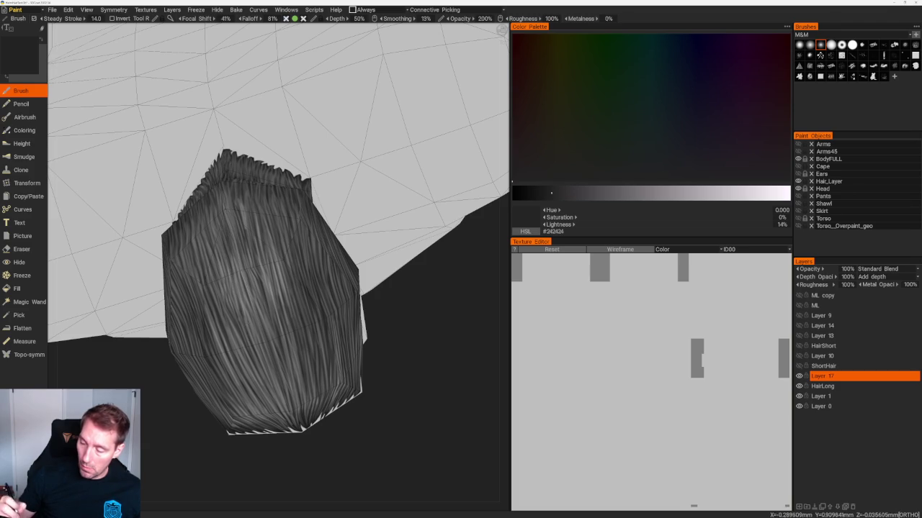
mouse_move(405, 391)
left_mouse_down()
mouse_move(436, 380)
mouse_move(409, 376)
left_mouse_up()
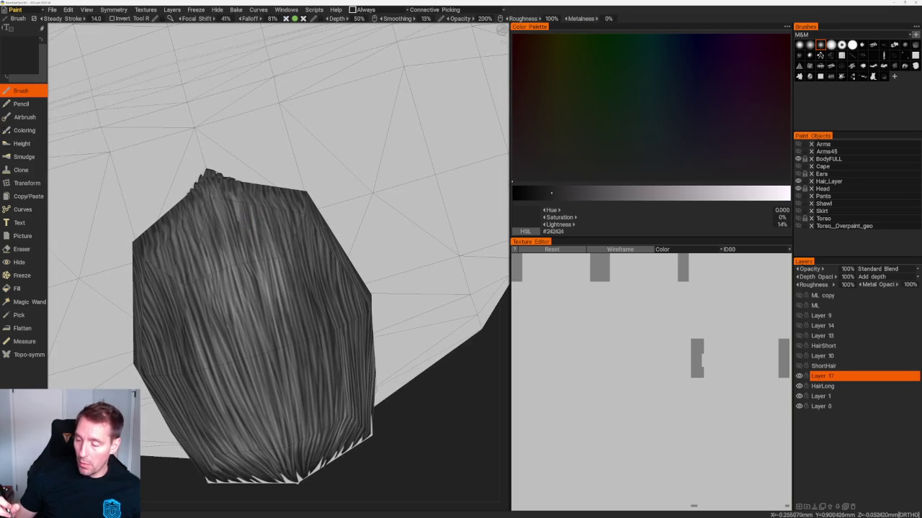
left_click(644, 193)
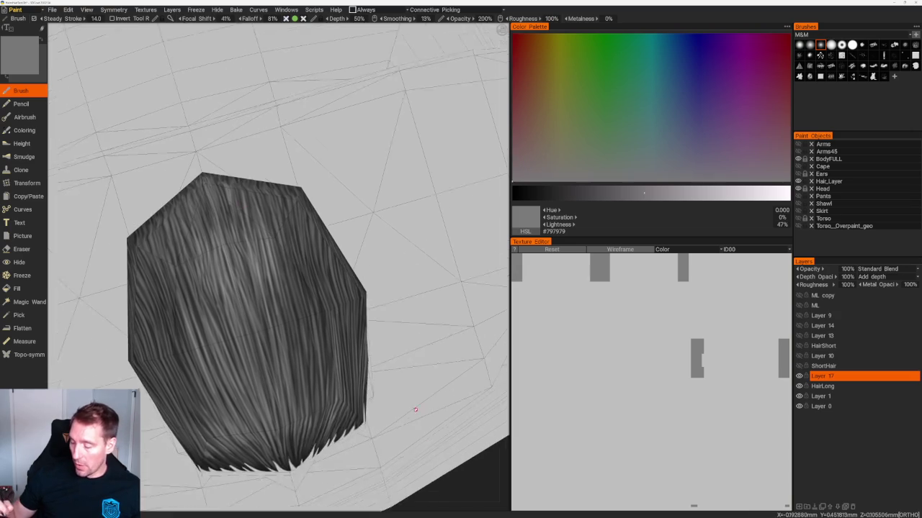
scroll(216, 216, "up", 3)
left_click_drag(286, 140, 303, 122)
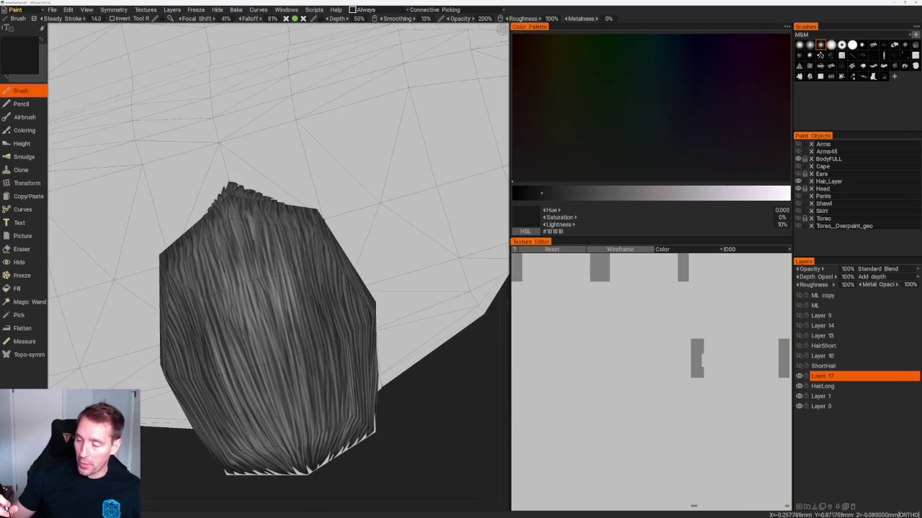
left_click_drag(283, 301, 283, 229)
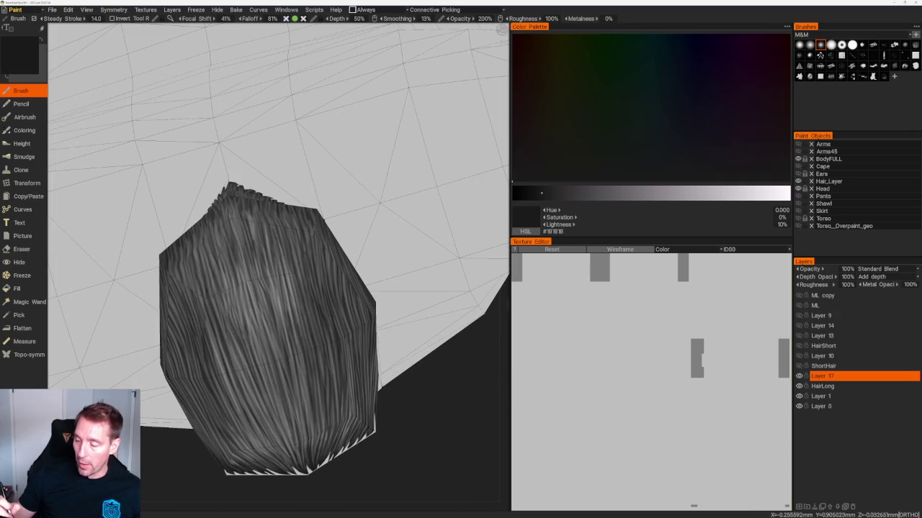
key("ctrl+z")
left_click_drag(288, 278, 287, 311)
left_click_drag(276, 247, 277, 282)
left_click_drag(287, 248, 286, 285)
left_click_drag(290, 227, 290, 300)
key("ctrl+z")
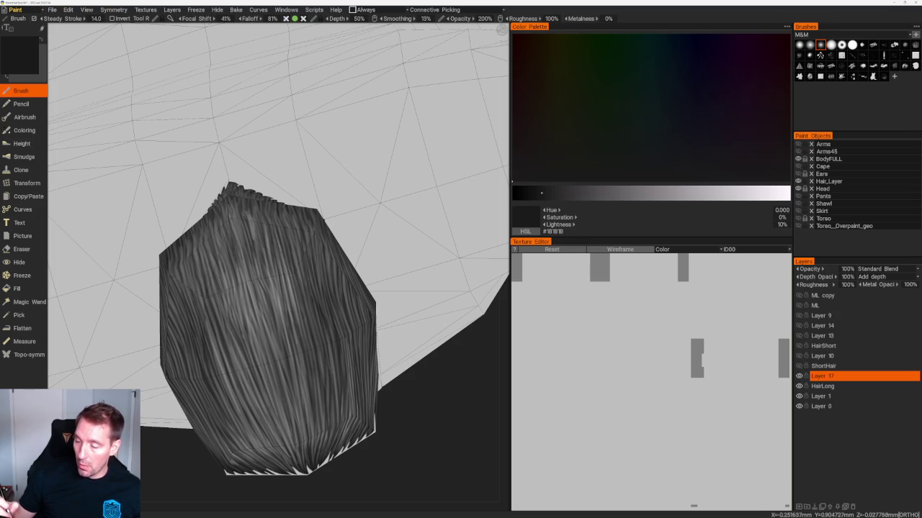
scroll(324, 216, "down", 5)
left_click_drag(310, 187, 361, 164)
scroll(360, 165, "up", 5)
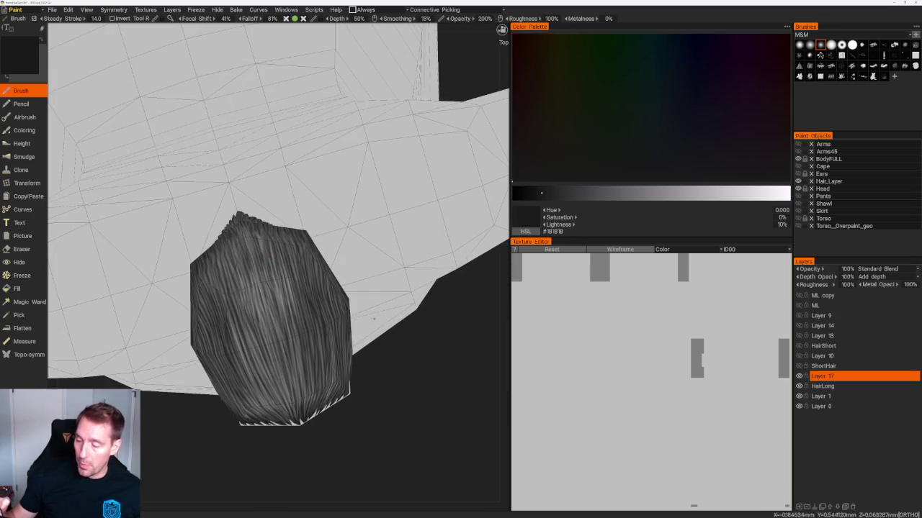
left_click_drag(426, 386, 394, 347)
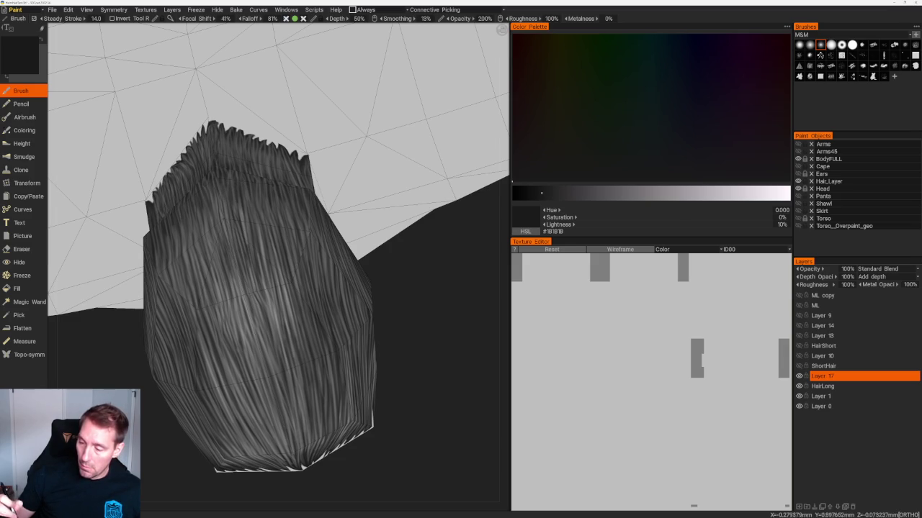
mouse_move(319, 305)
left_mouse_down()
mouse_move(332, 295)
mouse_move(362, 315)
left_mouse_up()
scroll(363, 315, "up", 2)
scroll(362, 314, "up", 2)
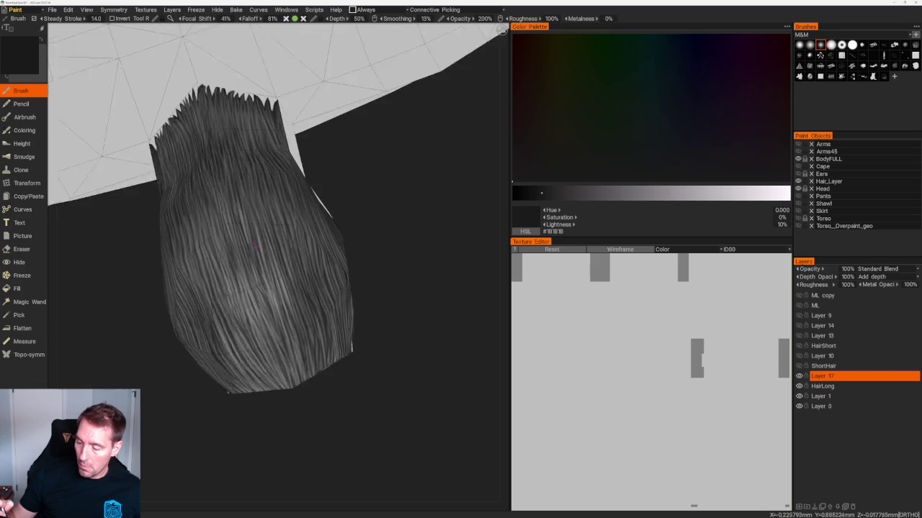
scroll(362, 315, "up", 2)
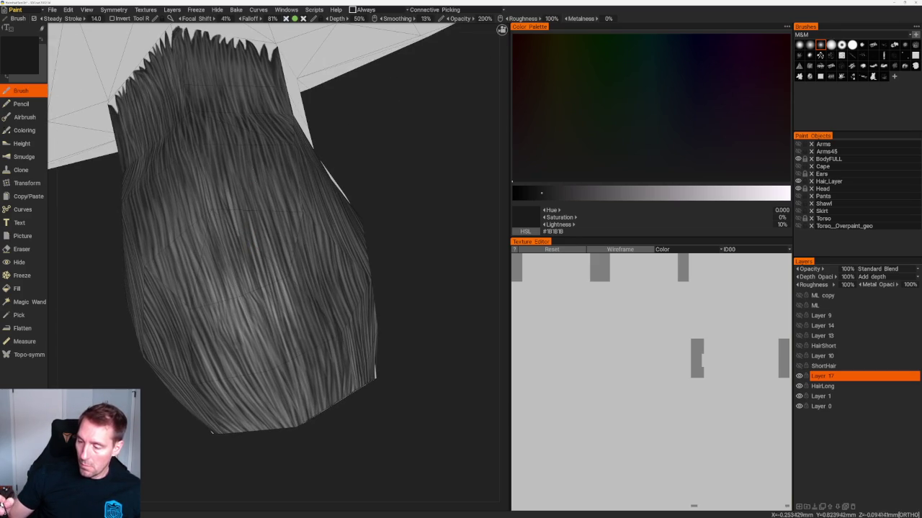
mouse_move(291, 136)
right_mouse_down()
mouse_move(382, 327)
mouse_move(345, 329)
right_mouse_up()
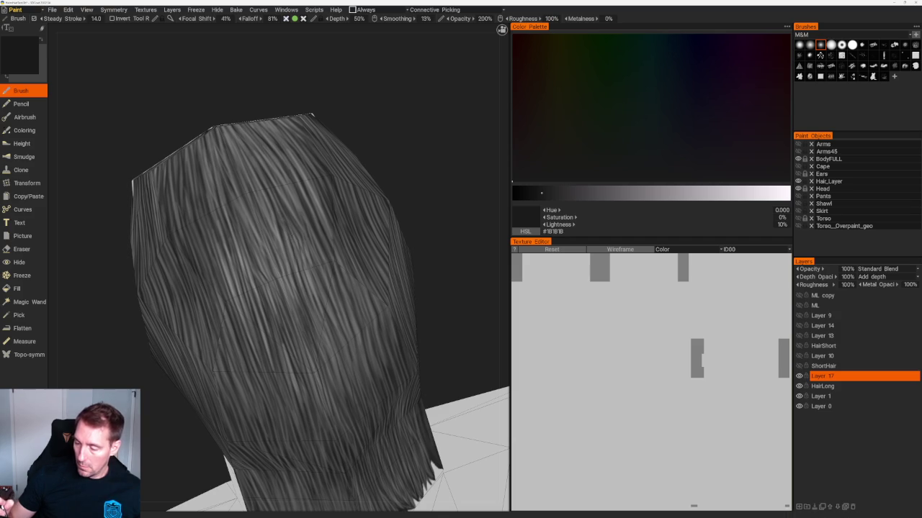
middle_click_drag(288, 288, 255, 292)
mouse_move(391, 148)
left_mouse_down()
mouse_move(383, 147)
mouse_move(398, 114)
left_mouse_up()
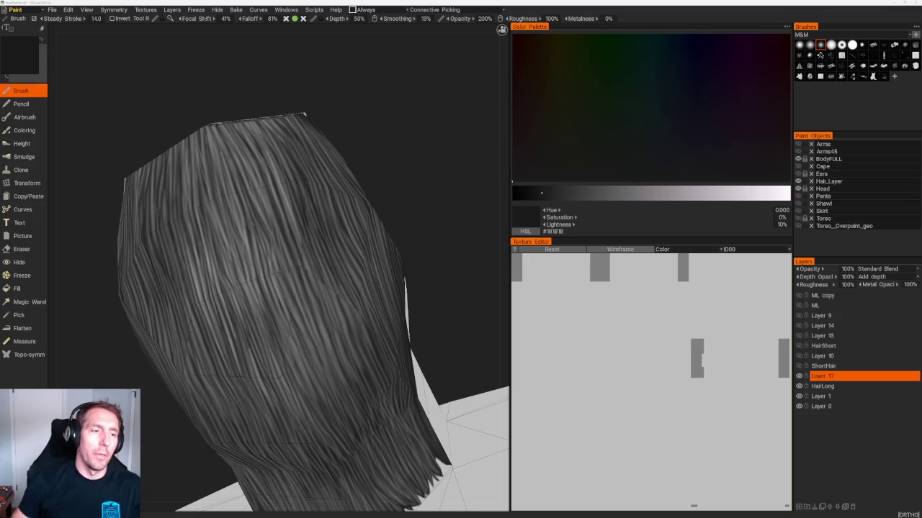
middle_click_drag(407, 136, 418, 170)
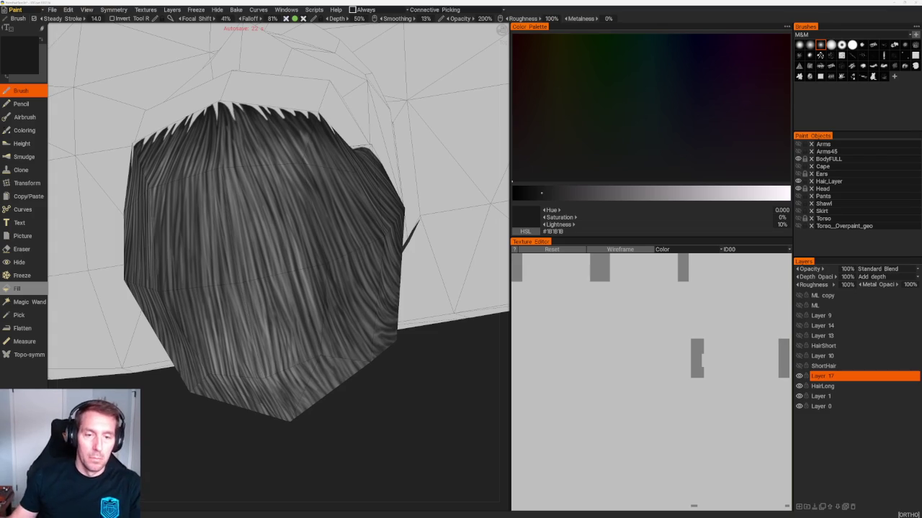
mouse_move(214, 448)
left_mouse_down()
mouse_move(247, 437)
mouse_move(227, 411)
left_mouse_up()
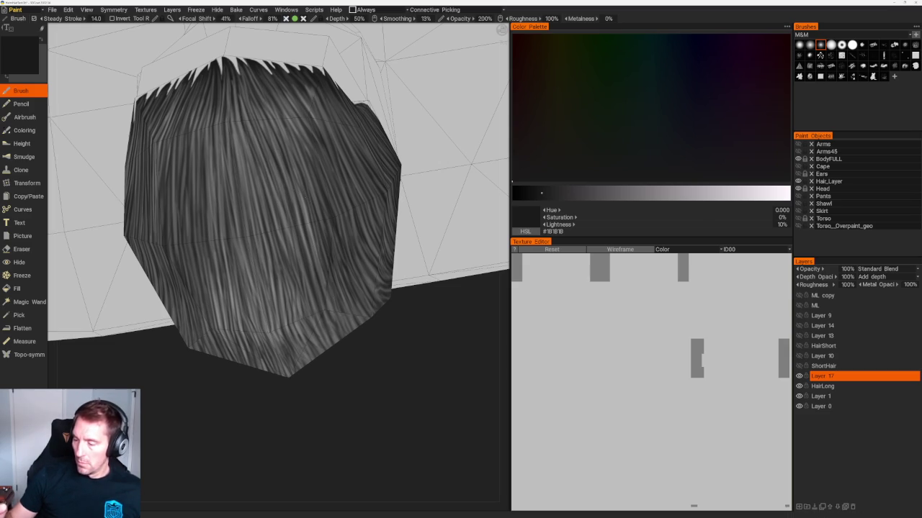
mouse_move(366, 345)
left_mouse_down()
mouse_move(397, 347)
mouse_move(385, 343)
mouse_move(370, 282)
mouse_move(393, 291)
left_mouse_up()
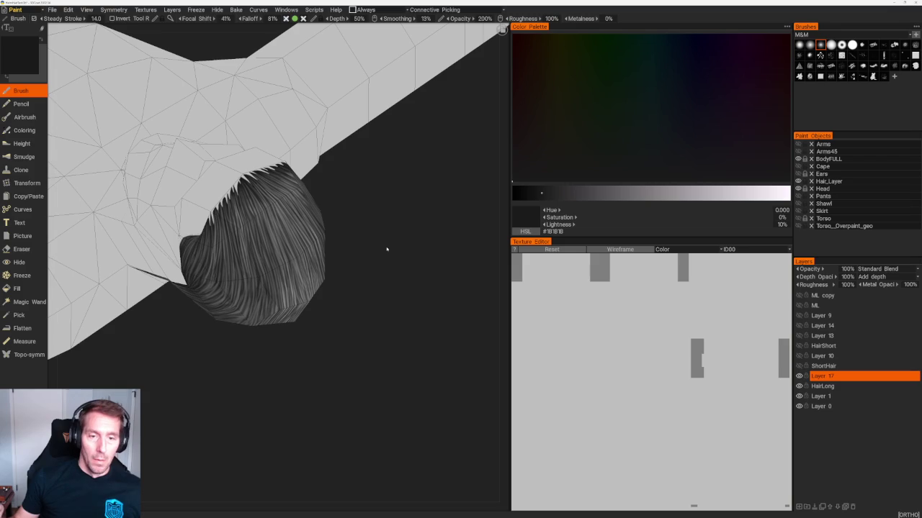
mouse_move(386, 257)
left_mouse_down()
mouse_move(397, 247)
mouse_move(401, 257)
mouse_move(384, 242)
mouse_move(350, 372)
mouse_move(416, 343)
mouse_move(323, 152)
mouse_move(371, 195)
mouse_move(326, 121)
mouse_move(357, 218)
mouse_move(353, 202)
mouse_move(372, 209)
mouse_move(372, 179)
mouse_move(360, 168)
mouse_move(377, 168)
mouse_move(360, 165)
left_mouse_up()
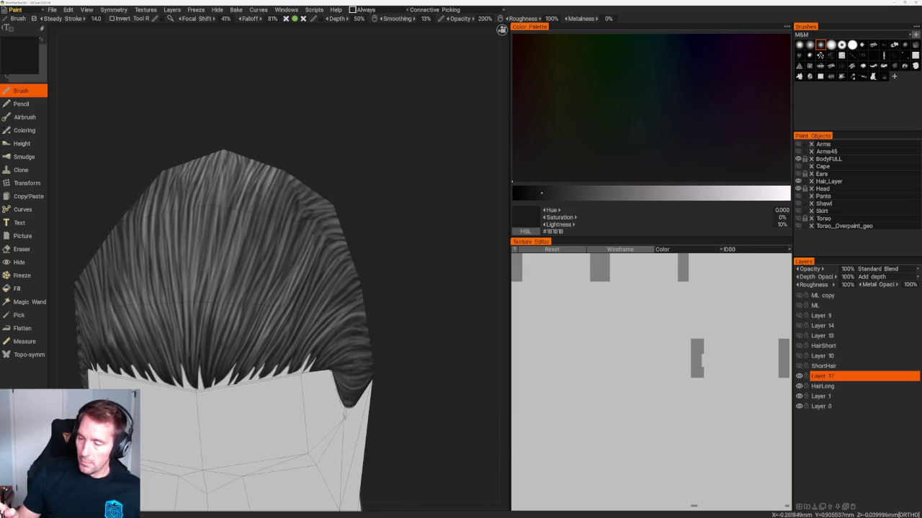
mouse_move(360, 164)
left_mouse_down()
mouse_move(403, 216)
mouse_move(374, 238)
left_mouse_up()
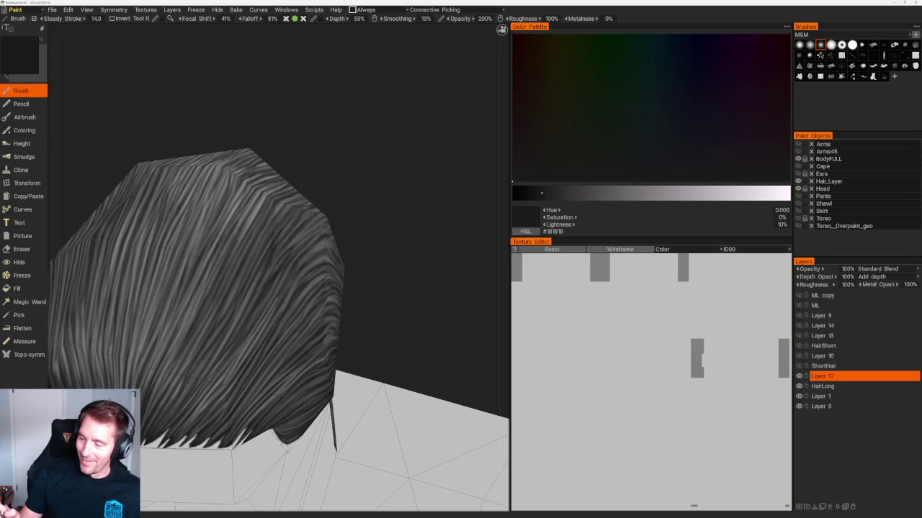
Step: Paint a pale stroke across the hair top and sample light grey at 69% lightness
left_click_drag(354, 198, 434, 168)
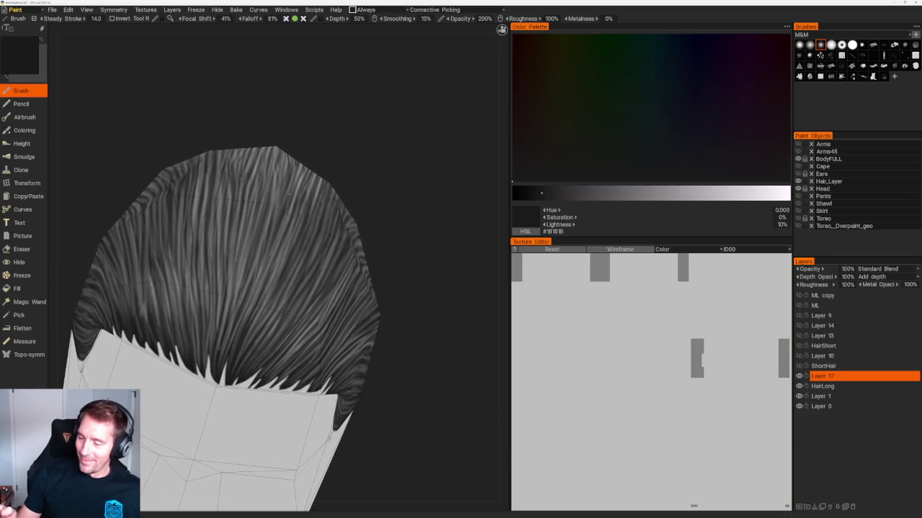
left_click_drag(302, 167, 317, 144)
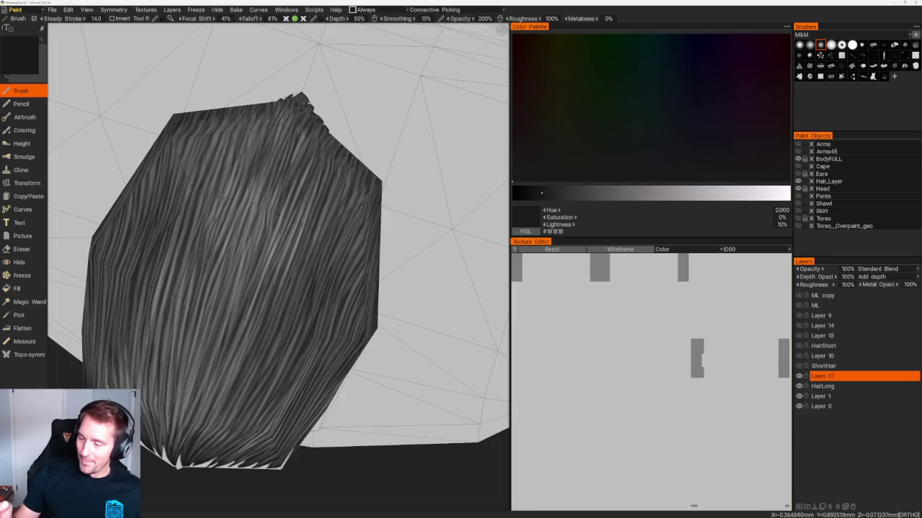
left_click_drag(312, 481, 317, 432)
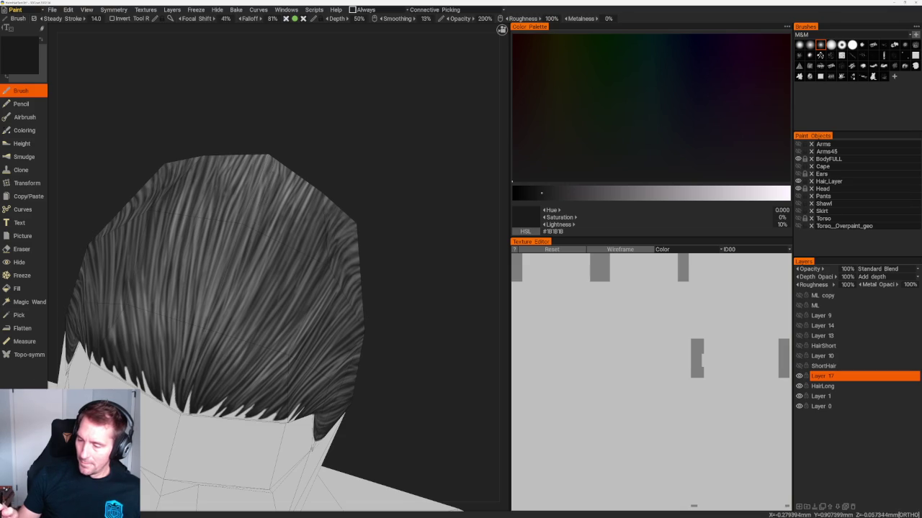
mouse_move(317, 232)
left_mouse_down()
mouse_move(333, 199)
mouse_move(366, 330)
mouse_move(428, 380)
left_mouse_up()
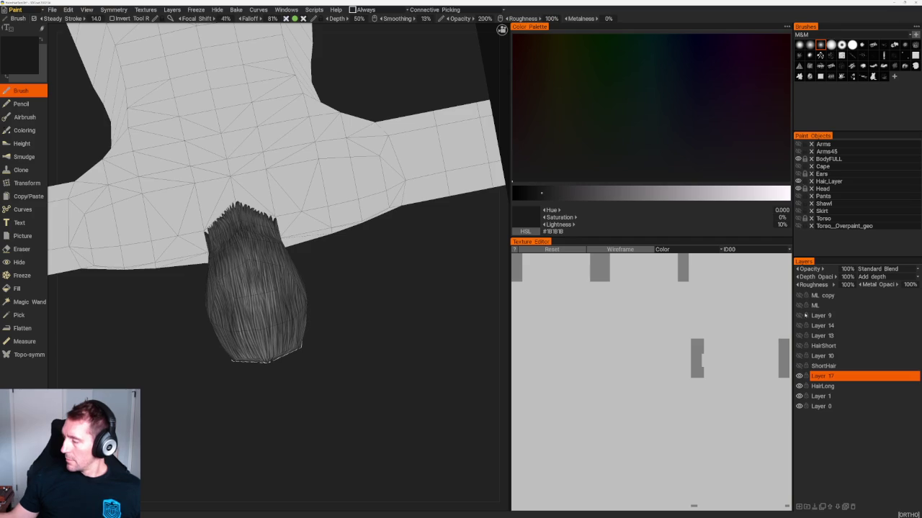
left_click_drag(208, 250, 268, 229)
mouse_move(327, 321)
left_mouse_down()
mouse_move(337, 331)
mouse_move(319, 267)
left_mouse_up()
key("v")
scroll(319, 267, "up", 3)
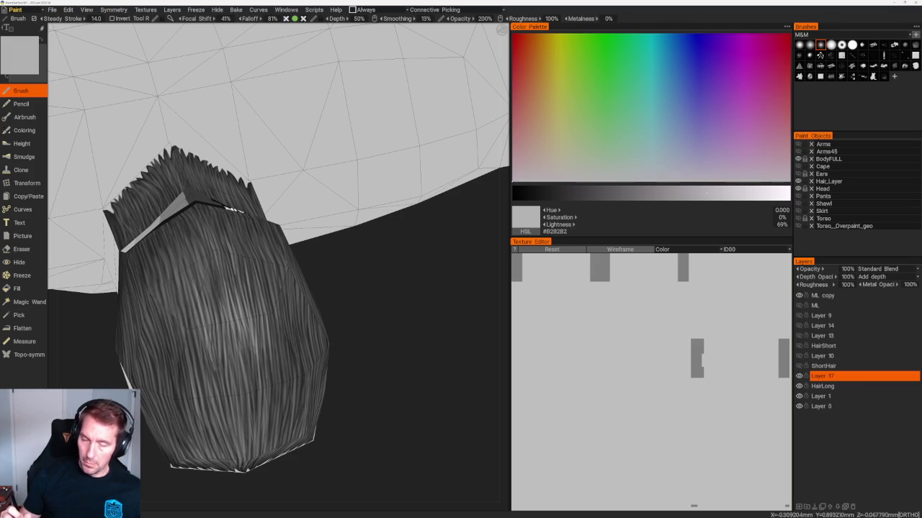
Step: Orbit and zoom out to inspect the painted hair and body from above
left_click_drag(350, 368, 354, 364)
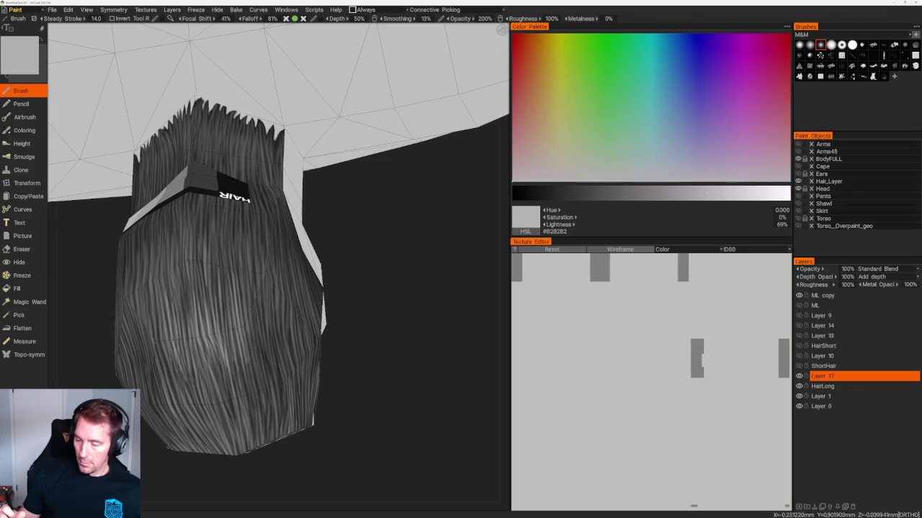
scroll(288, 237, "down", 3)
left_click_drag(288, 237, 389, 193)
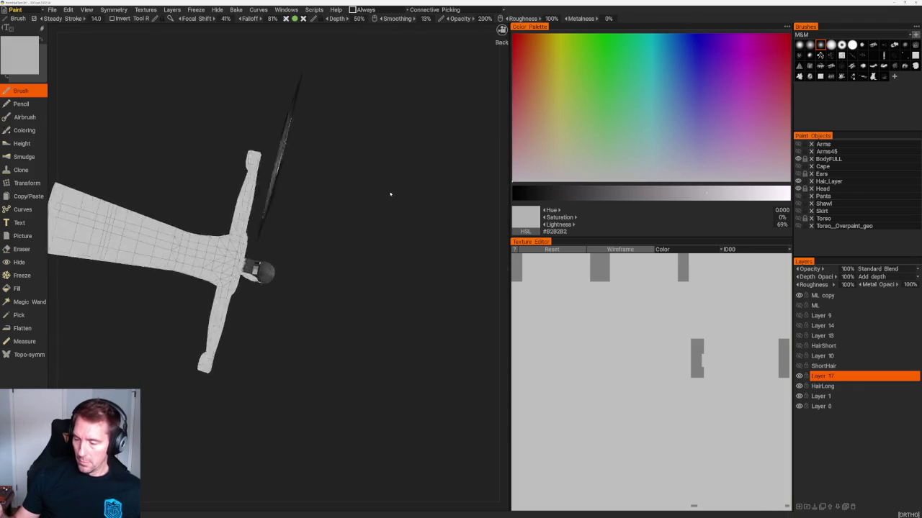
scroll(319, 283, "up", 5)
scroll(284, 313, "up", 1)
scroll(345, 360, "up", 3)
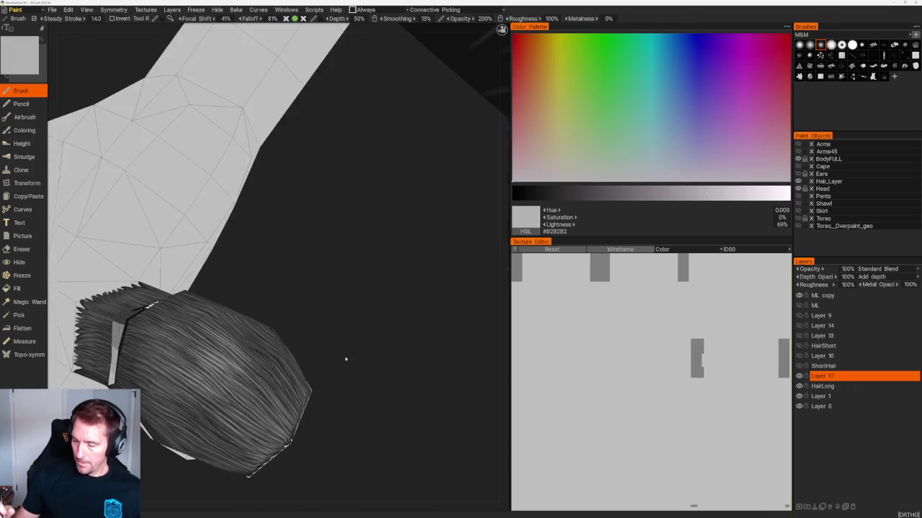
scroll(311, 290, "up", 2)
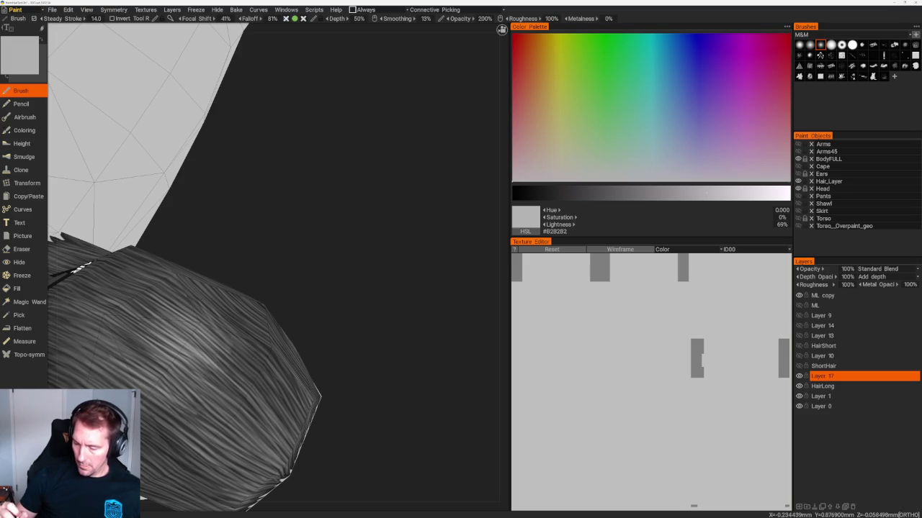
scroll(288, 252, "down", 5)
mouse_move(288, 237)
left_mouse_down()
mouse_move(375, 398)
mouse_move(324, 213)
left_mouse_up()
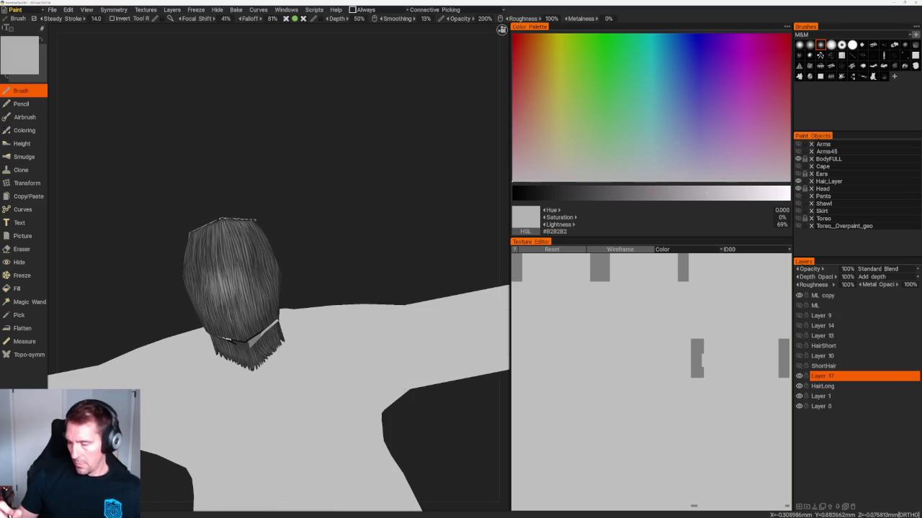
right_click_drag(307, 219, 304, 276)
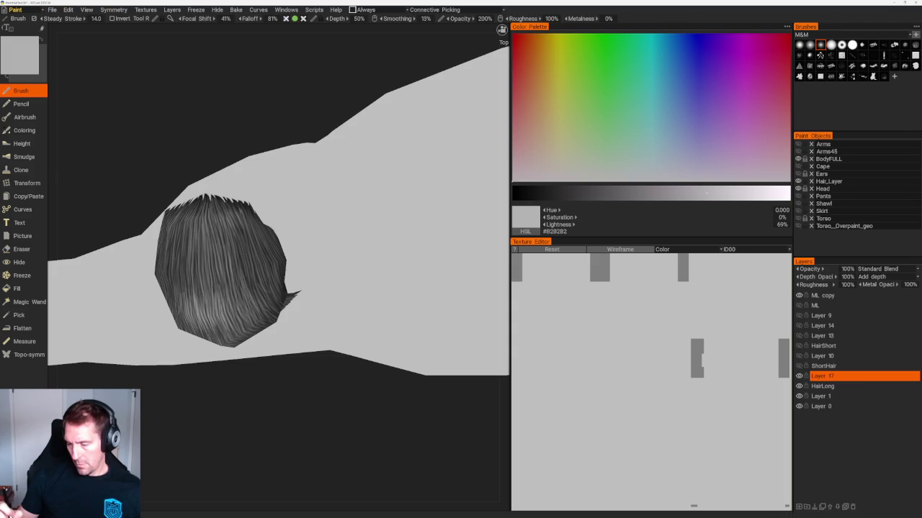
Step: Close in on the hair's back and side, then sample dark grey #252525
scroll(247, 168, "down", 5)
left_click_drag(247, 169, 250, 139)
scroll(279, 303, "up", 2)
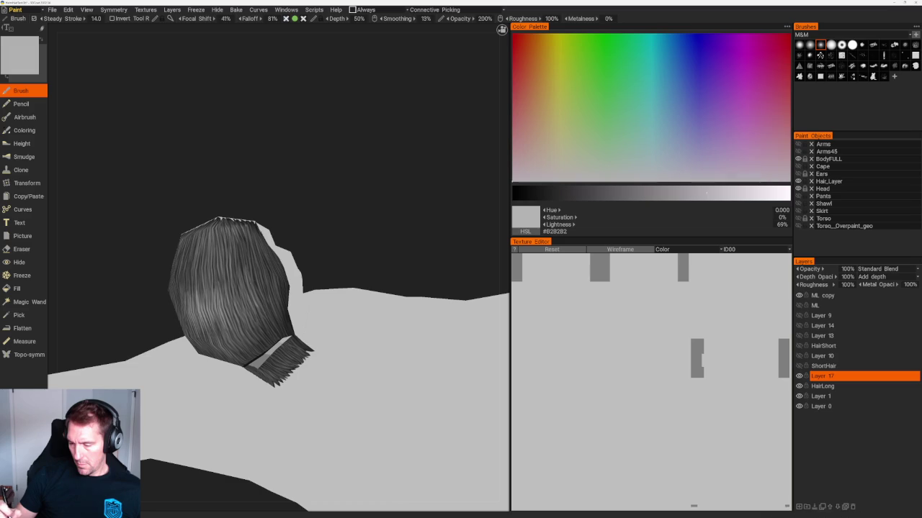
left_click_drag(288, 192, 274, 205)
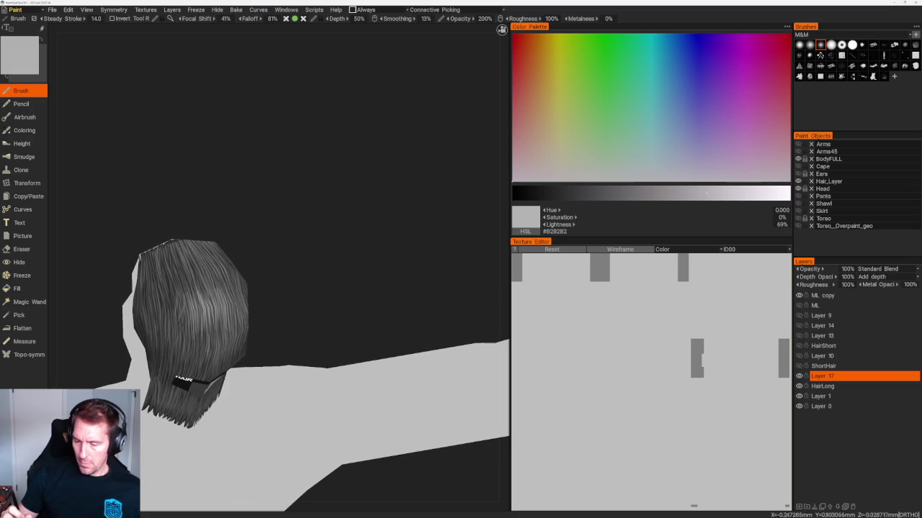
scroll(235, 235, "up", 3)
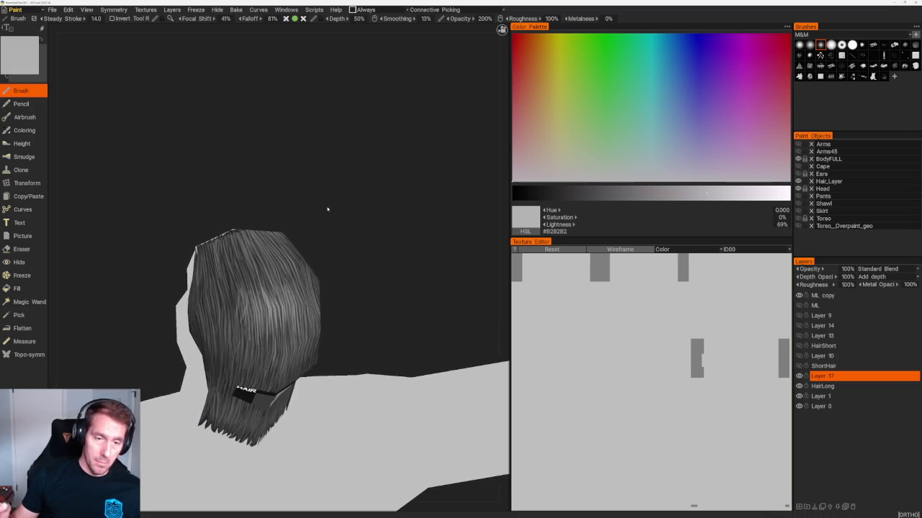
left_click_drag(327, 208, 336, 233)
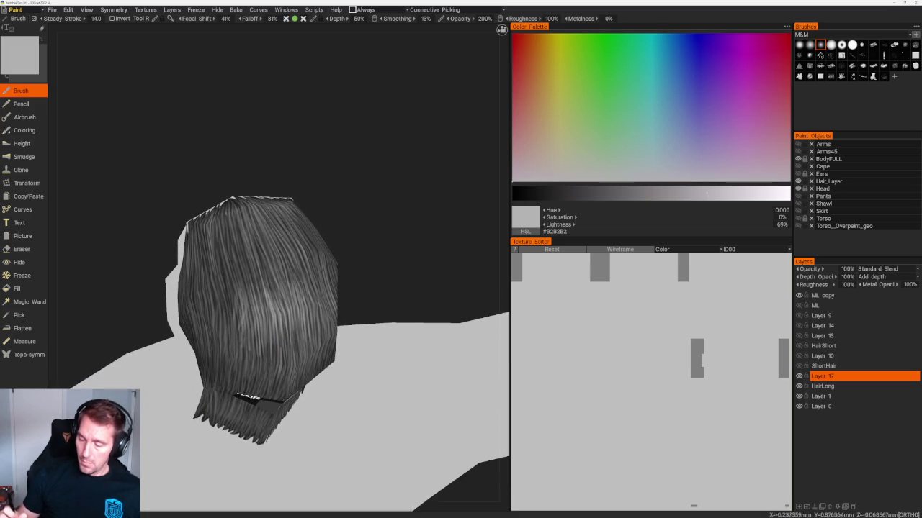
key("v")
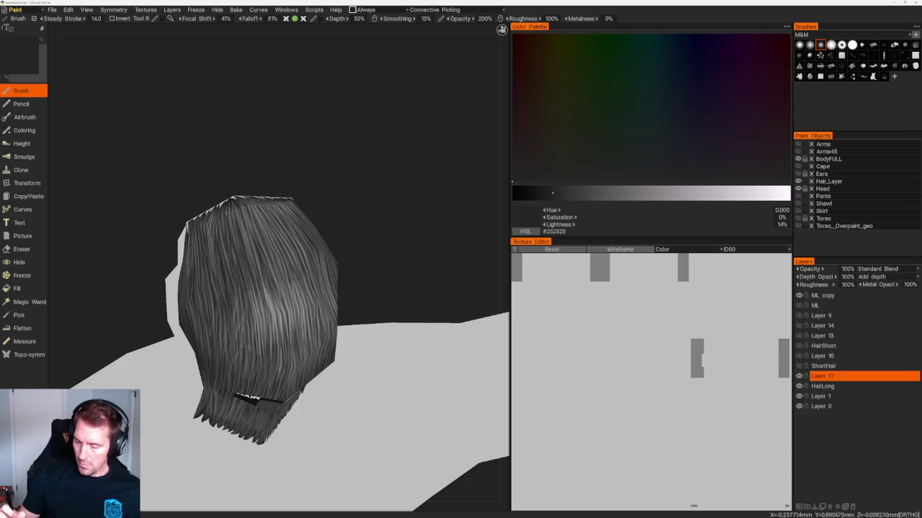
Step: Sample a mid grey, look over the hair, then drop Lightness to 25% (#424242)
middle_click_drag(273, 216, 288, 181)
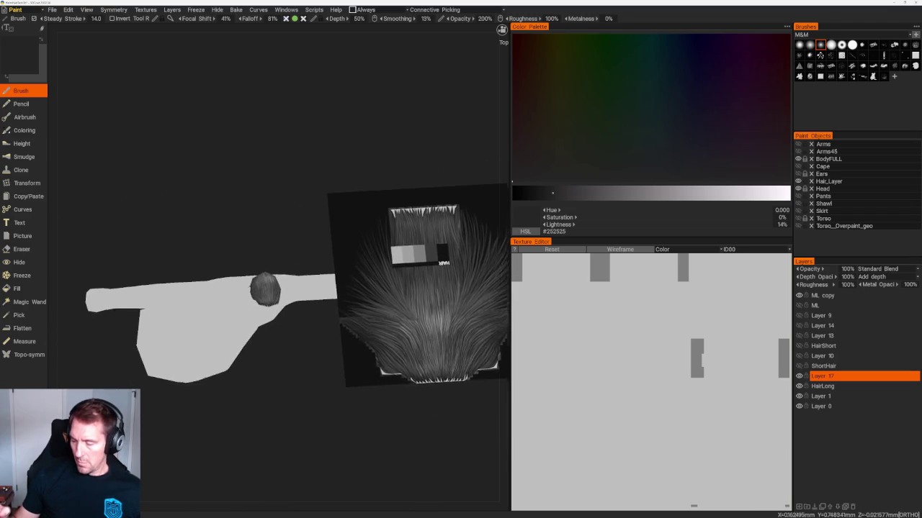
scroll(339, 368, "up", 5)
key("v")
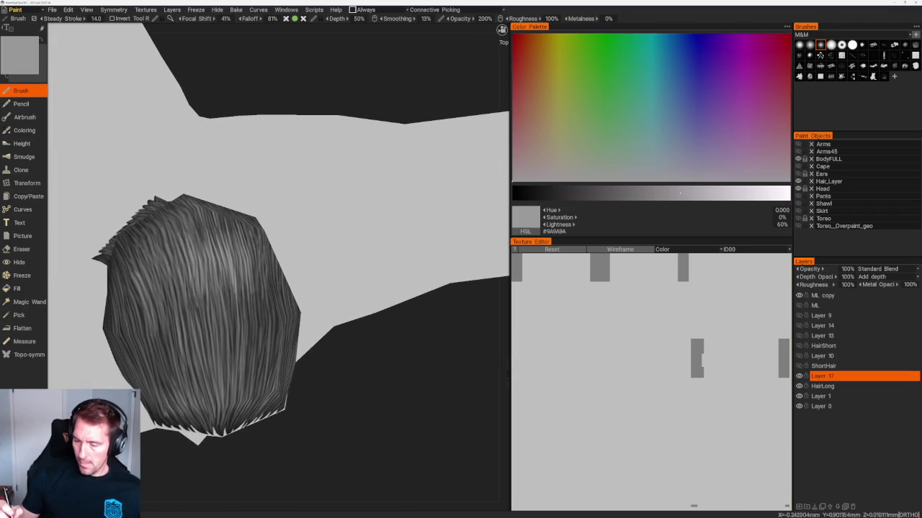
middle_click_drag(216, 288, 201, 238)
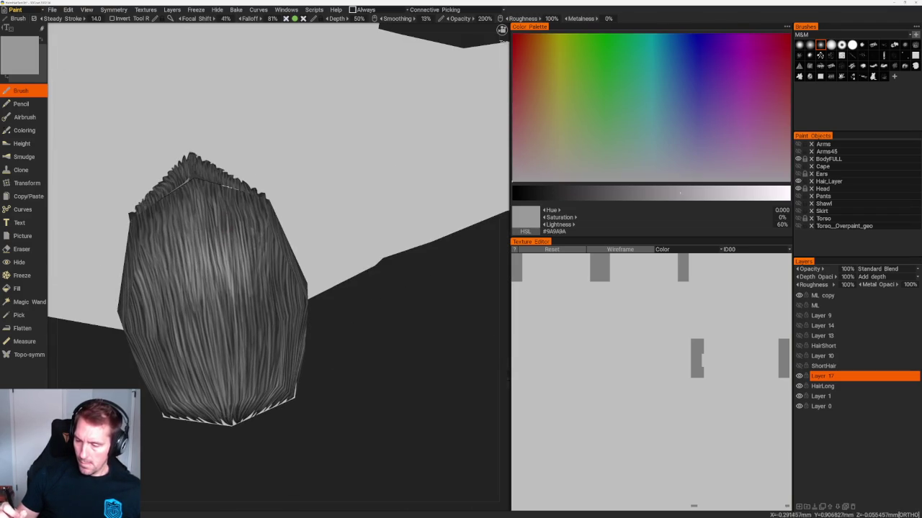
mouse_move(350, 360)
middle_mouse_down()
mouse_move(354, 354)
mouse_move(373, 371)
mouse_move(353, 355)
middle_mouse_up()
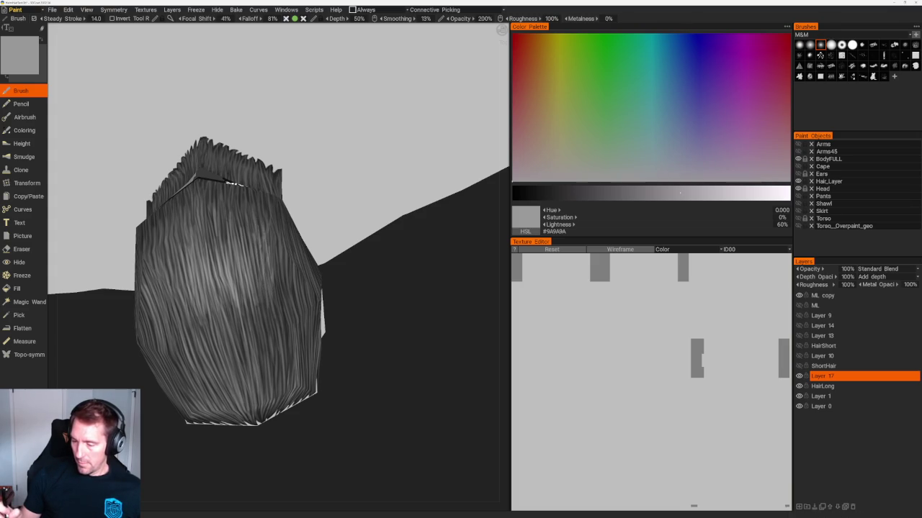
right_click_drag(356, 375, 314, 233)
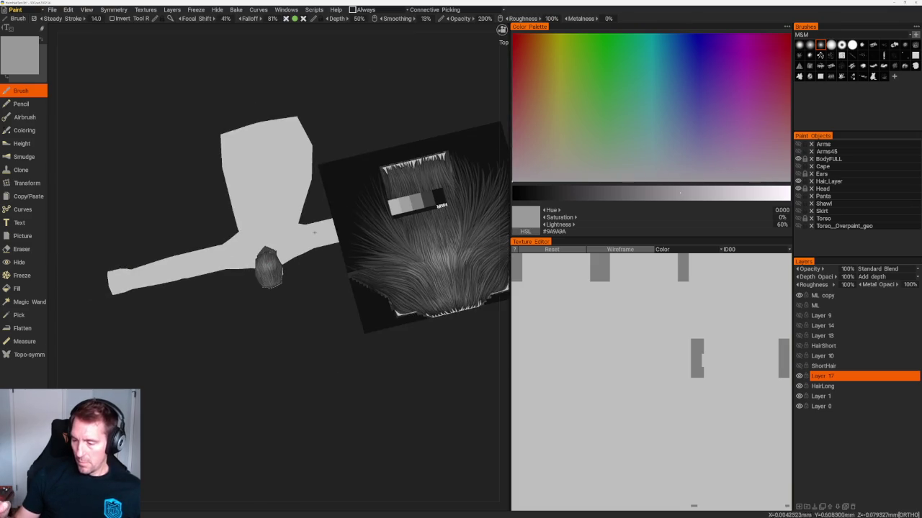
left_click_drag(314, 232, 370, 300, "alt")
scroll(391, 353, "up", 5)
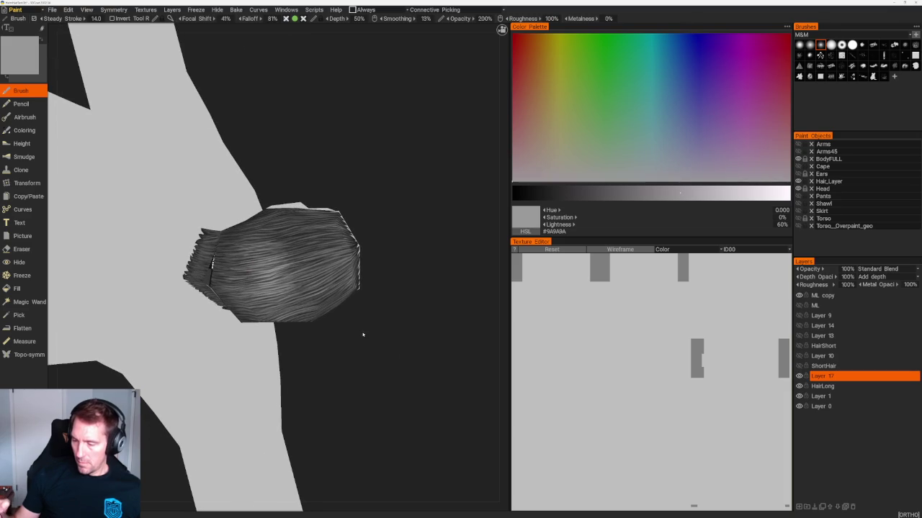
left_click(584, 192)
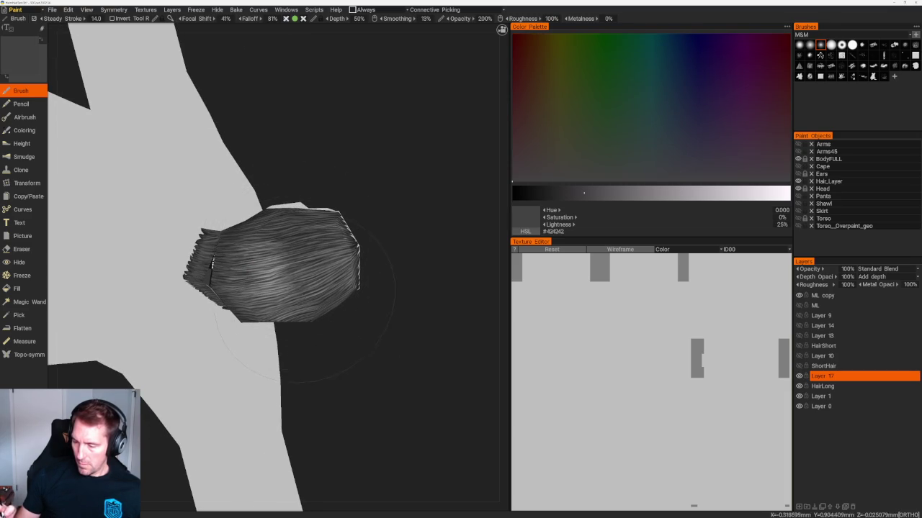
Step: Set Lightness to 15%, orbit around the hair, then raise it to 48% (#7B7B7B)
left_click(554, 192)
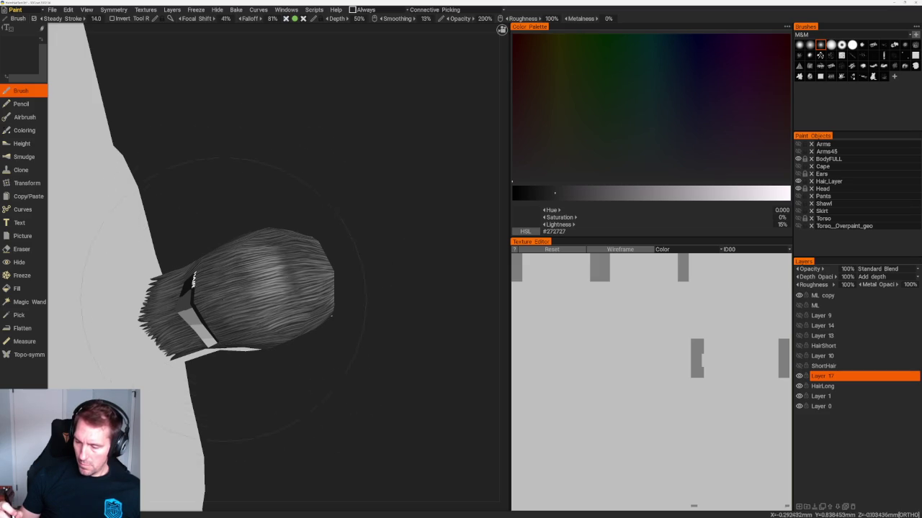
left_click_drag(316, 391, 213, 299)
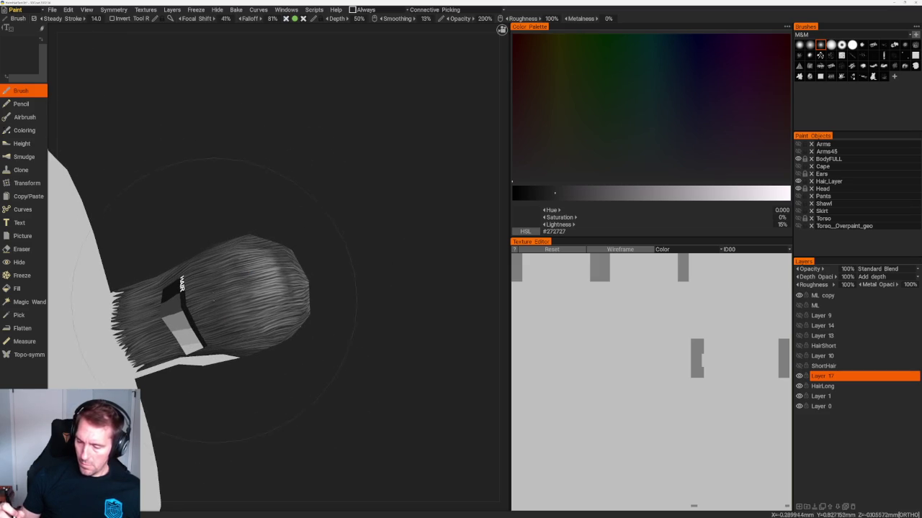
left_click_drag(221, 227, 200, 266)
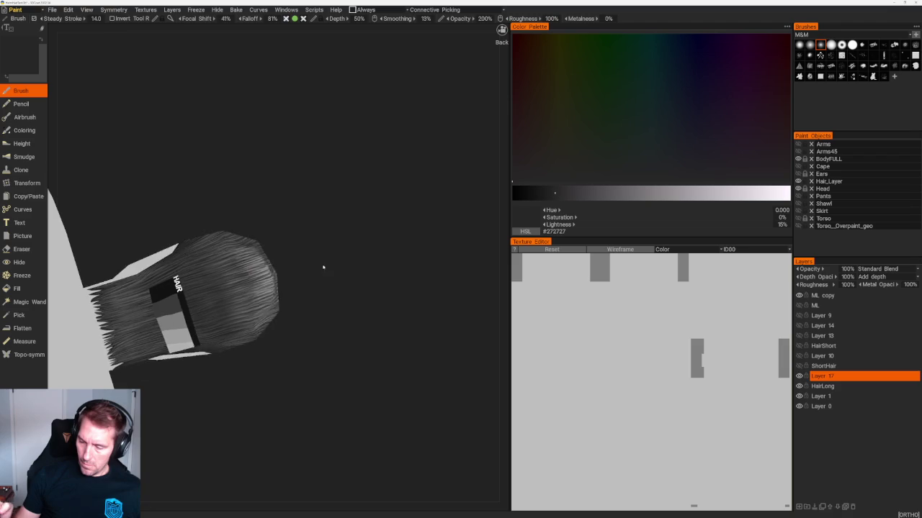
left_click_drag(323, 265, 191, 263)
mouse_move(263, 301)
left_mouse_down()
mouse_move(312, 161)
mouse_move(377, 263)
mouse_move(333, 206)
mouse_move(332, 225)
left_mouse_up()
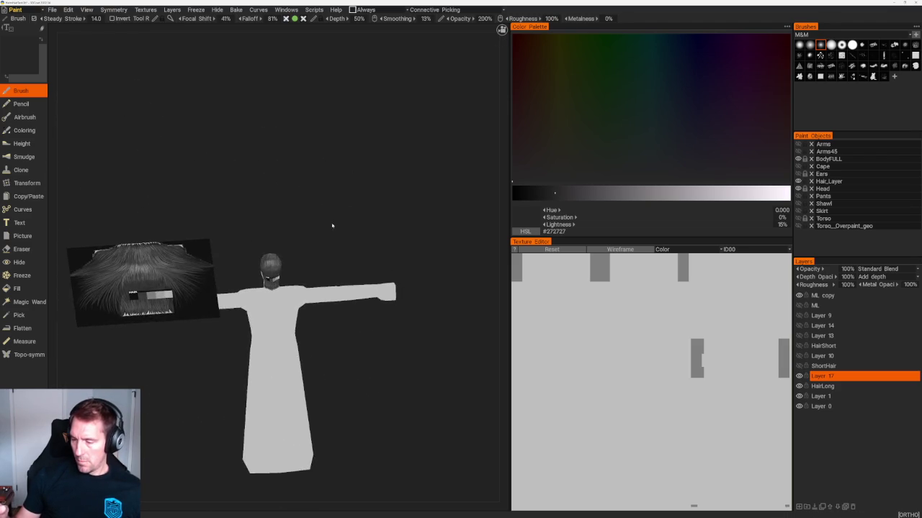
scroll(281, 257, "up", 5)
left_click(646, 192)
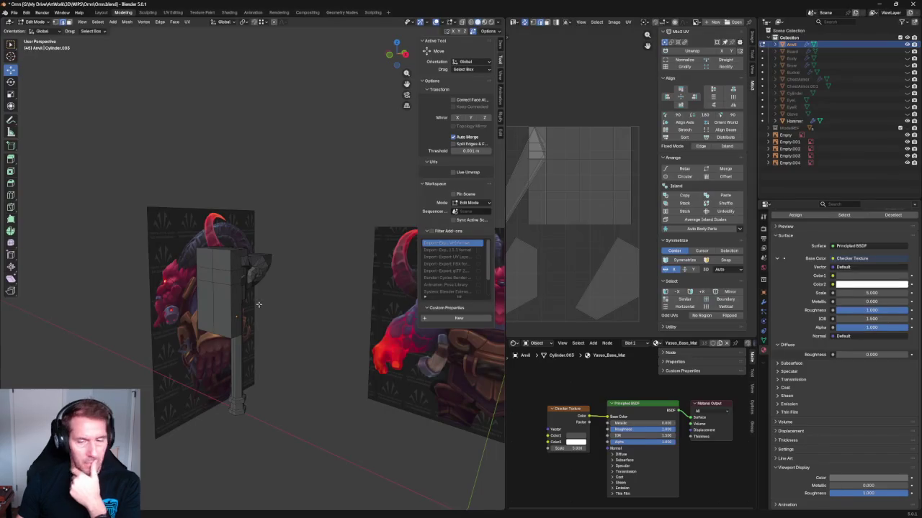
Step: Save the current scene as Omm.blend
mouse_move(304, 127)
middle_mouse_down()
mouse_move(305, 149)
mouse_move(250, 150)
middle_mouse_up()
scroll(250, 149, "up", 2)
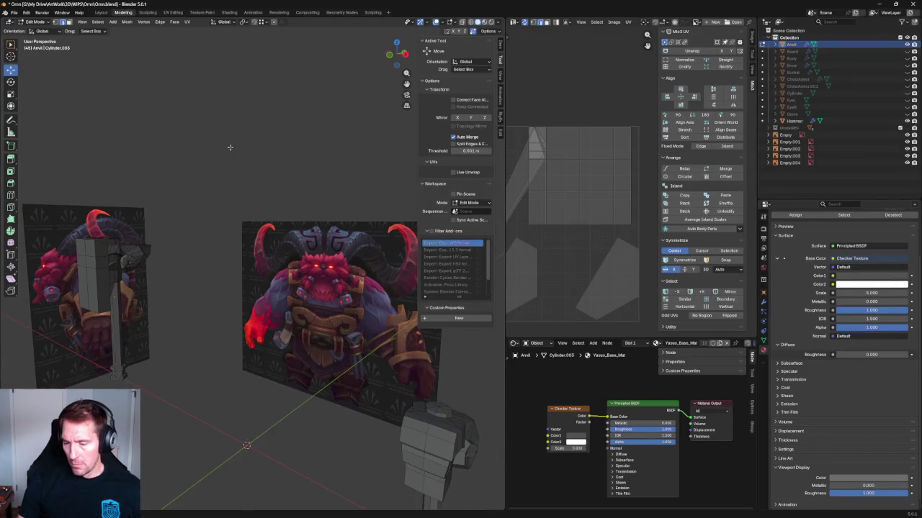
left_click(14, 13)
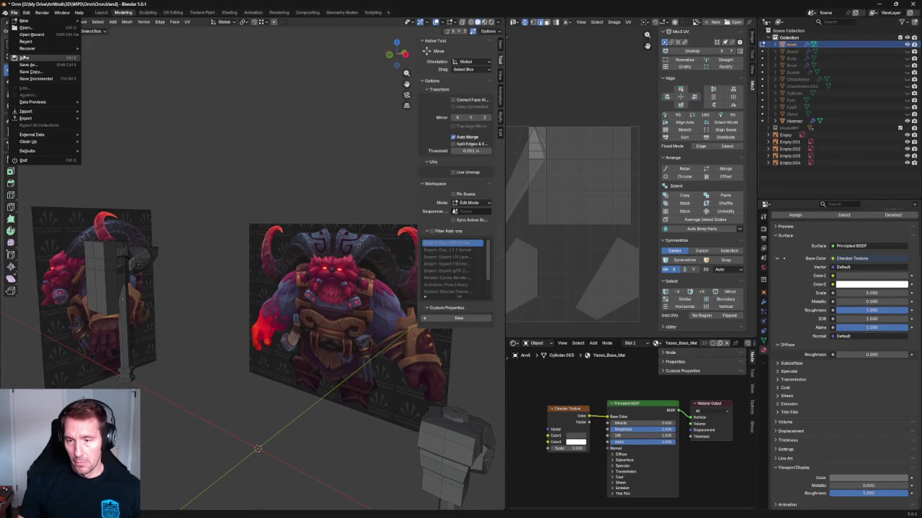
left_click(23, 57)
scroll(181, 97, "down", 3)
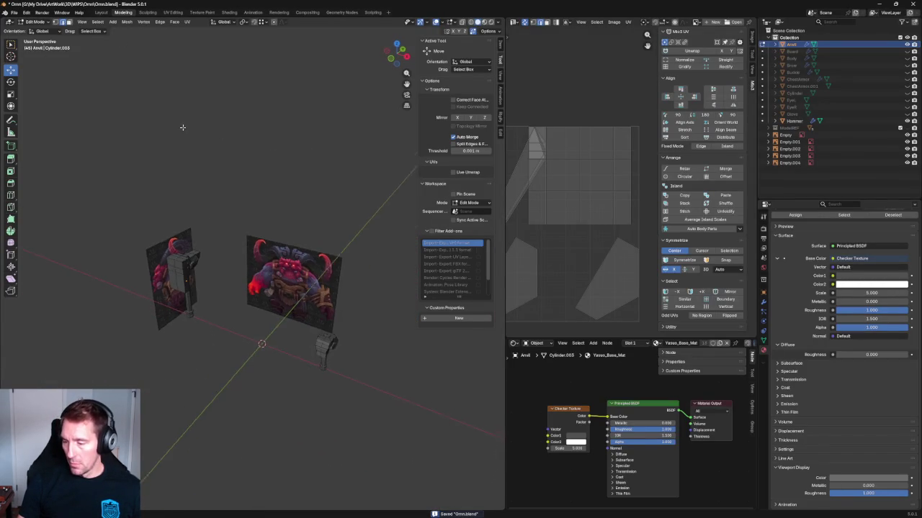
middle_click_drag(183, 129, 209, 137)
Step: Start a new General file without saving and delete its default cube, camera and light
left_click(14, 12)
mouse_move(24, 20)
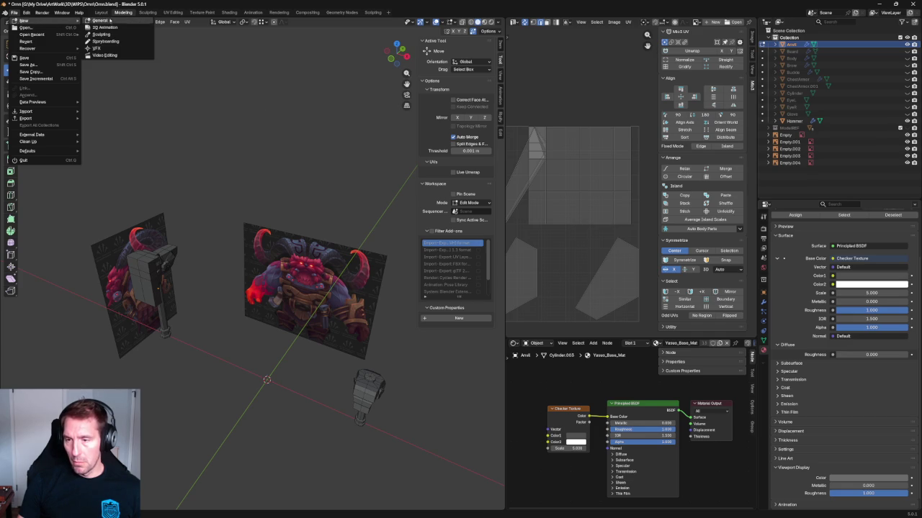
left_click(115, 21)
left_click(470, 274)
key("alt+a")
key("a")
key("Delete")
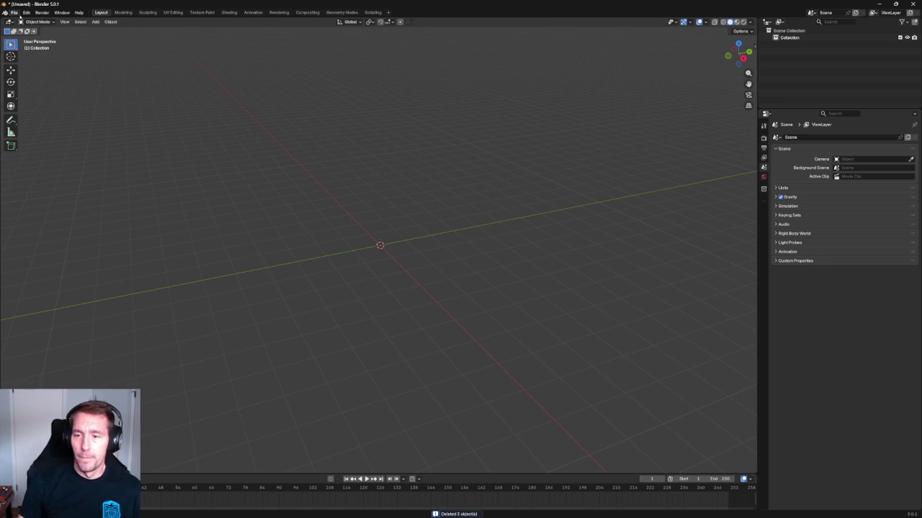
Step: Import the human male hair FBX from the Downloads folder
left_click(14, 13)
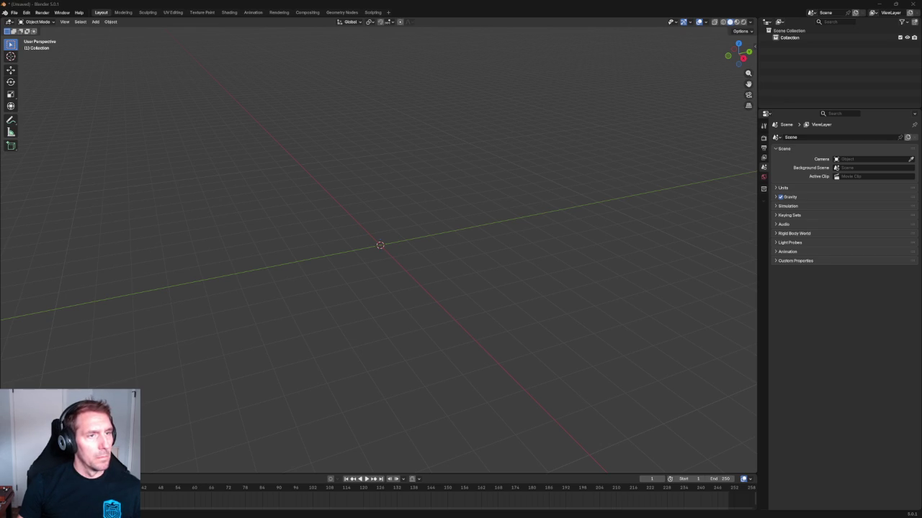
left_click(14, 12)
mouse_move(27, 111)
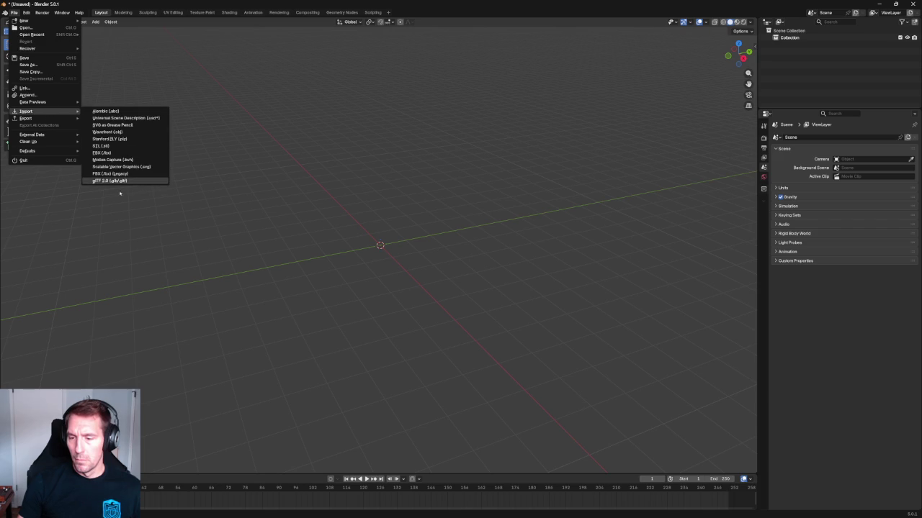
left_click(108, 153)
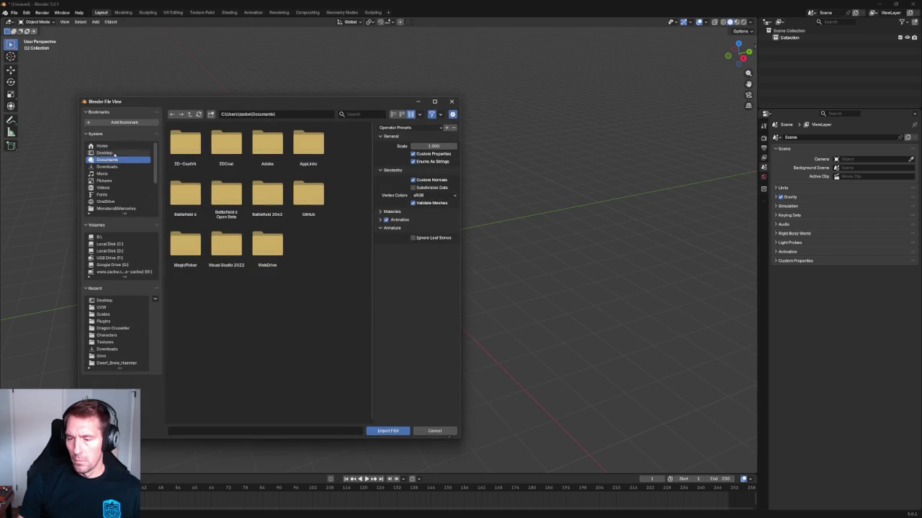
left_click(114, 154)
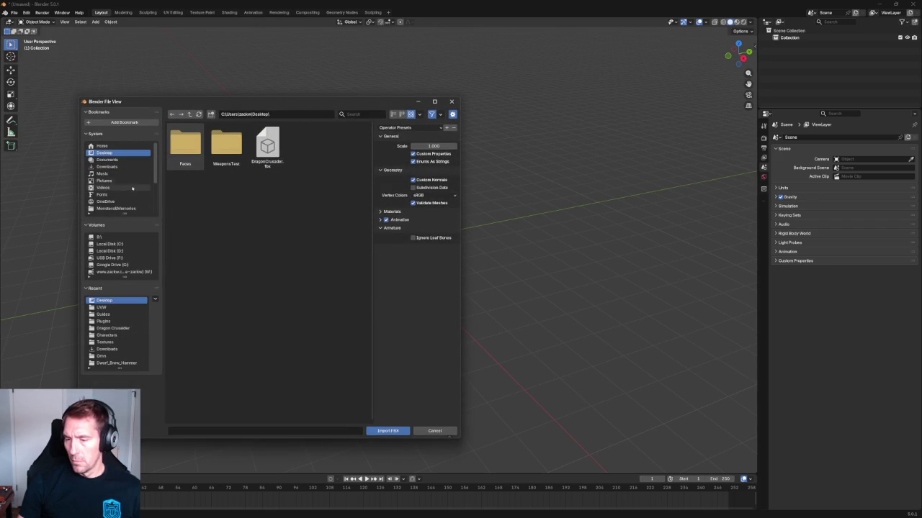
left_click(106, 166)
double_click(226, 147)
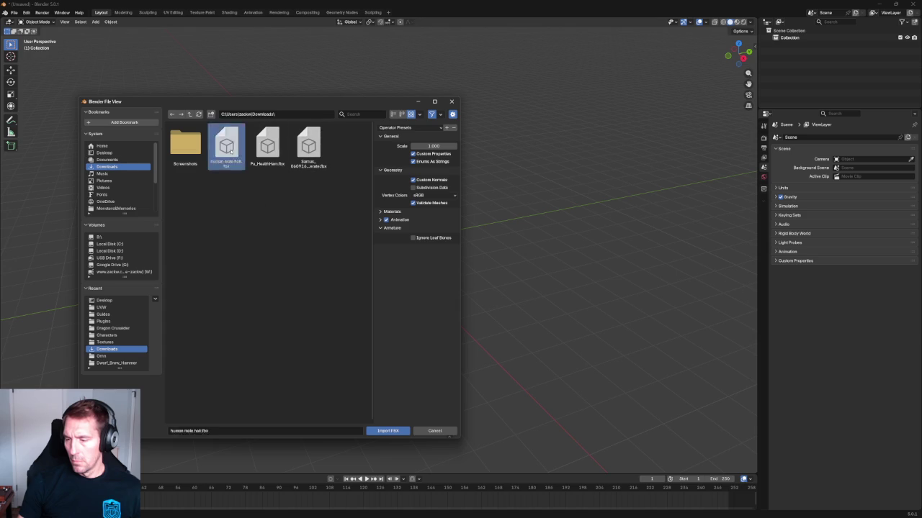
Step: Frame the imported figure in front view and enlarge the Outliner to list every object
key("Home")
key("grave")
left_click(360, 177)
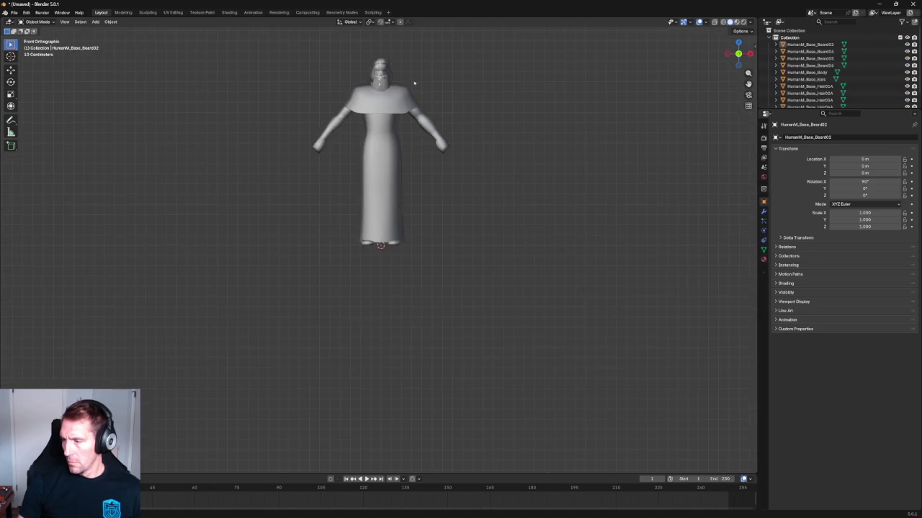
key("KP_Decimal")
middle_click_drag(422, 173, 376, 202)
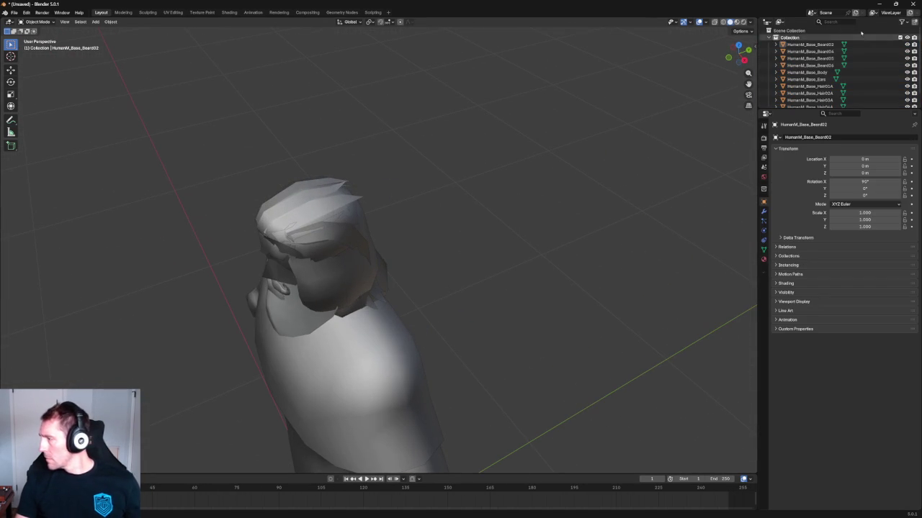
left_click_drag(758, 74, 657, 80)
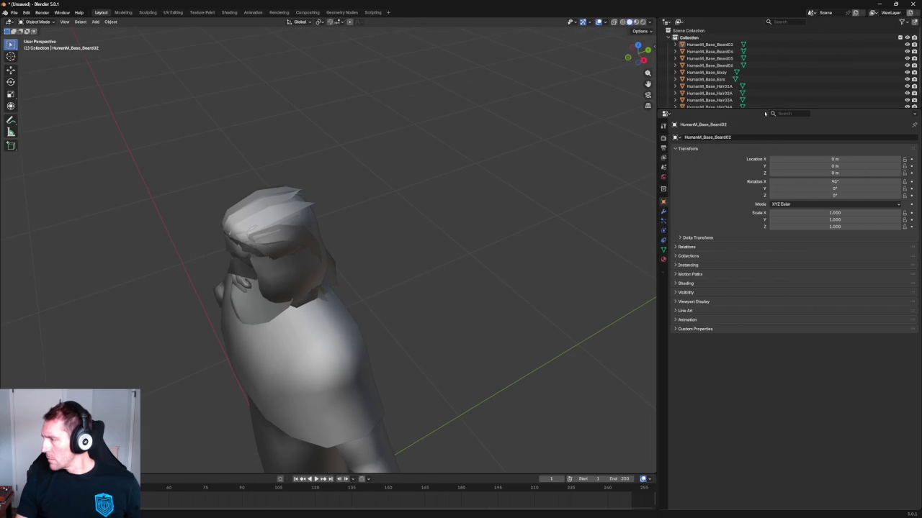
left_click_drag(762, 109, 792, 331)
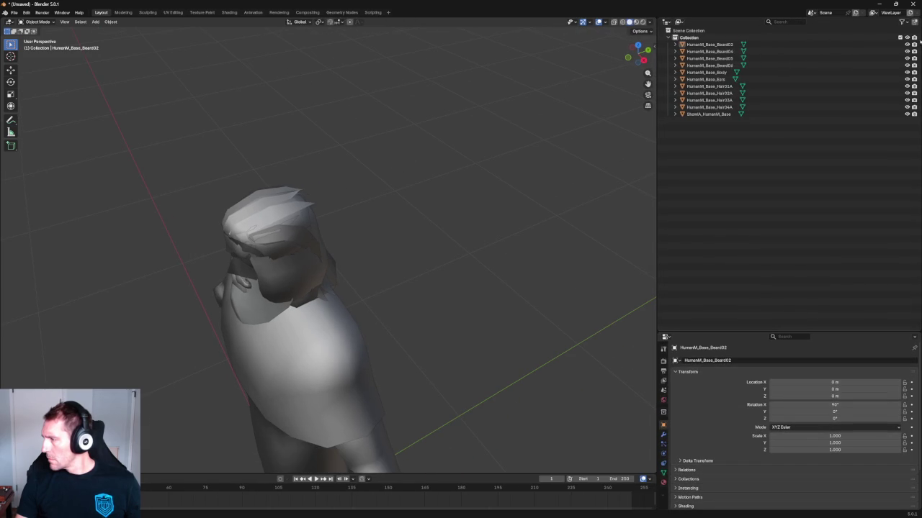
Step: Hide Beard04–06 and Hair02A–04A, leaving Beard02 and Hair01A visible
left_click(899, 37)
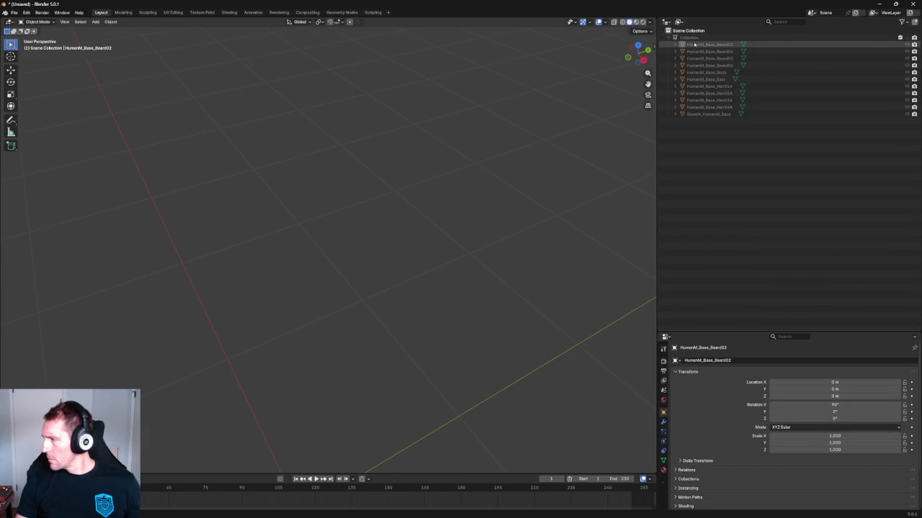
left_click(899, 37)
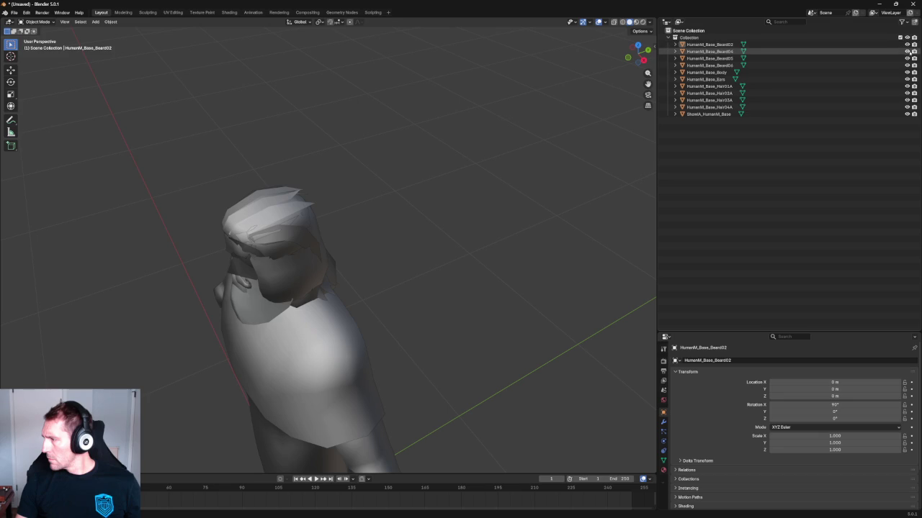
left_click_drag(907, 51, 906, 64)
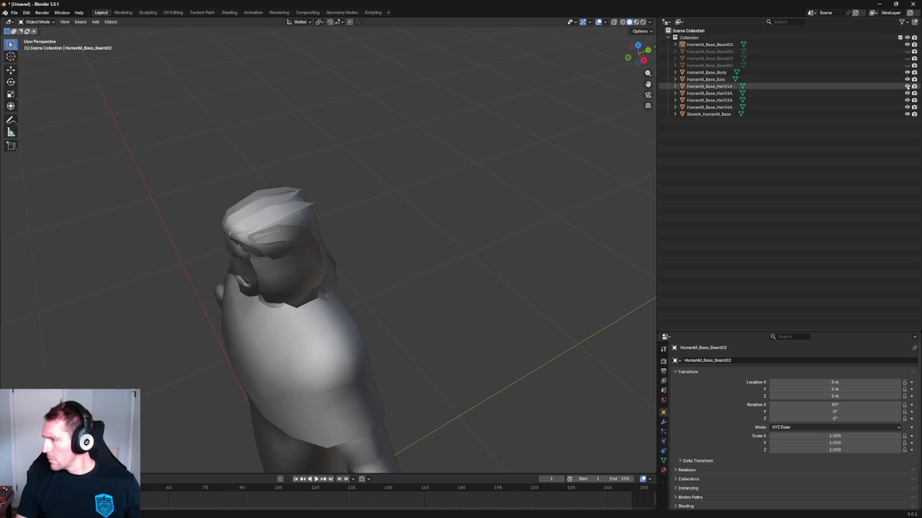
left_click(908, 86)
left_click(907, 93)
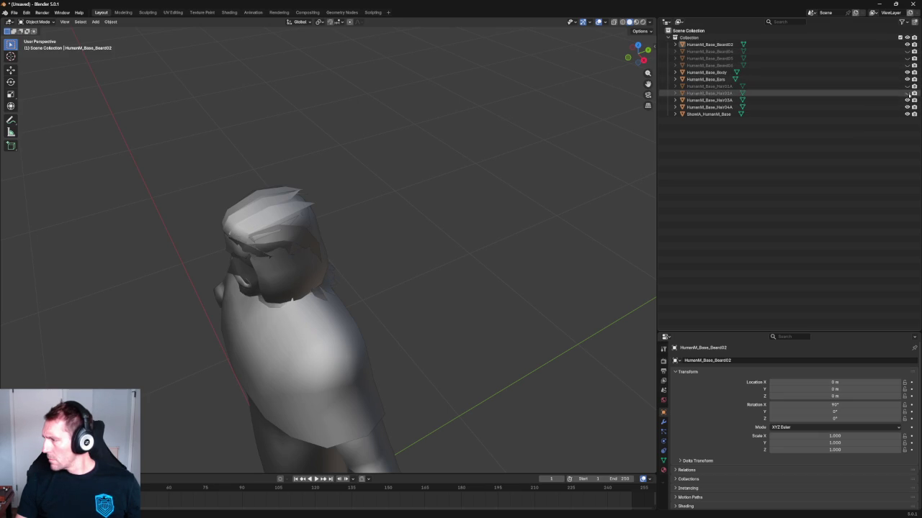
left_click(907, 100)
left_click(907, 107)
left_click(907, 86)
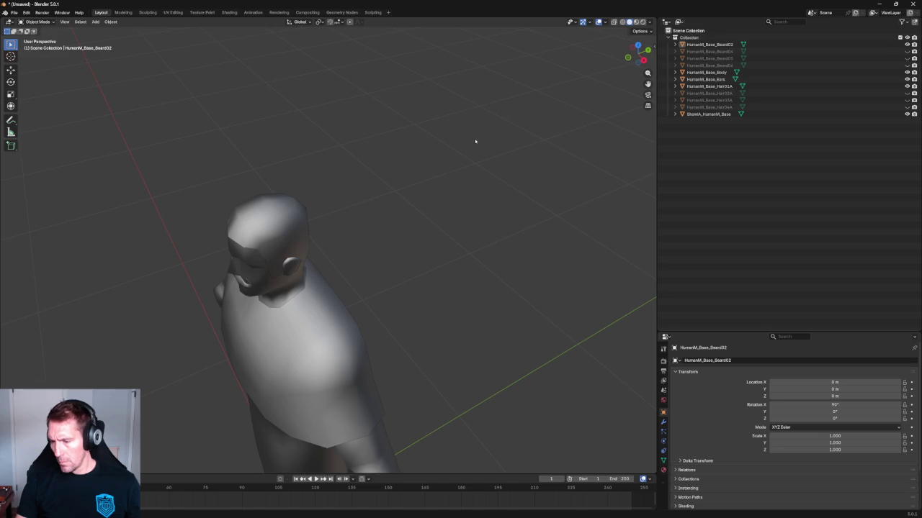
Step: Select the Hair01A mesh and turn on the Wireframe viewport overlay
mouse_move(324, 172)
middle_mouse_down()
mouse_move(307, 170)
mouse_move(358, 202)
mouse_move(360, 174)
middle_mouse_up()
scroll(321, 170, "up", 2)
scroll(360, 174, "up", 1)
scroll(351, 201, "up", 2)
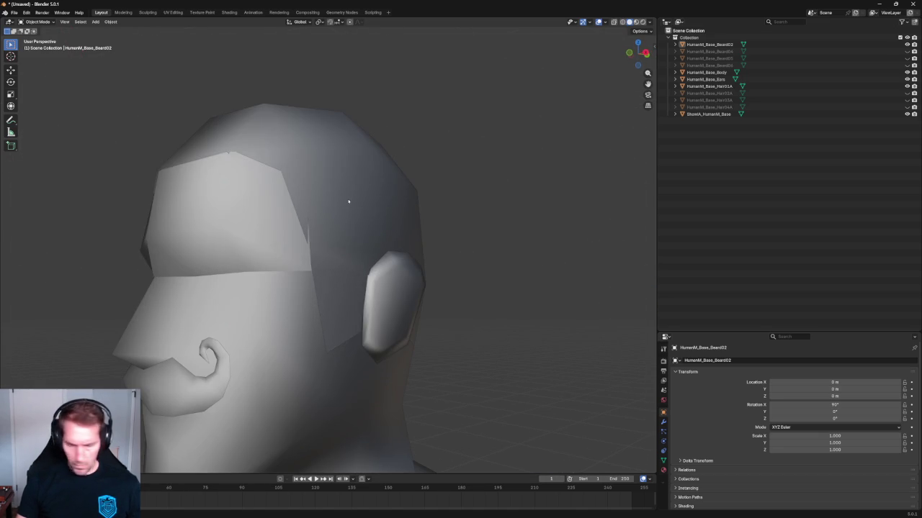
left_click(320, 200)
scroll(326, 202, "down", 1)
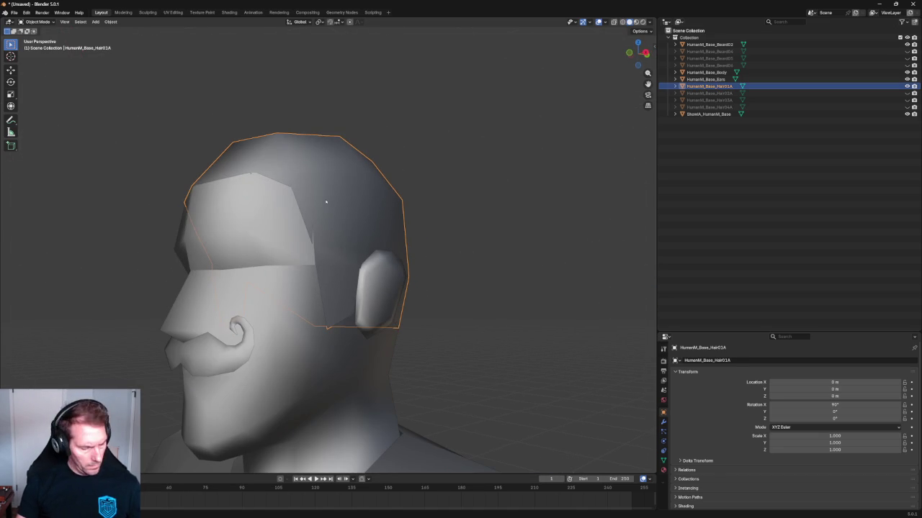
left_click(604, 22)
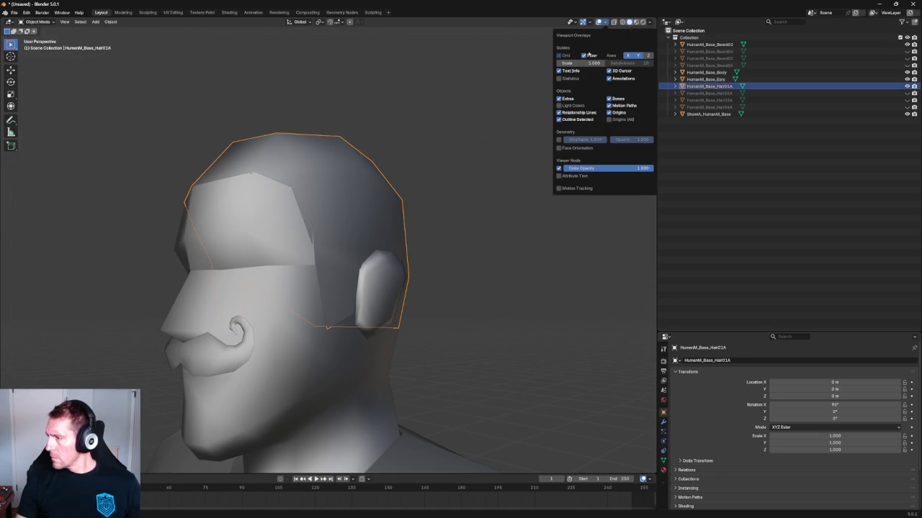
left_click(559, 139)
Step: Check the hair from above and the front, ending in right-side orthographic view
mouse_move(440, 172)
middle_mouse_down()
mouse_move(354, 223)
mouse_move(391, 214)
middle_mouse_up()
key("KP_7")
mouse_move(402, 171)
middle_mouse_down()
mouse_move(380, 98)
mouse_move(366, 104)
mouse_move(383, 158)
mouse_move(344, 189)
mouse_move(391, 175)
mouse_move(341, 208)
middle_mouse_up()
scroll(341, 208, "up", 2)
key("KP_3")
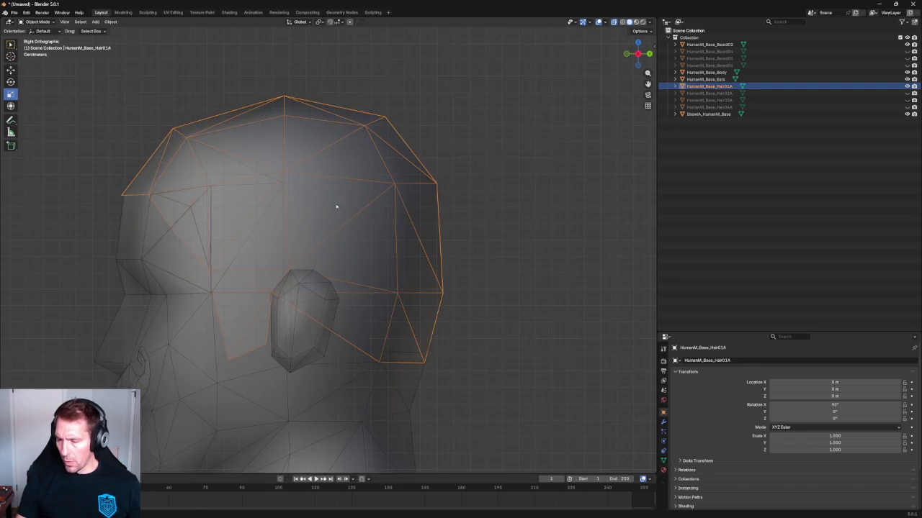
Step: In Edit Mode on Hair01A, select the two side vertices and widen them slightly along X
scroll(295, 217, "up", 3)
key("KP_5")
key("Tab")
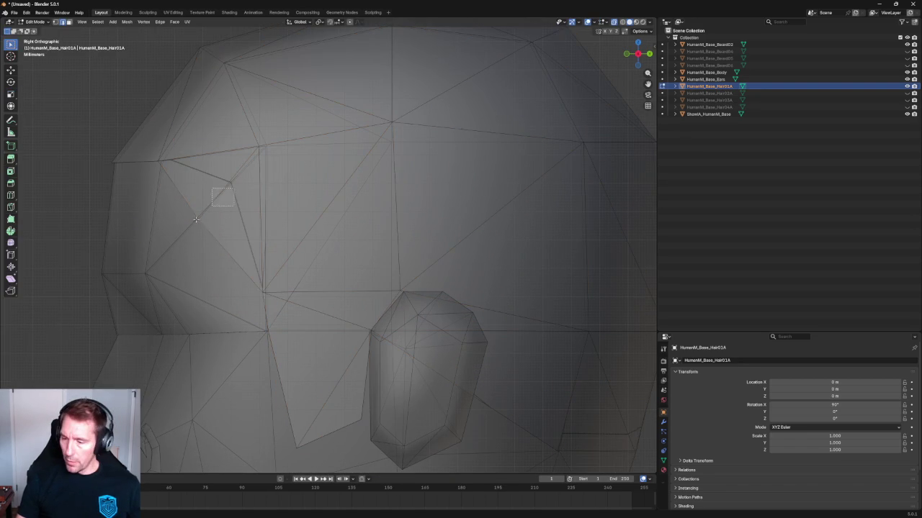
key("alt+z")
key("alt+z")
key("KP_1")
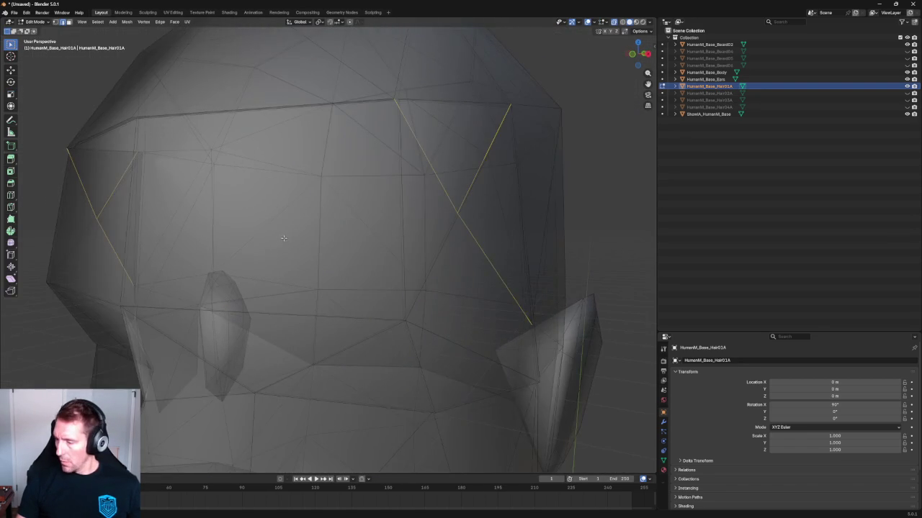
key("KP_5")
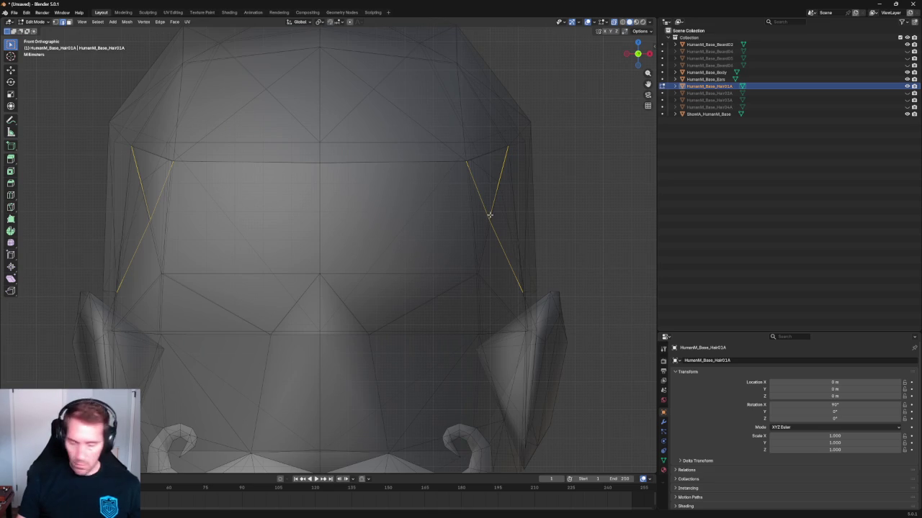
key("1")
left_click_drag(498, 206, 154, 240)
key("alt+z")
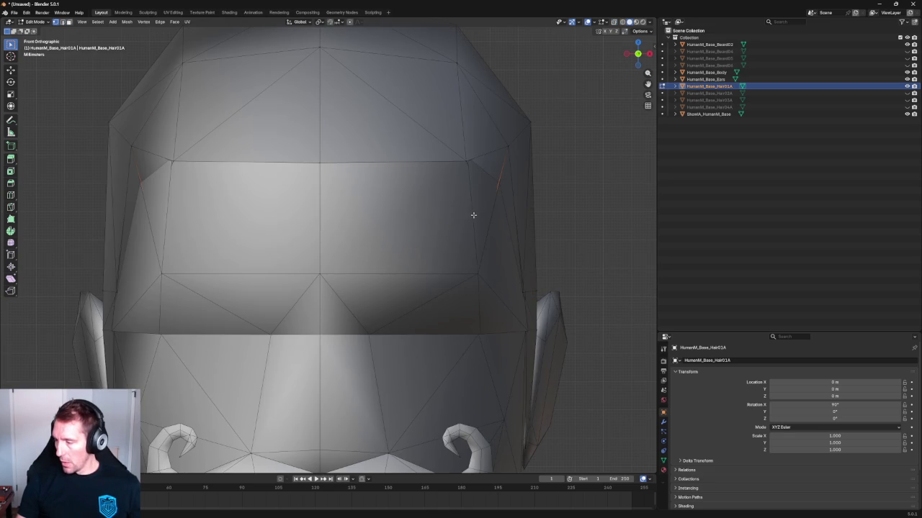
key("shift+space")
key("s")
left_click_drag(348, 221, 357, 218)
Step: Select the two top-edge vertices and stretch them slightly wider along X
left_click(473, 159)
left_click(175, 164, "shift")
left_click_drag(356, 162, 319, 154)
Step: In the right side view, flatten the selected vertices along Y to about 0.3
scroll(566, 173, "down", 4)
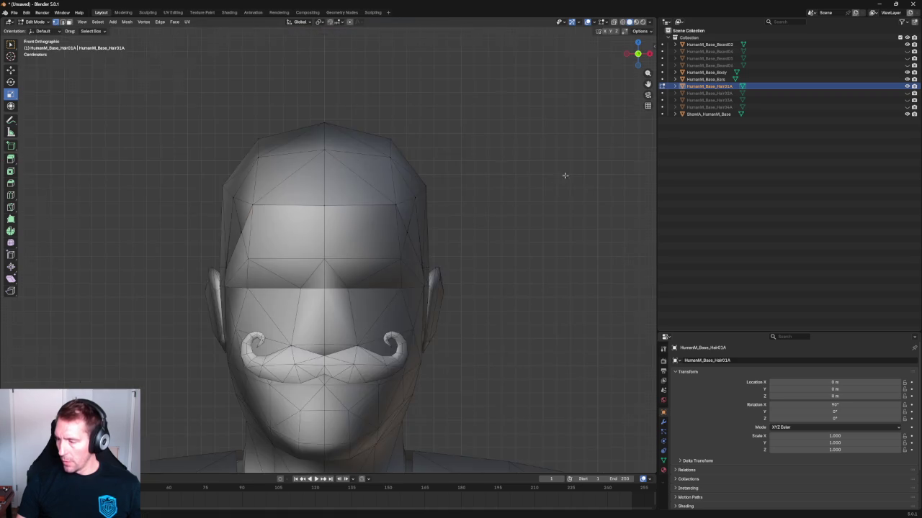
middle_click_drag(566, 173, 485, 180)
key("KP_3")
scroll(289, 205, "up", 2)
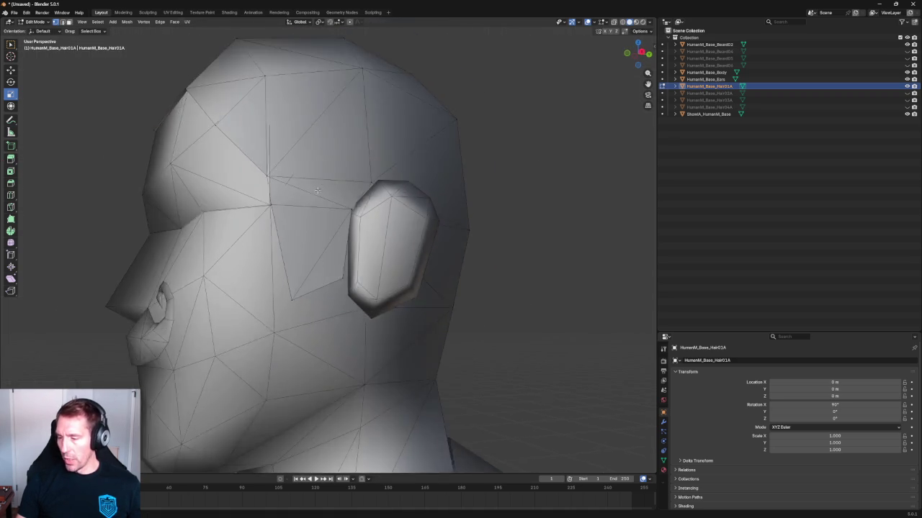
scroll(289, 205, "up", 2)
scroll(288, 205, "up", 2)
scroll(289, 205, "up", 2)
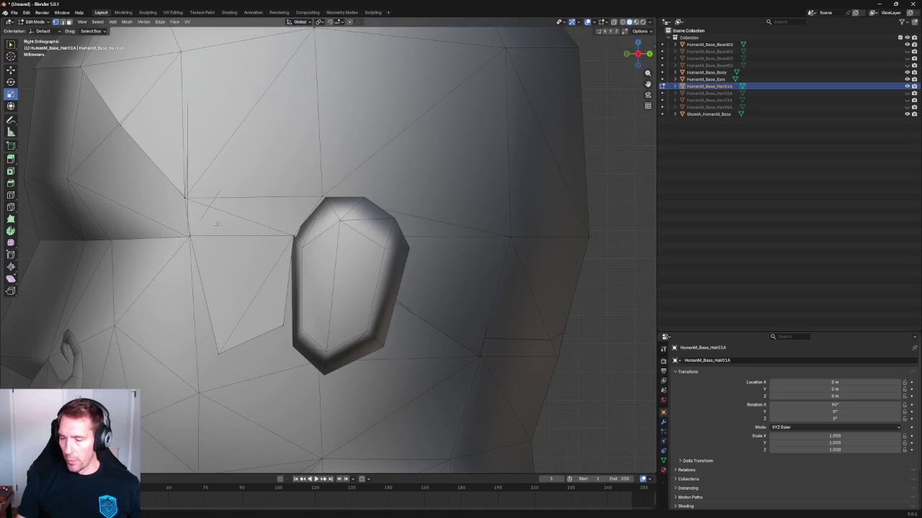
scroll(217, 225, "down", 2)
scroll(217, 225, "down", 2)
scroll(272, 251, "up", 5)
key("shift+space")
key("s")
left_click_drag(294, 218, 276, 219)
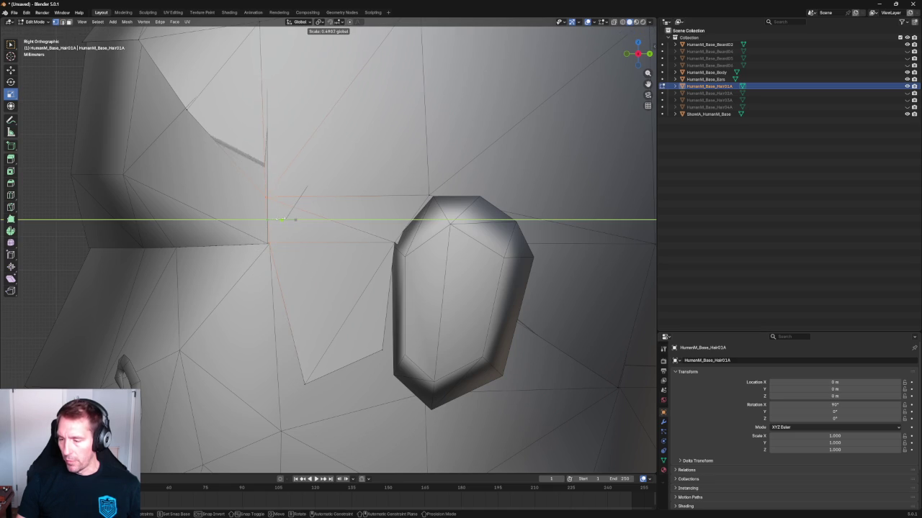
left_click(276, 219)
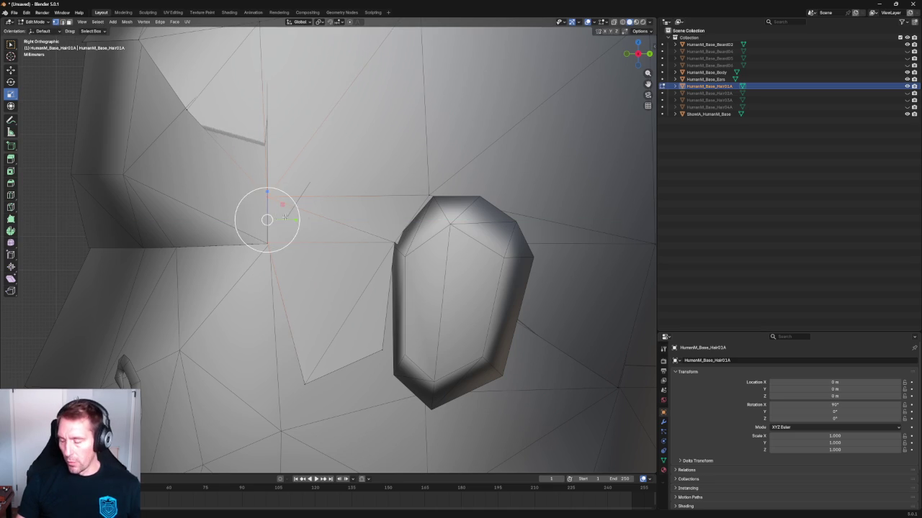
scroll(288, 227, "down", 3)
key("KP_1")
scroll(478, 240, "down", 2)
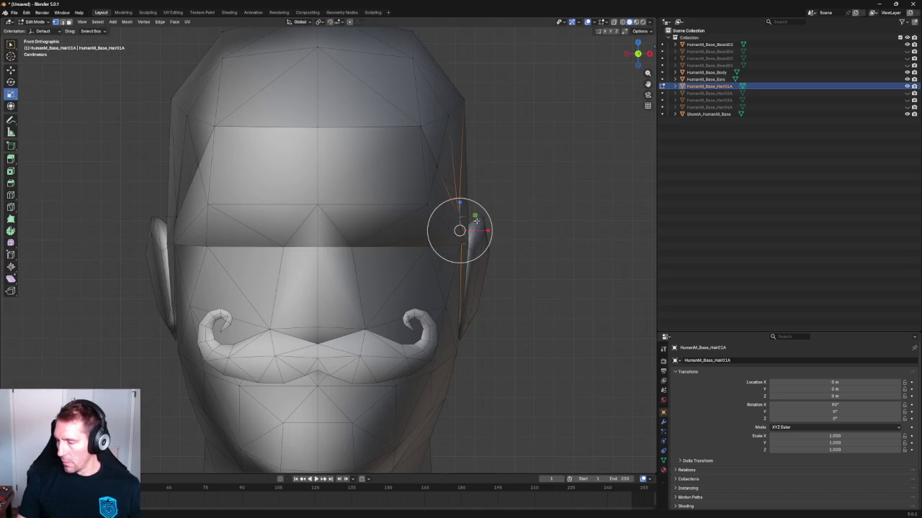
middle_click_drag(475, 222, 395, 238)
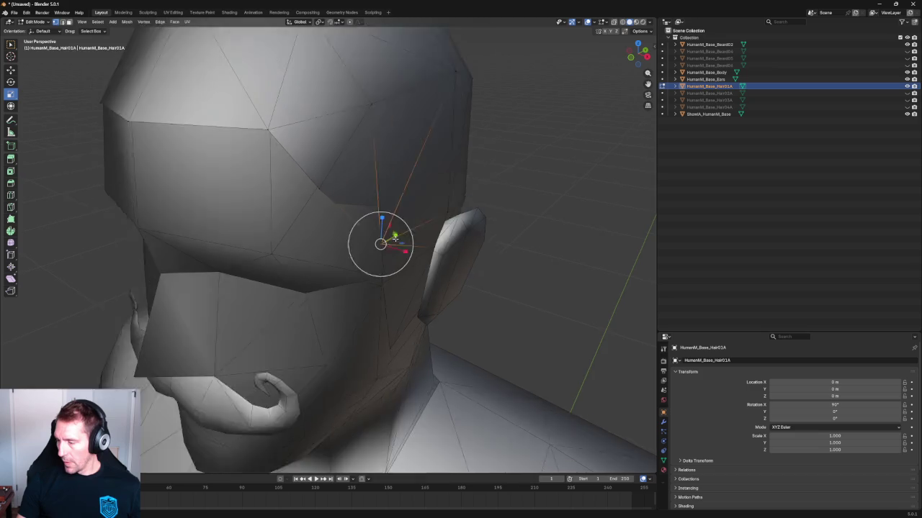
scroll(395, 236, "down", 5)
middle_click_drag(395, 236, 368, 219)
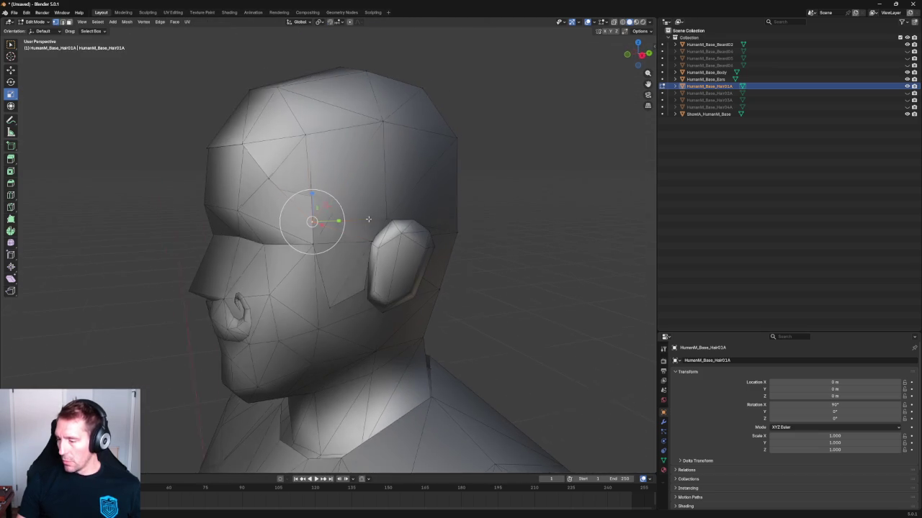
scroll(335, 231, "up", 5)
scroll(335, 230, "down", 5)
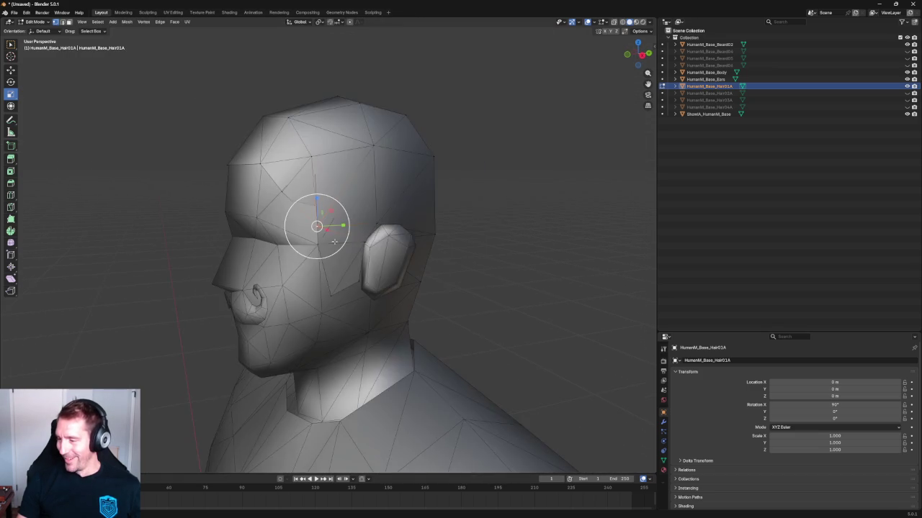
Step: Turn on X-ray and hide the Ears object to inspect the hair around the ear
mouse_move(335, 230)
middle_mouse_down()
mouse_move(424, 178)
mouse_move(374, 181)
mouse_move(389, 187)
mouse_move(391, 169)
mouse_move(391, 181)
middle_mouse_up()
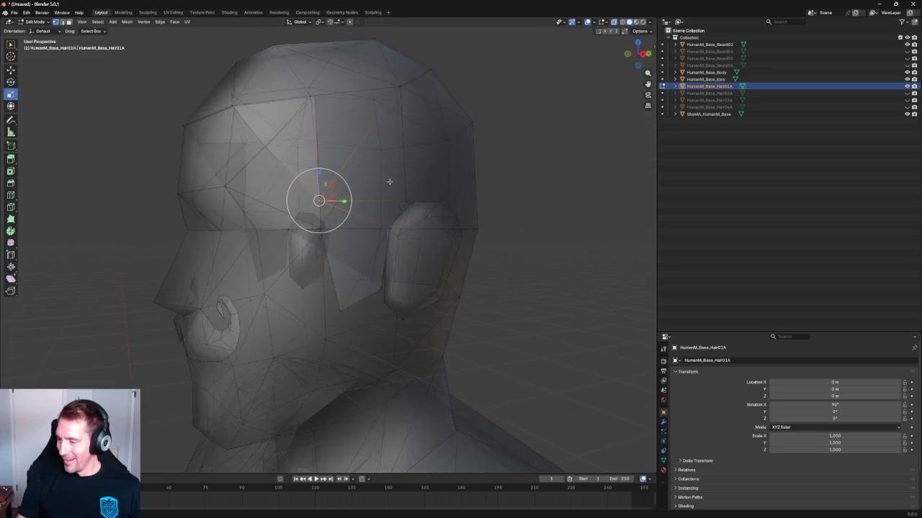
scroll(346, 212, "up", 4)
scroll(303, 227, "up", 3)
mouse_move(302, 228)
middle_mouse_down()
mouse_move(325, 253)
mouse_move(264, 233)
mouse_move(306, 231)
mouse_move(368, 210)
middle_mouse_up()
scroll(306, 231, "down", 5)
key("alt+z")
key("alt+z")
scroll(368, 210, "down", 1)
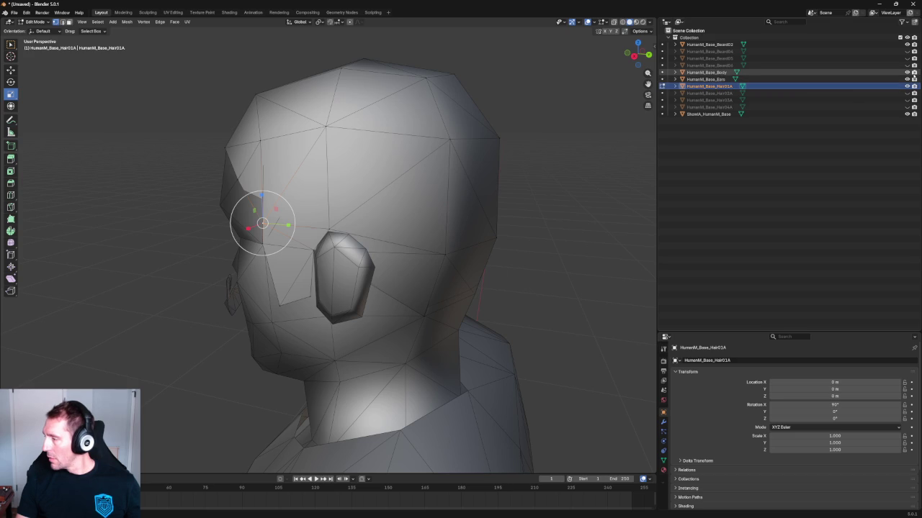
left_click(907, 79)
Step: In the right view, select the horizontal hairline edge above the ear
mouse_move(360, 201)
middle_mouse_down()
mouse_move(415, 197)
mouse_move(407, 216)
middle_mouse_up()
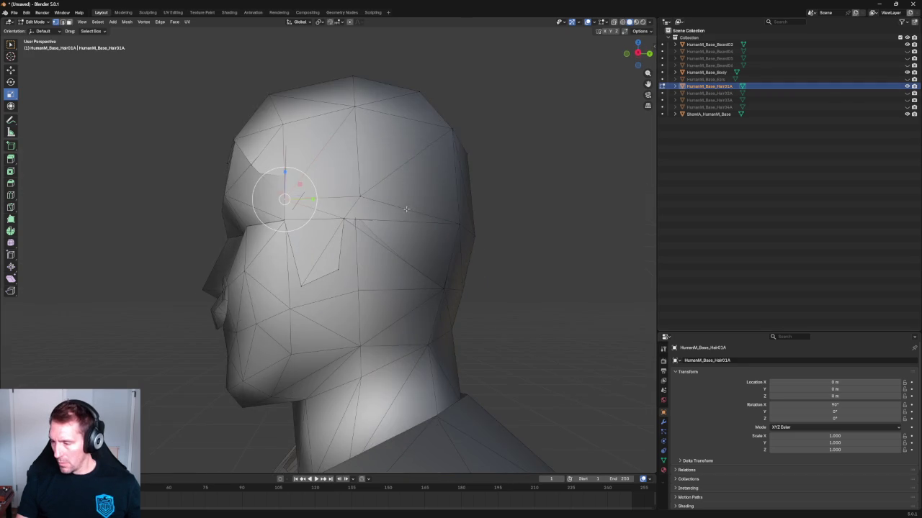
scroll(407, 216, "up", 4)
scroll(404, 223, "up", 2)
scroll(402, 225, "up", 3)
key("KP_3")
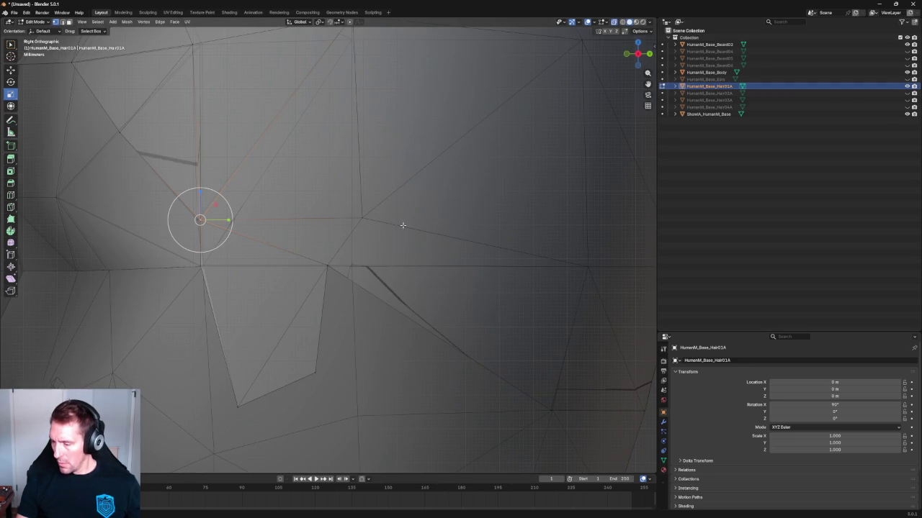
scroll(372, 232, "up", 1)
left_click(368, 222)
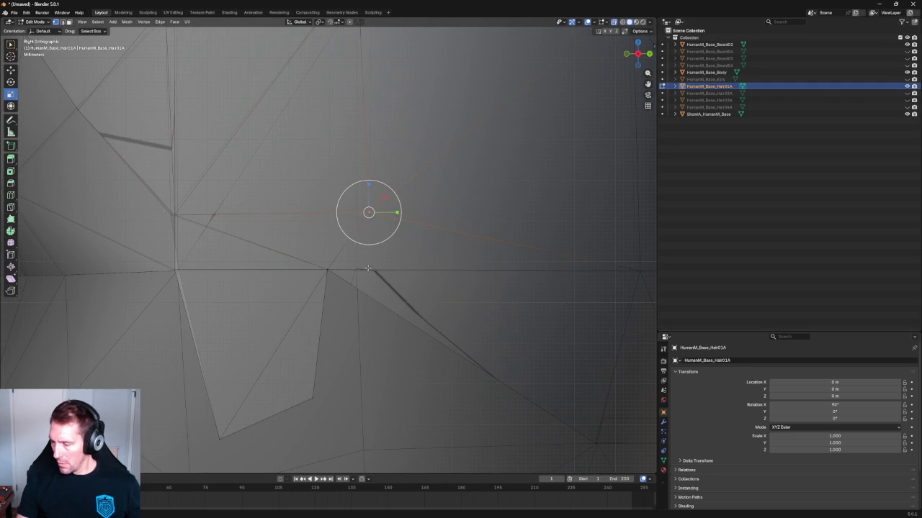
key("2")
left_click(363, 274)
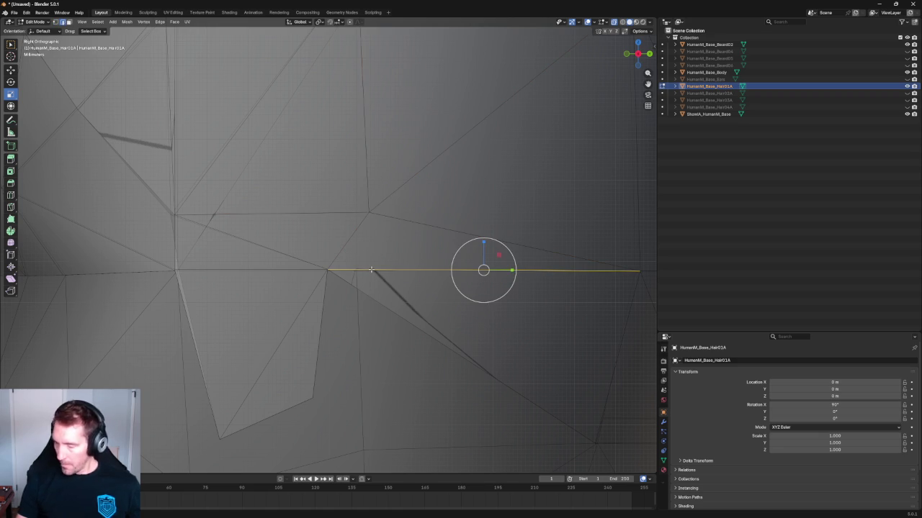
key("j")
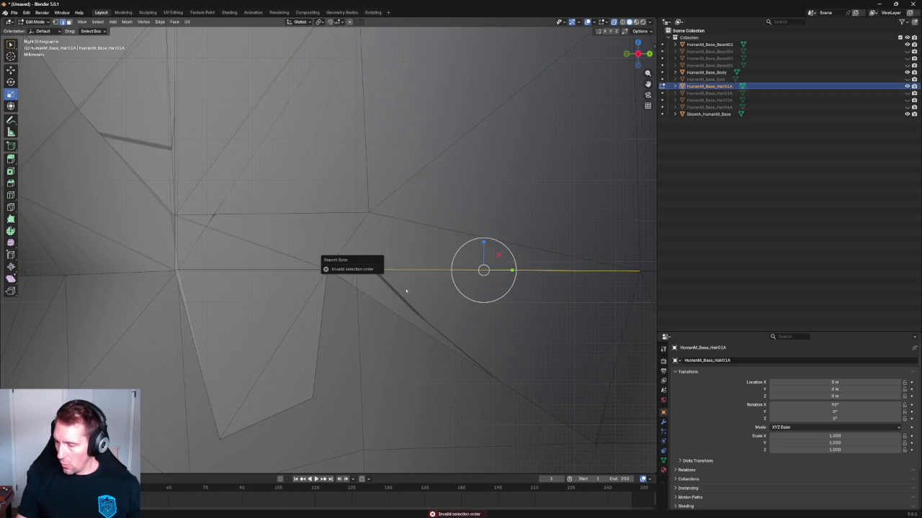
Step: From the front view with X-ray, box-select the hair strip on one side of the head
scroll(408, 285, "down", 6)
key("grave")
key("KP_1")
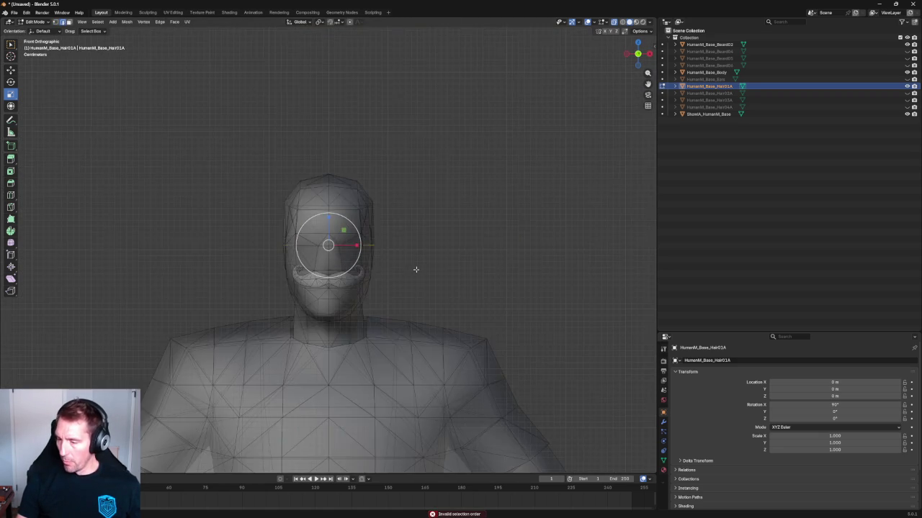
scroll(415, 269, "up", 2)
scroll(400, 241, "down", 3)
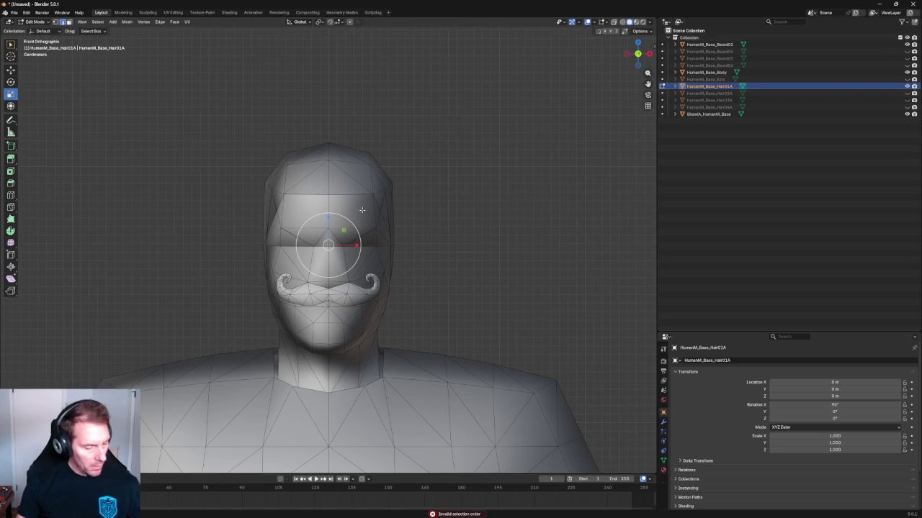
key("alt+z")
left_click_drag(189, 94, 330, 393)
key("alt+z")
Step: Delete the selected vertices of one side of the hair strip
key("x")
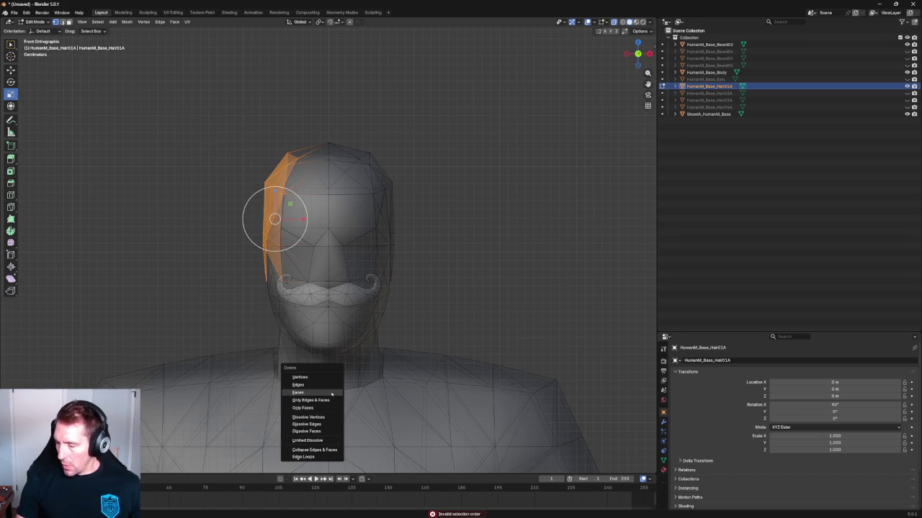
left_click(323, 377)
scroll(443, 247, "up", 2)
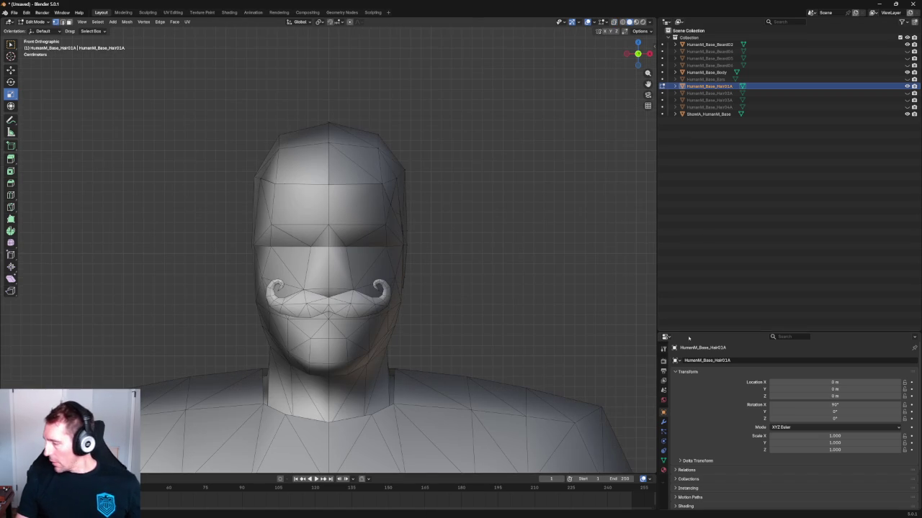
Step: Add a Mirror modifier to Hair01A to rebuild the deleted side
left_click(663, 422)
left_click(688, 360)
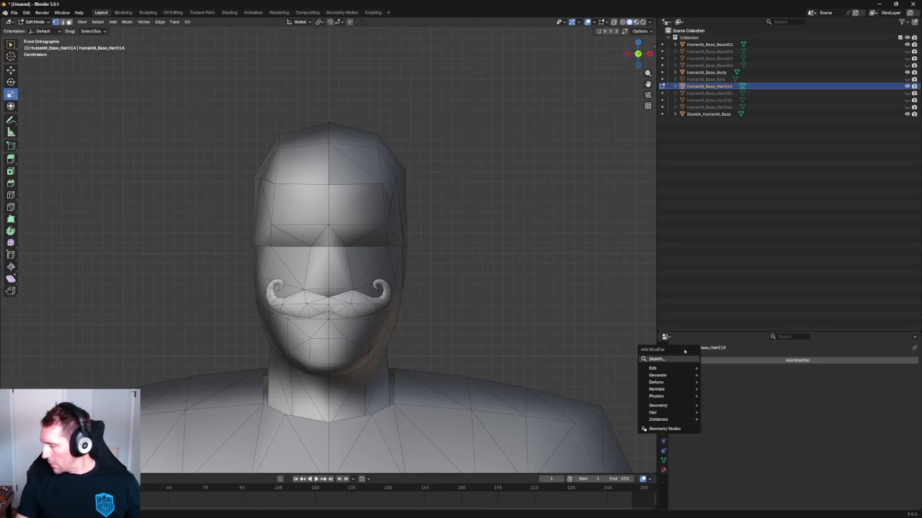
left_click(661, 360)
type("m")
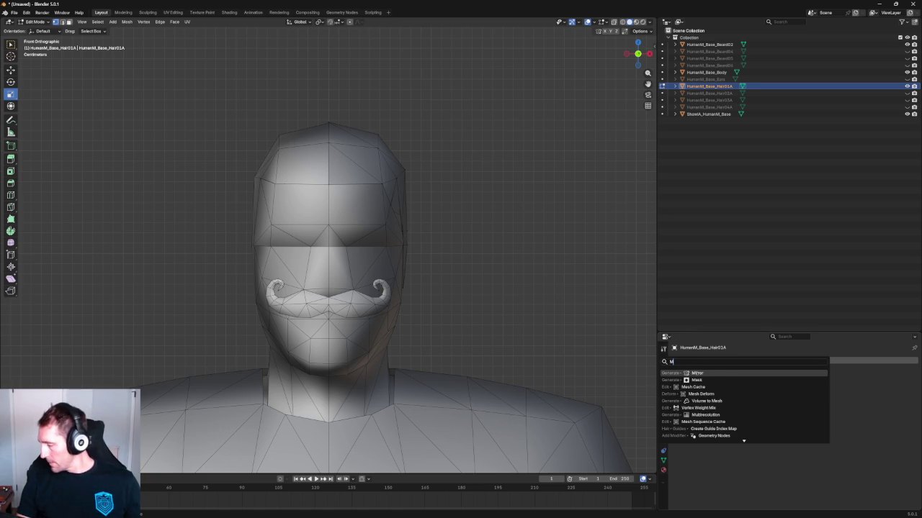
left_click(696, 374)
Step: In the right view, select the horizontal hairline edge above the ear to move it
middle_click_drag(456, 183, 354, 257)
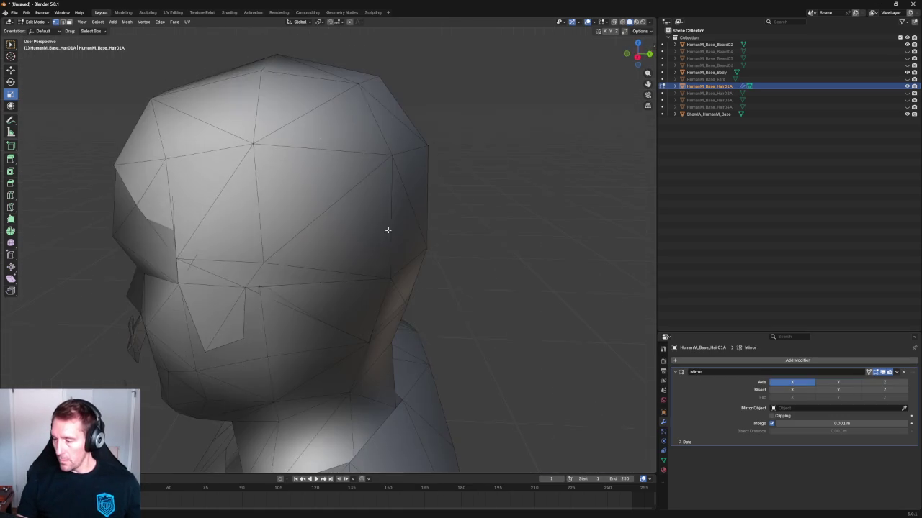
key("KP_3")
key("shift+space")
key("g")
left_click(386, 285)
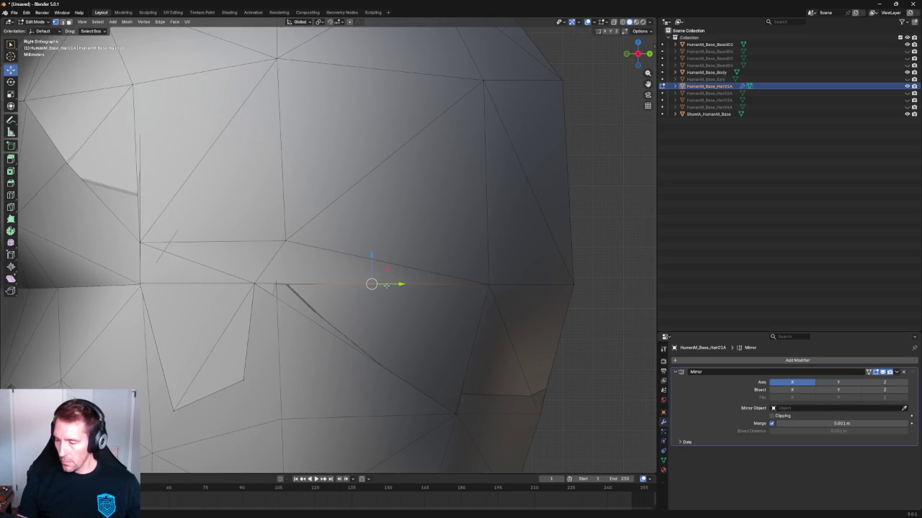
Step: Slide the hairline edge toward the face and lower the corner vertex onto the edge below
mouse_move(372, 285)
left_mouse_down()
mouse_move(277, 284)
mouse_move(271, 292)
left_mouse_up()
left_click(295, 221)
left_click(286, 238)
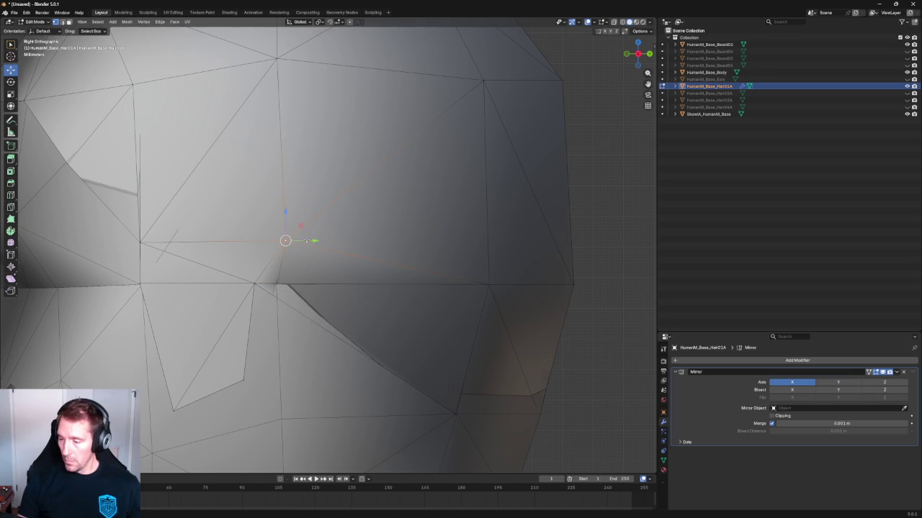
left_click_drag(306, 239, 309, 240)
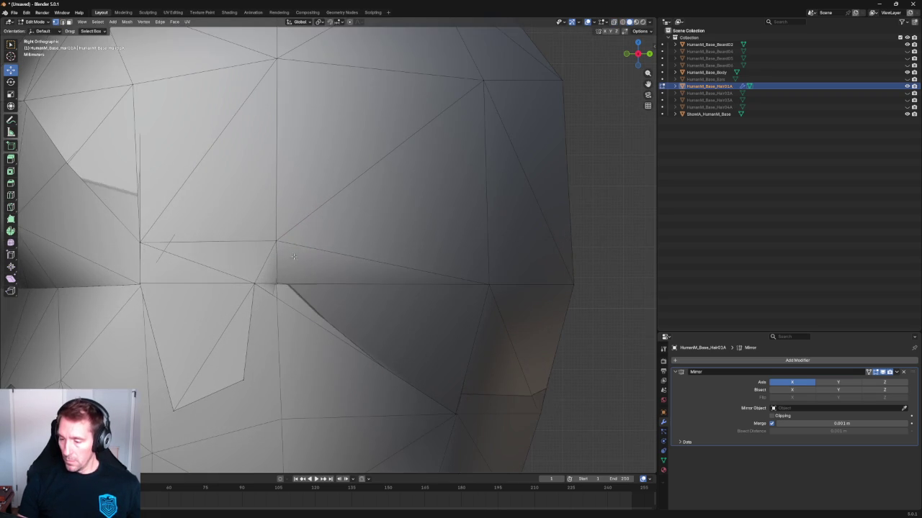
middle_click_drag(293, 257, 320, 252, "shift")
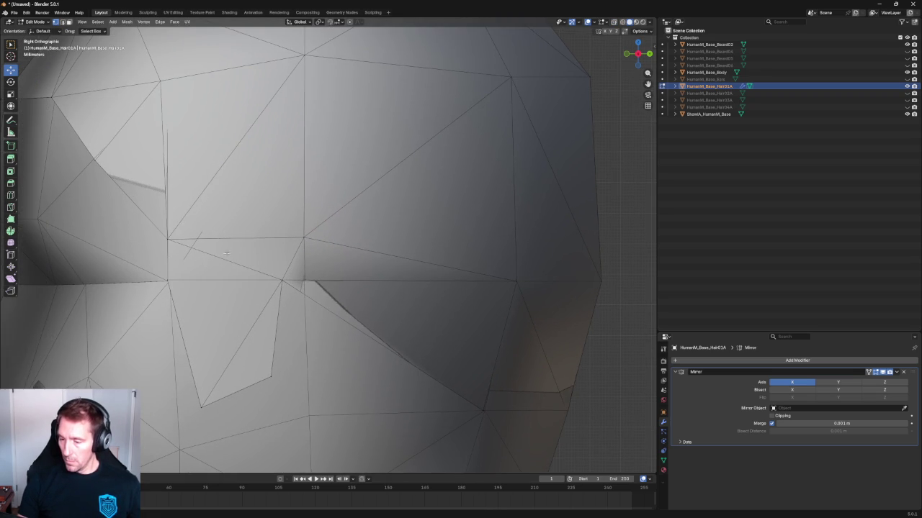
left_click_drag(167, 240, 167, 278)
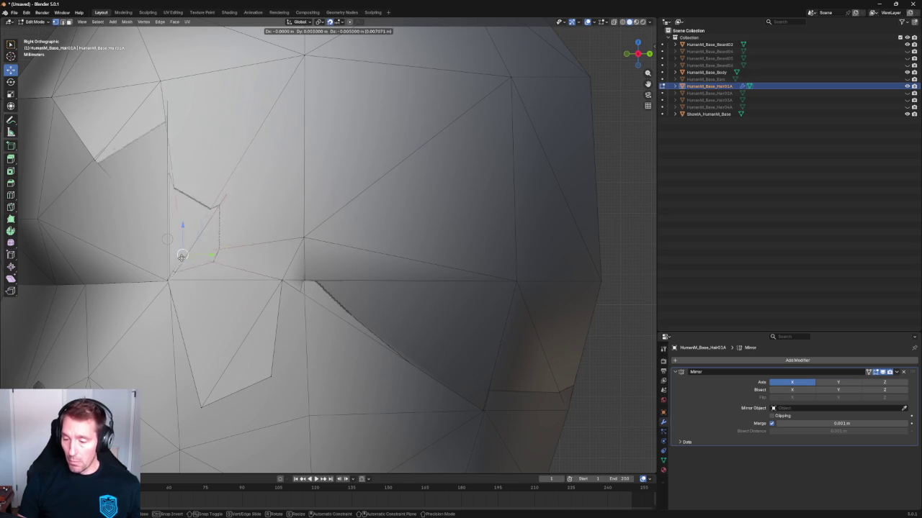
Step: Return to Object Mode and select the Body object
mouse_move(262, 249)
middle_mouse_down()
mouse_move(232, 246)
mouse_move(368, 264)
mouse_move(303, 257)
mouse_move(331, 314)
mouse_move(389, 339)
mouse_move(329, 283)
mouse_move(411, 241)
mouse_move(382, 263)
mouse_move(404, 255)
middle_mouse_up()
scroll(233, 247, "down", 5)
scroll(288, 261, "up", 3)
scroll(391, 263, "down", 3)
scroll(367, 270, "up", 2)
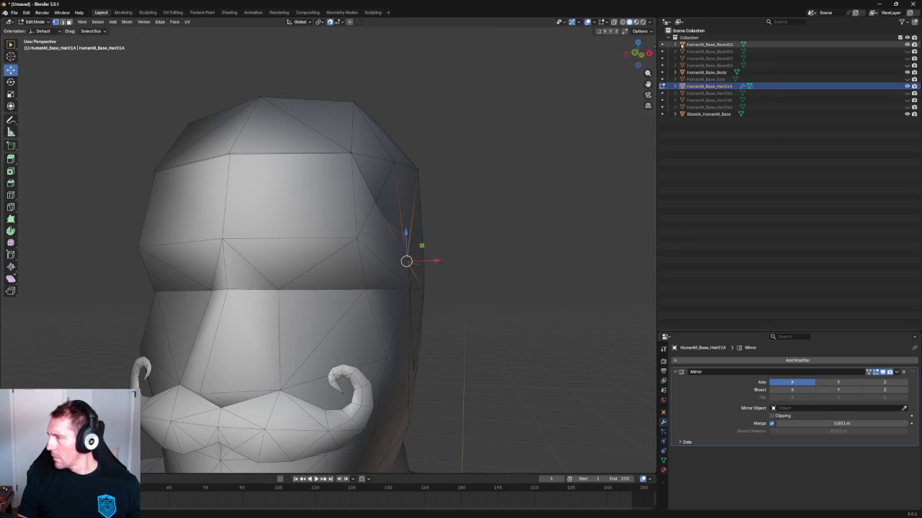
key("Tab")
left_click(292, 225)
scroll(292, 224, "down", 6)
mouse_move(293, 224)
middle_mouse_down()
mouse_move(254, 231)
mouse_move(284, 200)
middle_mouse_up()
scroll(310, 221, "up", 5)
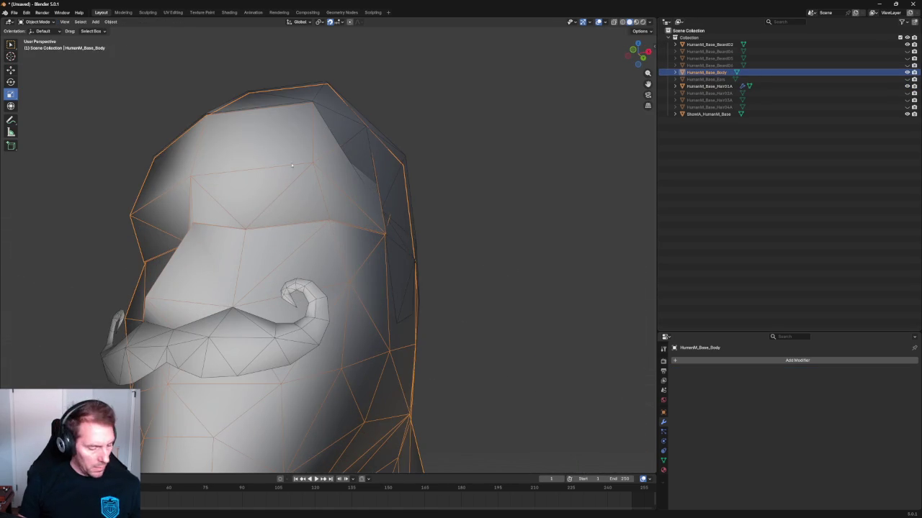
Step: In the Body's Edit Mode, select the linked upper-head faces and hide them
key("Tab")
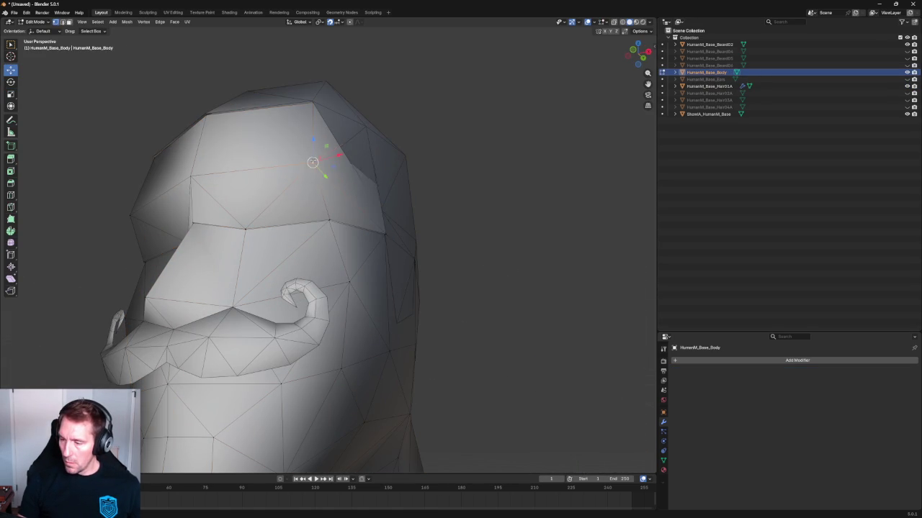
key("ctrl+l")
right_click(253, 195)
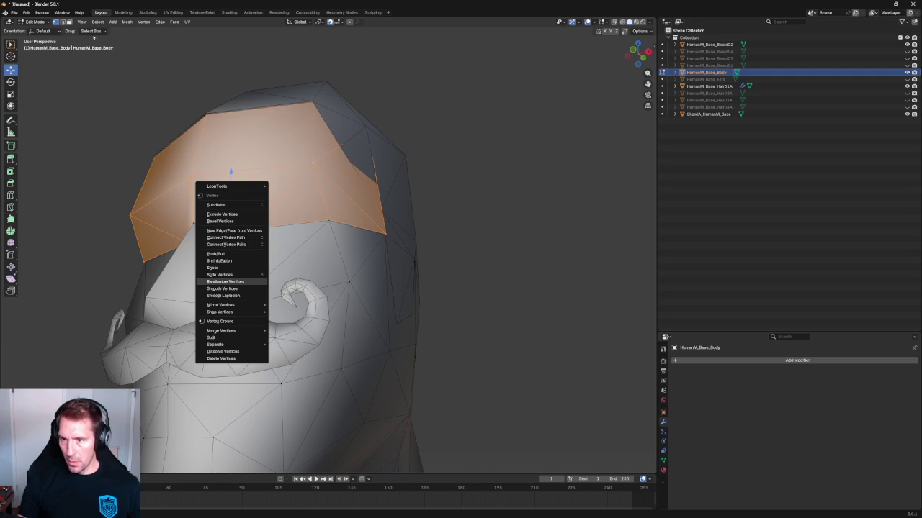
left_click(125, 22)
mouse_move(142, 186)
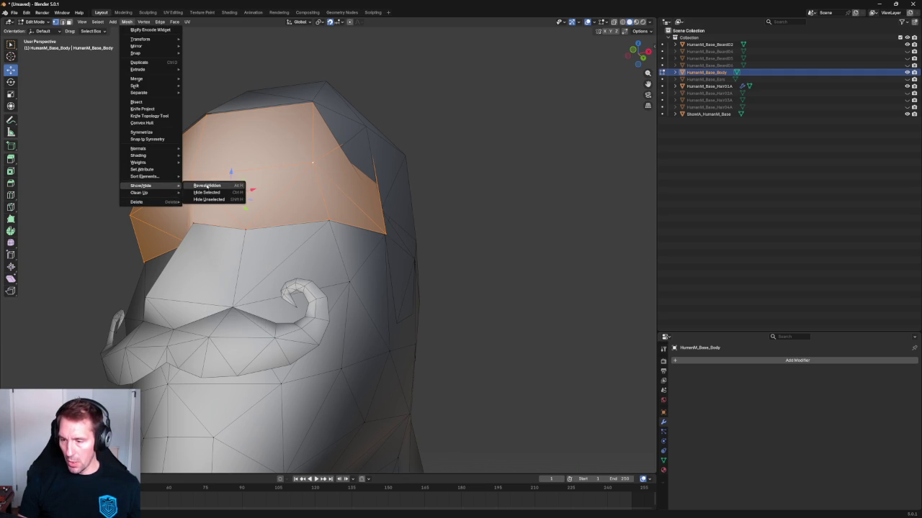
left_click(207, 192)
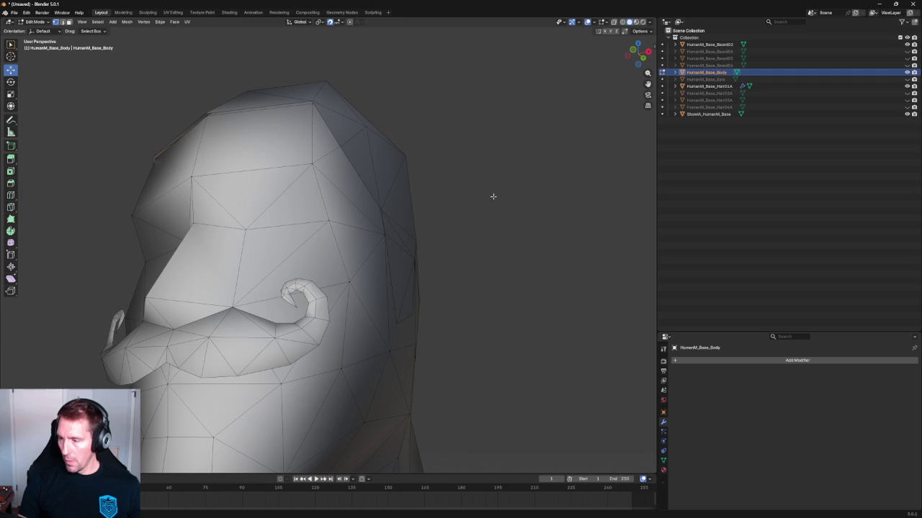
middle_click_drag(493, 196, 395, 214)
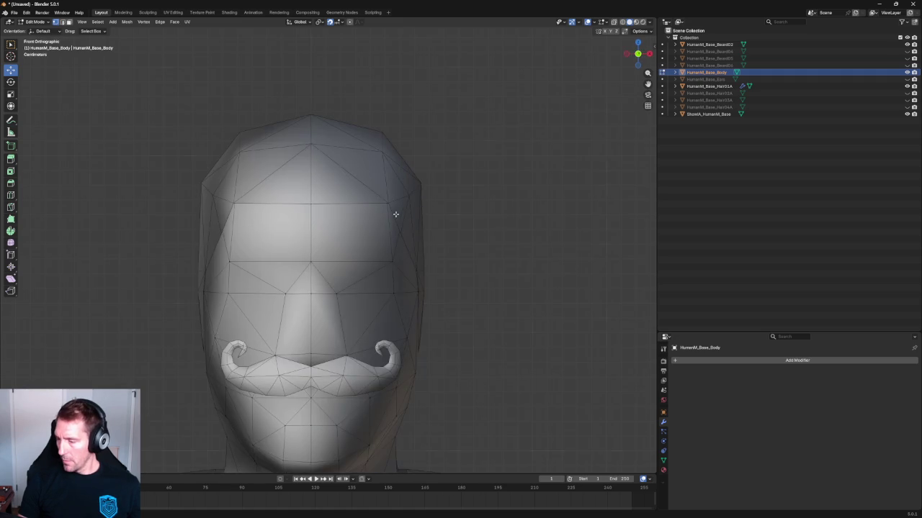
Step: Leave the Body's Edit Mode, select Hair01A and enter its Edit Mode
scroll(395, 214, "up", 3)
middle_click_drag(446, 264, 372, 266)
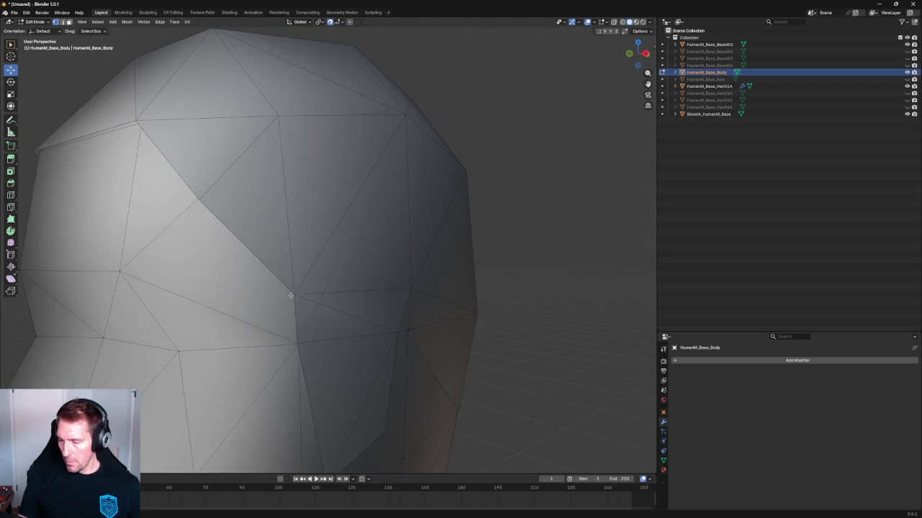
key("Tab")
left_click(334, 259)
scroll(315, 273, "down", 3)
scroll(314, 274, "up", 3)
scroll(315, 278, "down", 2)
key("Tab")
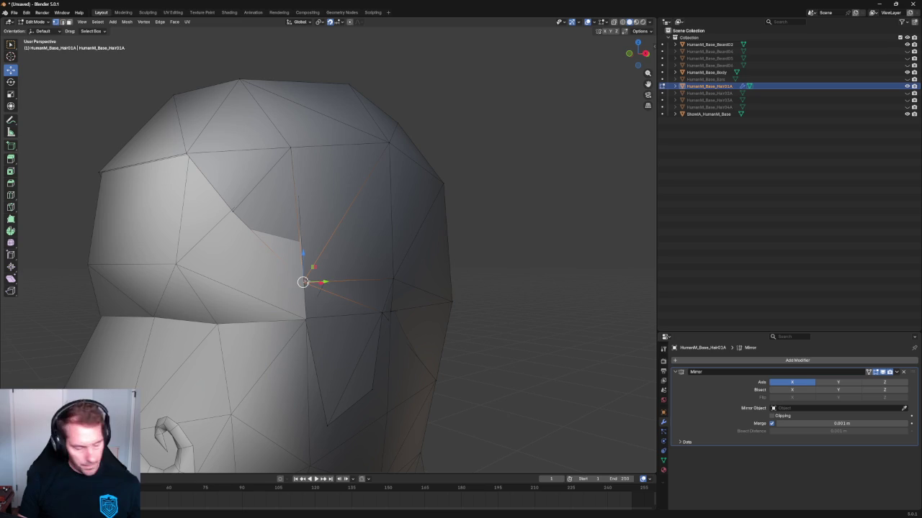
Step: Orbit around the head and open the Snapping options
middle_click_drag(305, 282, 278, 287)
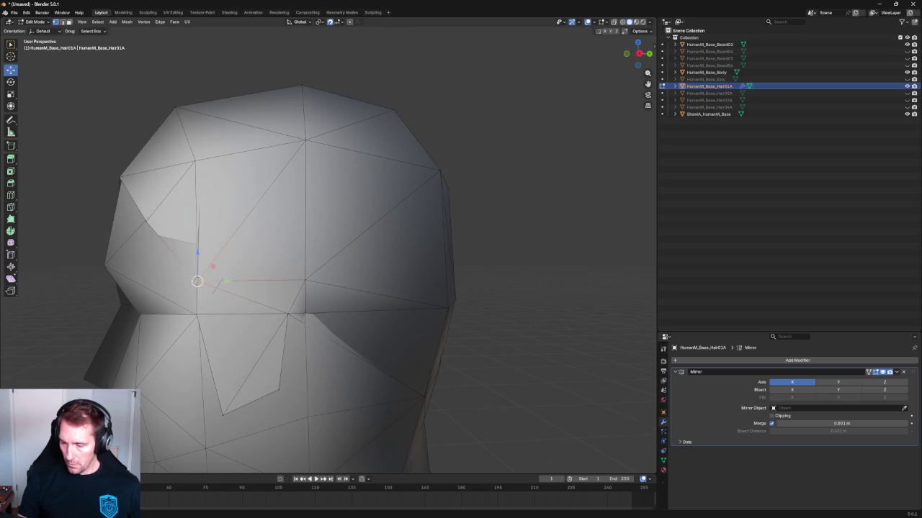
scroll(202, 301, "up", 5)
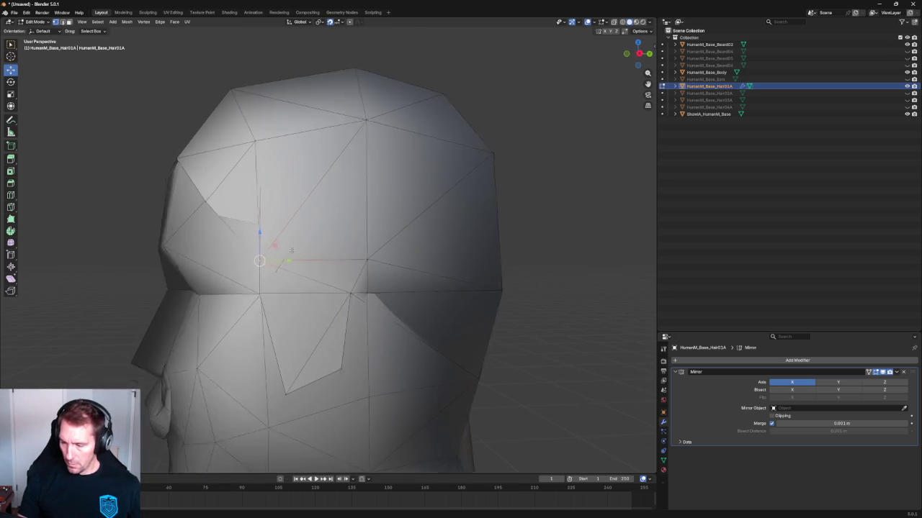
middle_click_drag(382, 256, 53, 338)
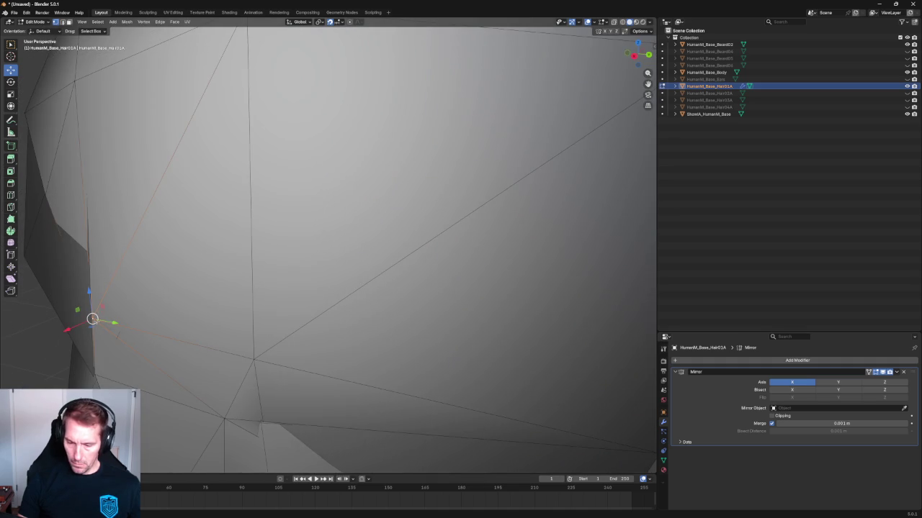
scroll(195, 271, "down", 5)
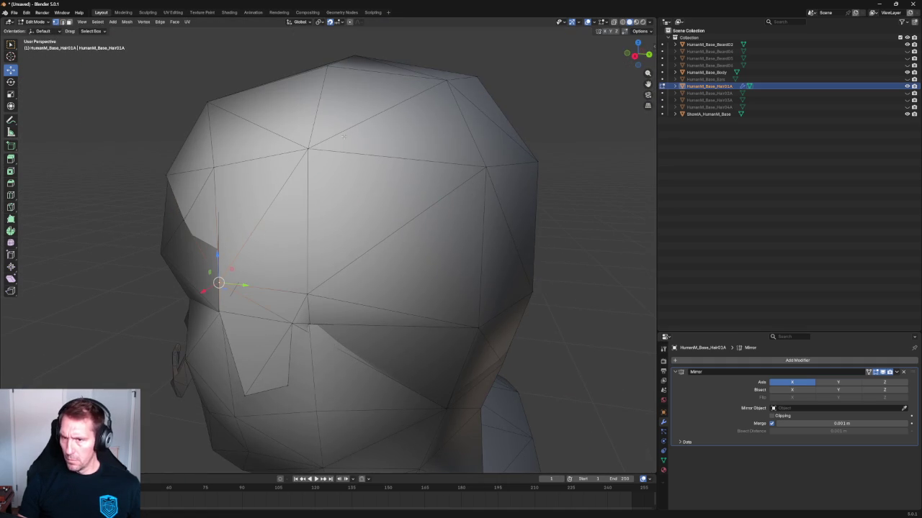
middle_click_drag(344, 137, 442, 32)
left_click(337, 24)
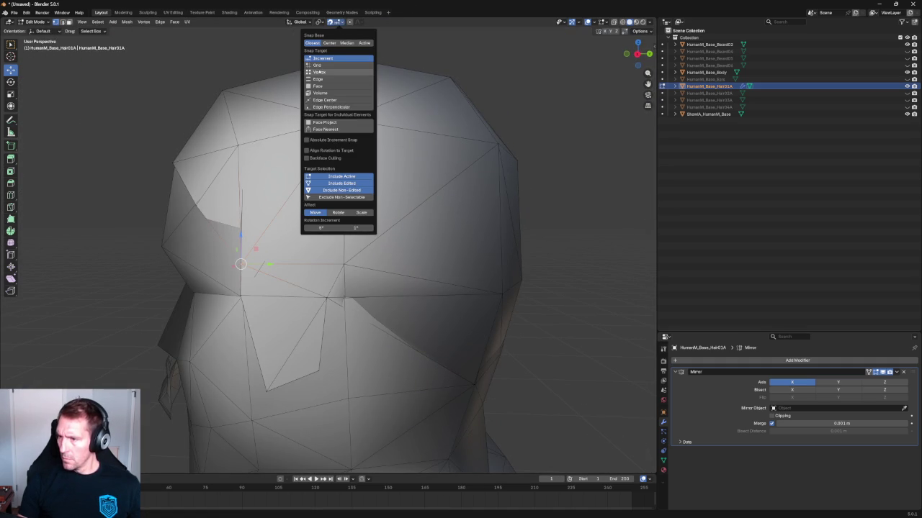
Step: Change the snap target and pull the selected vertex outward onto the head
left_click(328, 74)
mouse_move(240, 264)
left_mouse_down()
mouse_move(341, 269)
mouse_move(339, 295)
left_mouse_up()
scroll(331, 298, "up", 5)
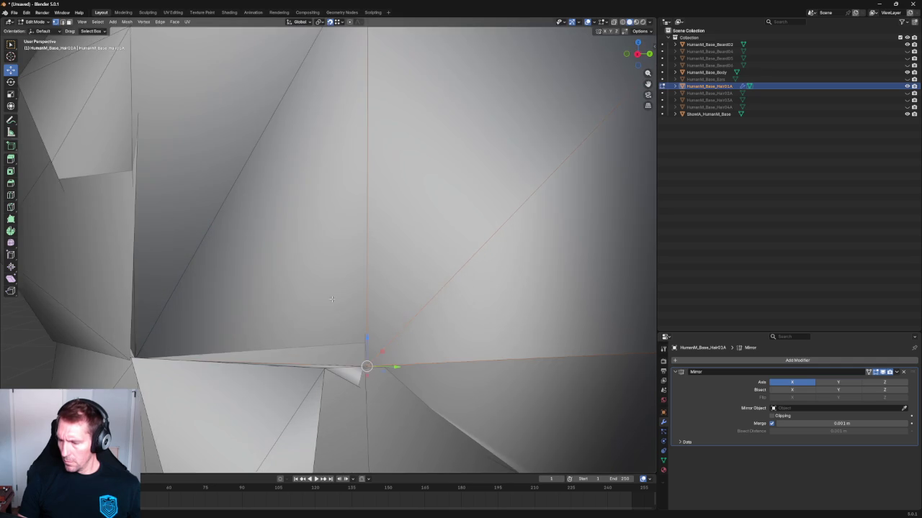
scroll(323, 344, "down", 5)
scroll(315, 310, "up", 3)
scroll(316, 310, "down", 2)
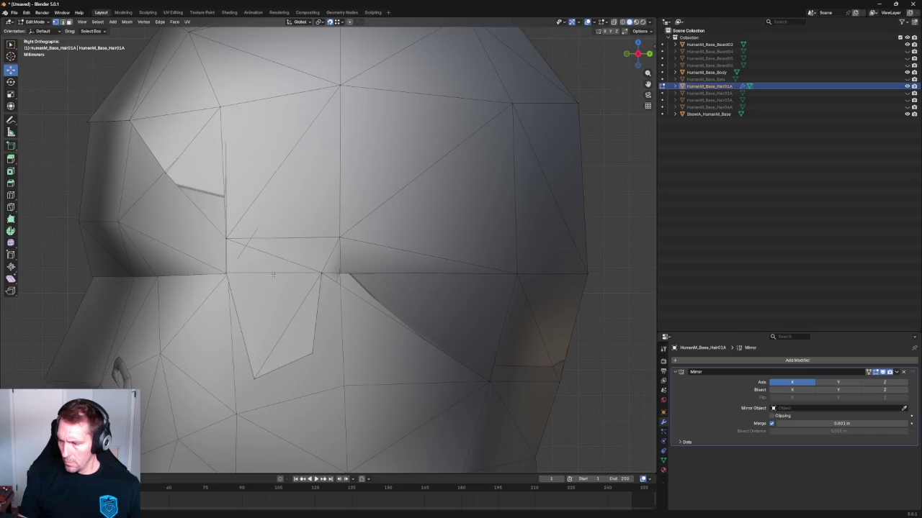
scroll(270, 279, "down", 2)
mouse_move(270, 279)
middle_mouse_down()
mouse_move(277, 255)
mouse_move(377, 264)
mouse_move(323, 276)
middle_mouse_up()
scroll(324, 259, "up", 3)
Step: With X-ray in the right view, lower one hairline vertex, nudge another along Y, then exit Edit Mode
key("alt+z")
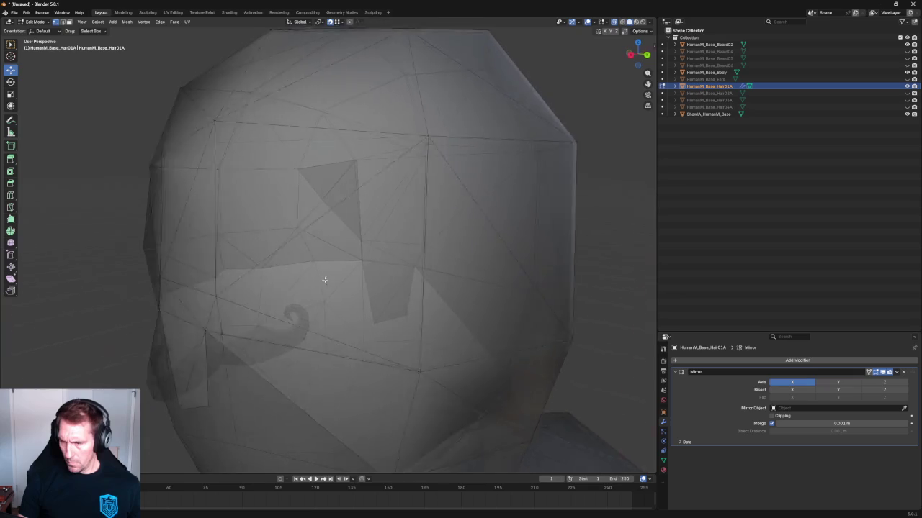
key("KP_3")
scroll(347, 296, "up", 3)
scroll(331, 180, "up", 2)
left_click(318, 170)
left_click_drag(317, 149, 316, 171)
left_click(239, 191)
left_click_drag(203, 196, 211, 196)
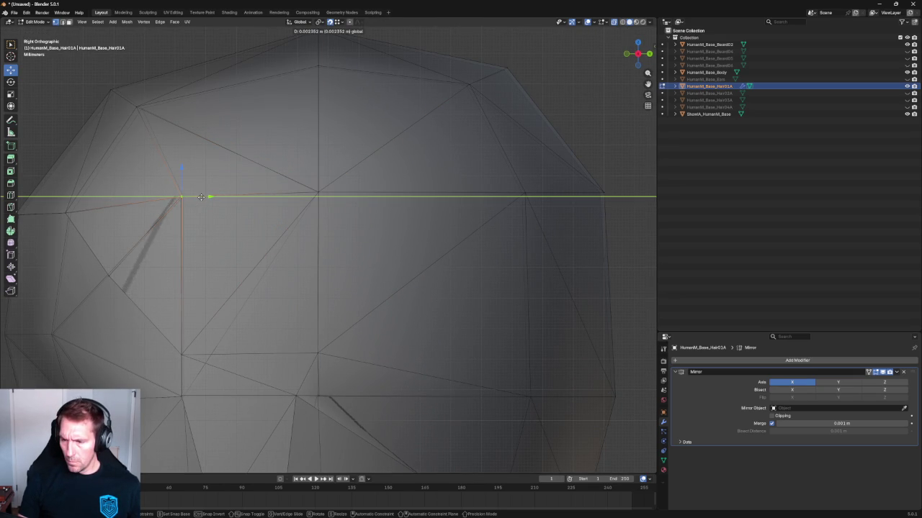
middle_click_drag(210, 196, 448, 189)
scroll(448, 189, "down", 3)
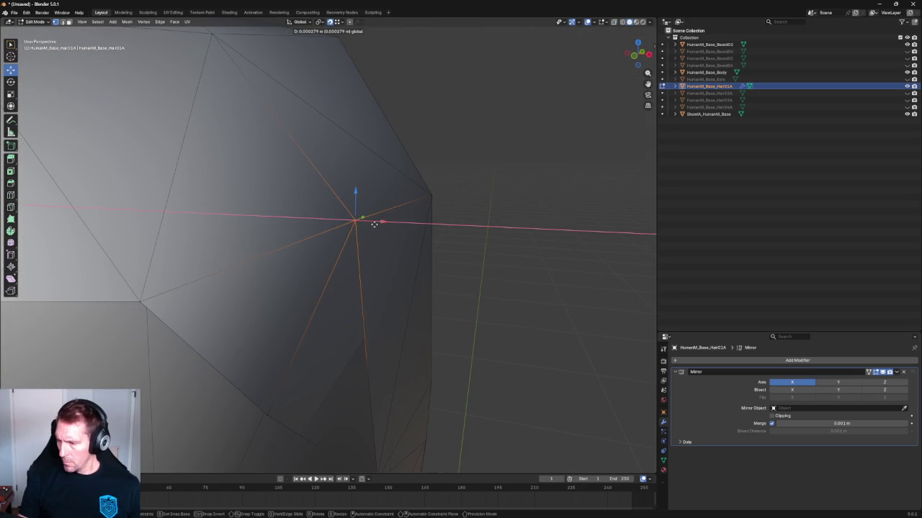
scroll(374, 223, "down", 3)
mouse_move(374, 223)
middle_mouse_down()
mouse_move(344, 230)
mouse_move(383, 214)
middle_mouse_up()
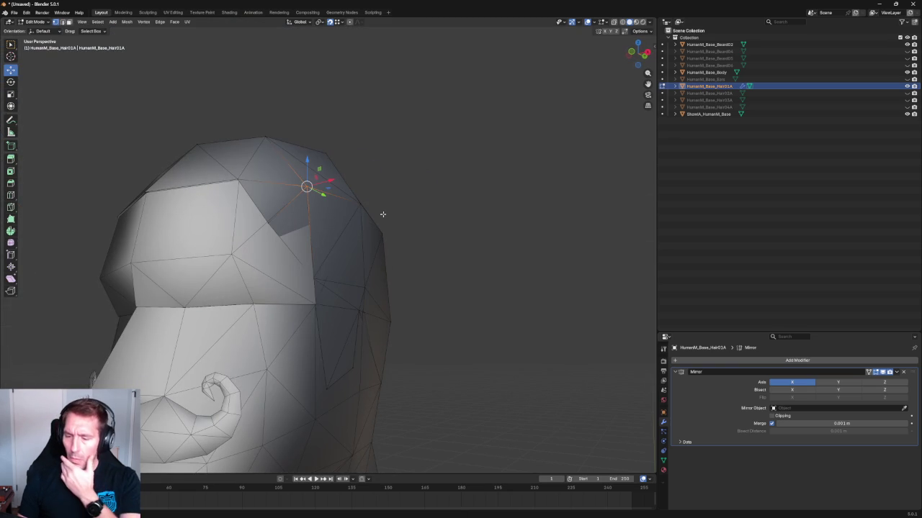
key("Tab")
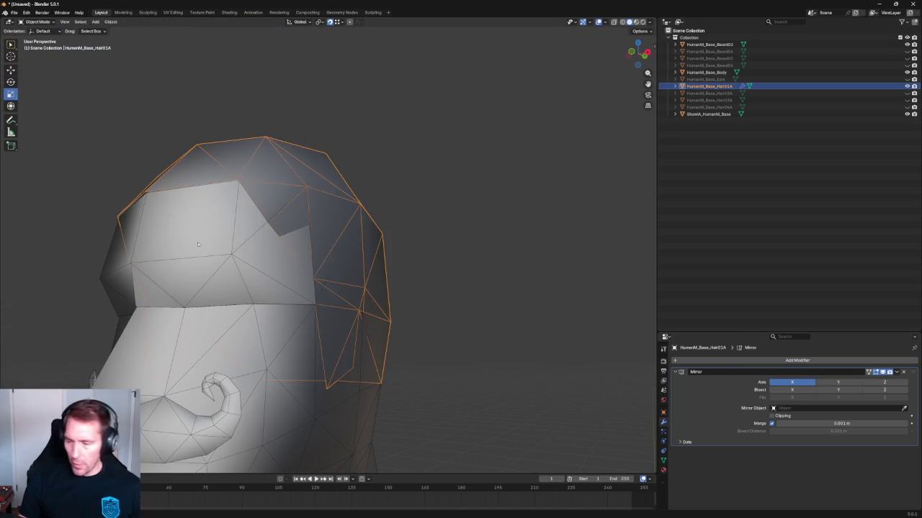
Step: Edit the body mesh, selecting and then clearing its linked face and neck region, then exit
left_click(202, 259)
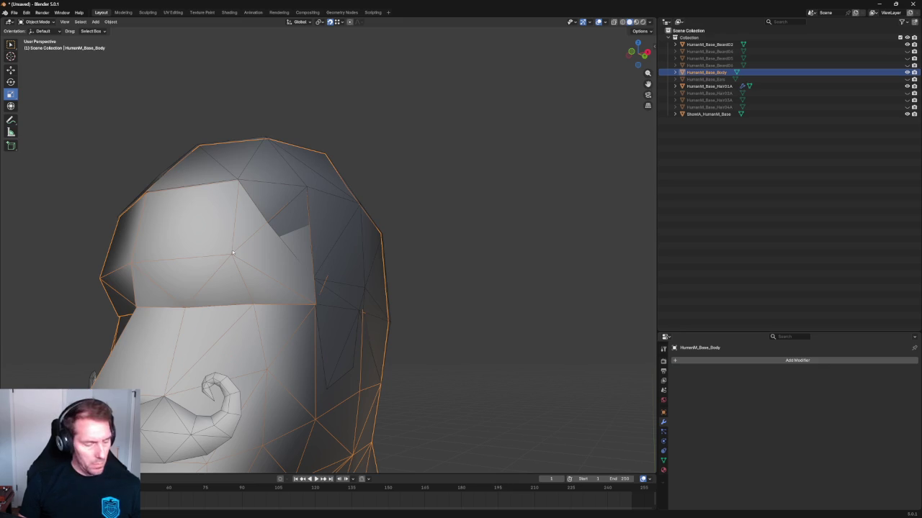
key("Tab")
key("l")
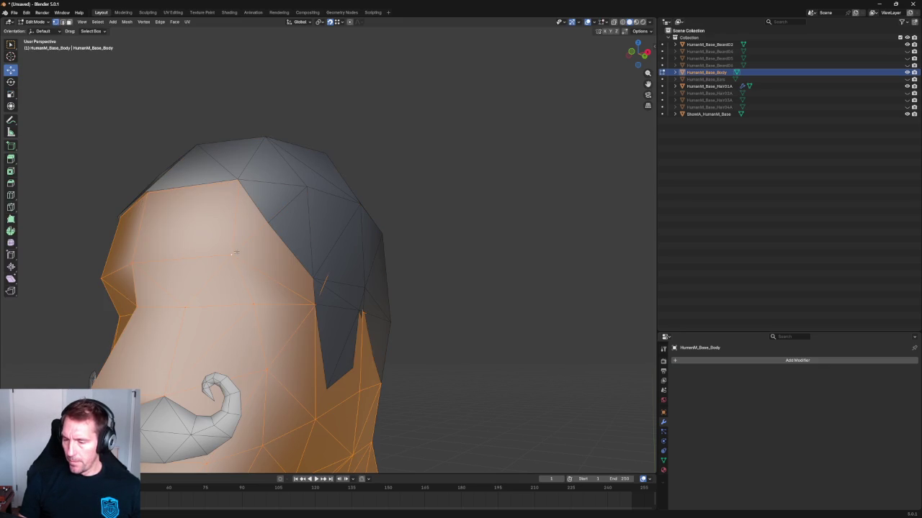
key("alt+a")
middle_click_drag(439, 210, 252, 221)
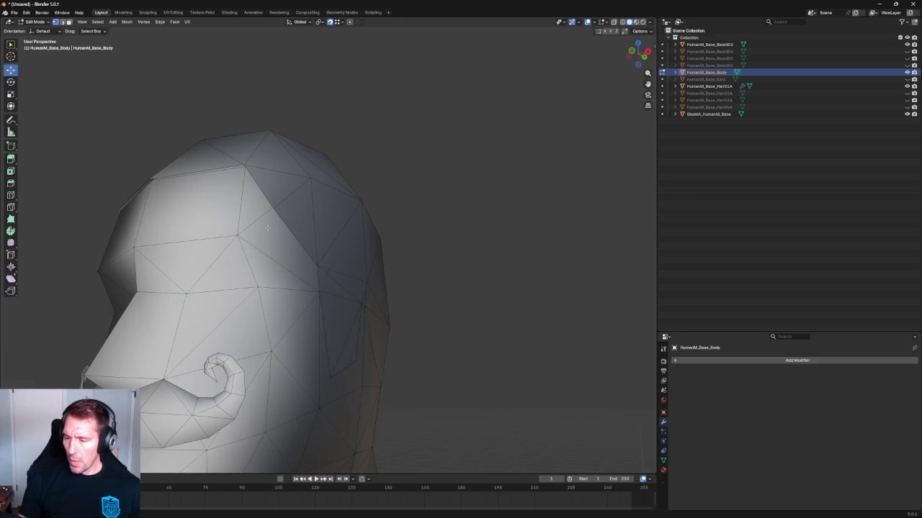
right_click(252, 220)
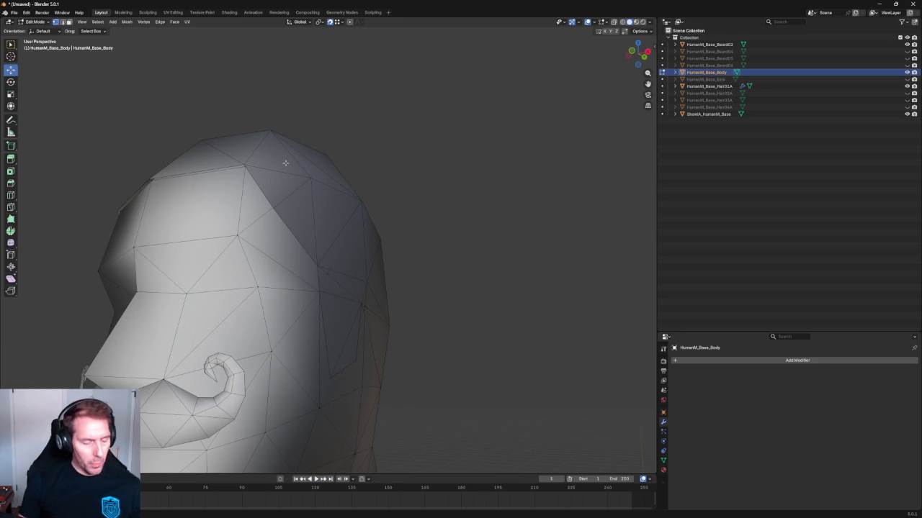
key("Tab")
Step: Select Hair01A, then switch the selection back to the body and bring up Object > Show/Hide
left_click(393, 191)
left_click(360, 199)
scroll(345, 193, "up", 3)
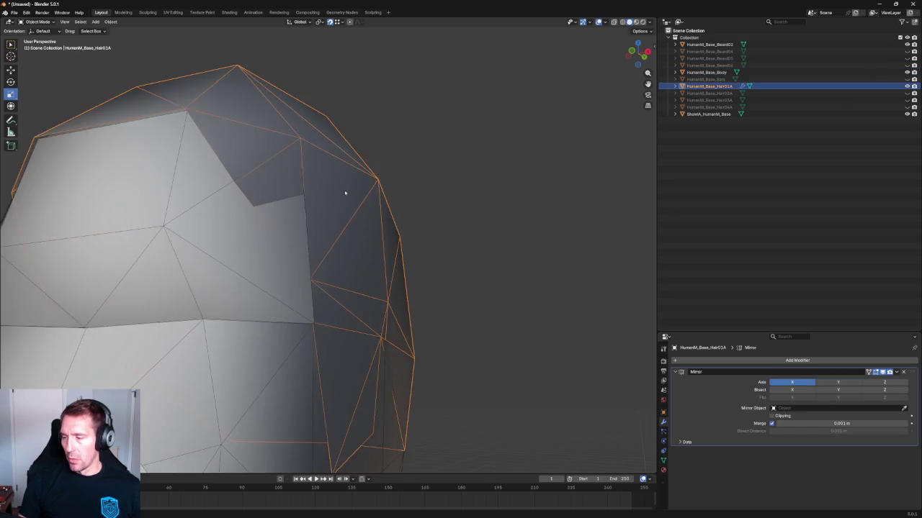
scroll(345, 193, "down", 5)
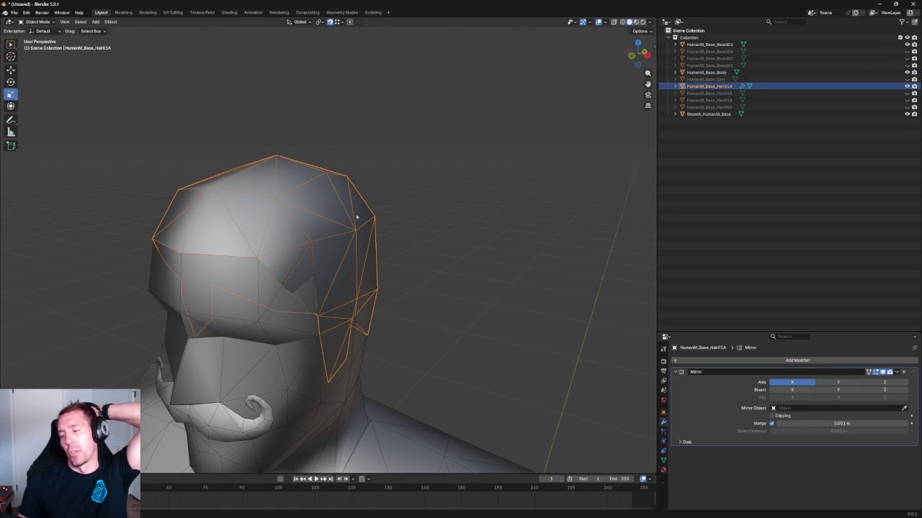
left_click(455, 246)
left_click(267, 334)
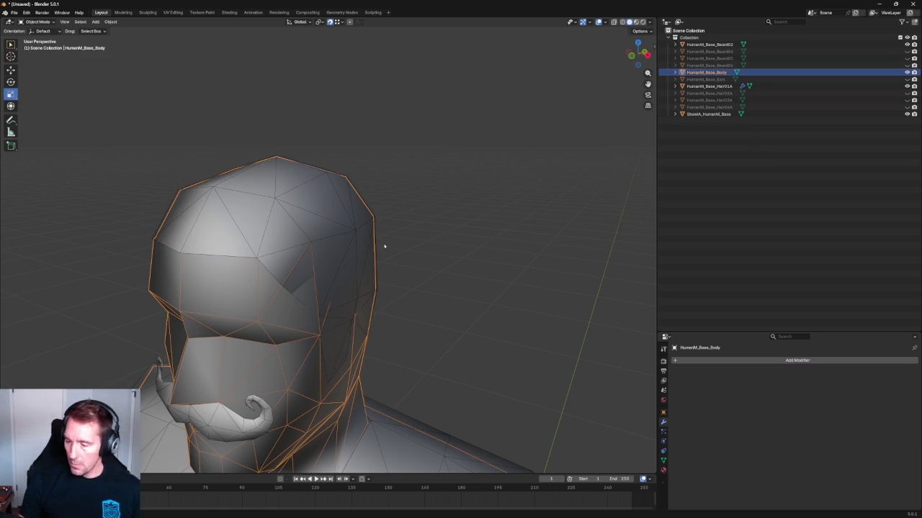
left_click(109, 22)
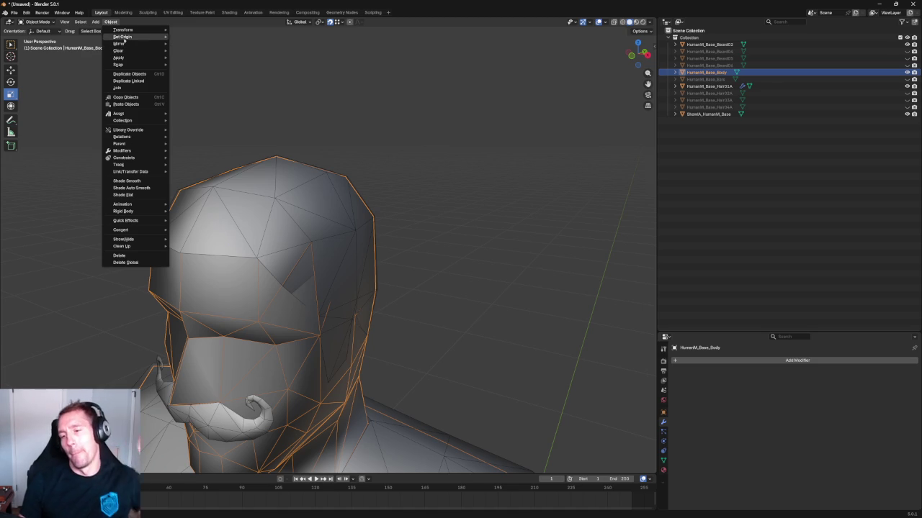
mouse_move(133, 239)
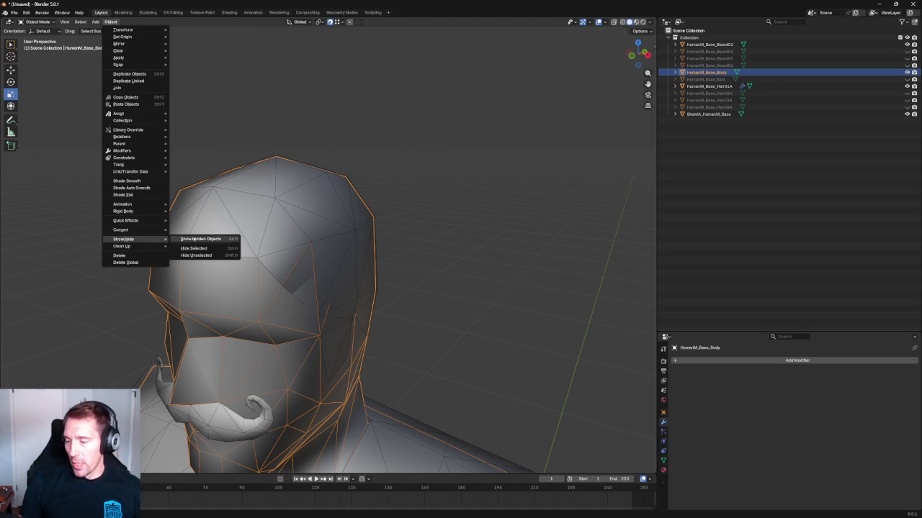
Step: Undo Show Hidden Objects so the hair and beard objects stay hidden, and deselect all
left_click(201, 238)
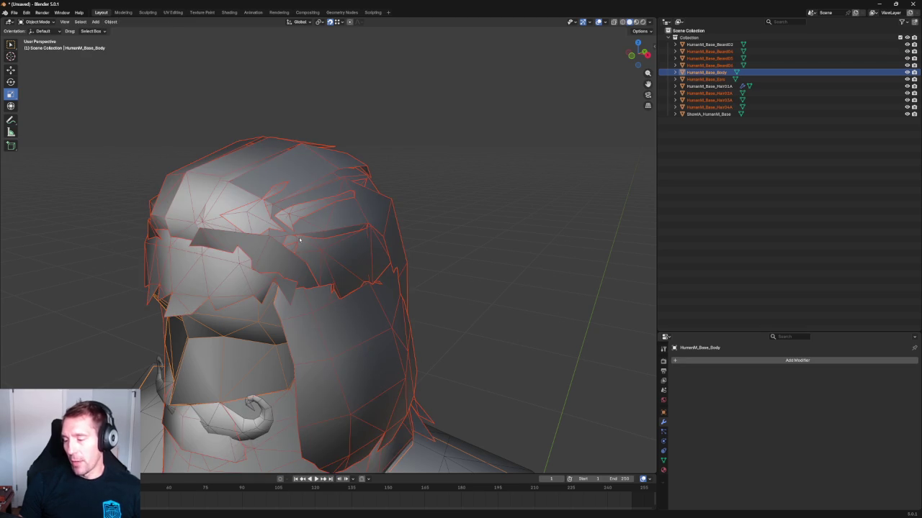
key("ctrl+z")
key("alt+a")
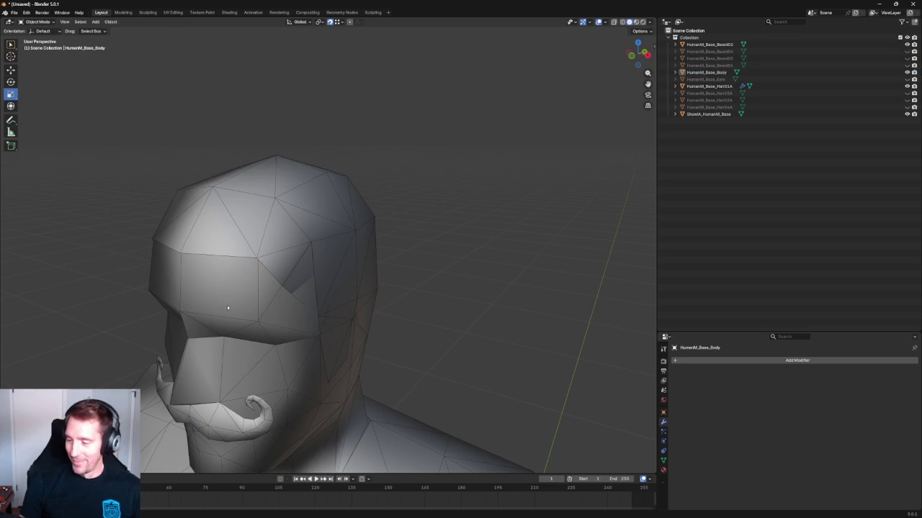
Step: Reveal the body mesh's hidden upper-head faces in Edit Mode via Mesh > Show/Hide
left_click(227, 306)
key("Tab")
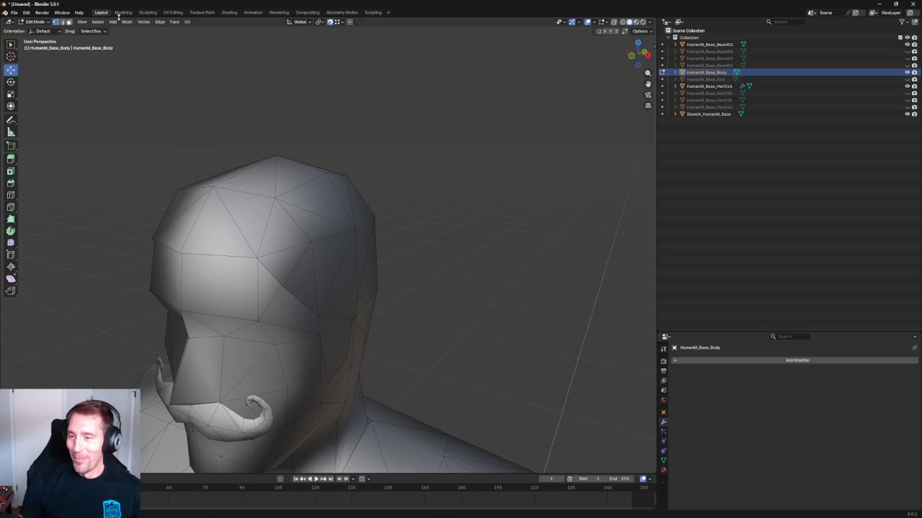
left_click(126, 22)
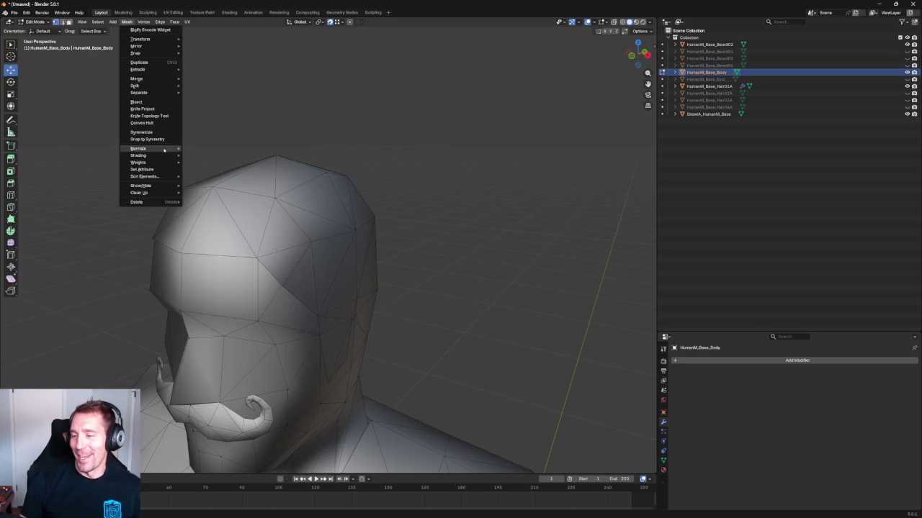
mouse_move(141, 186)
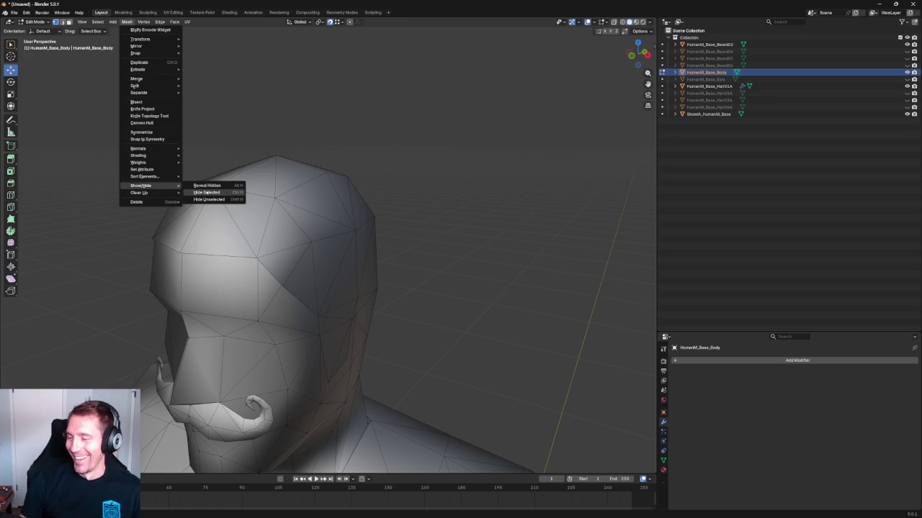
left_click(215, 185)
middle_click_drag(327, 236, 294, 185, "shift")
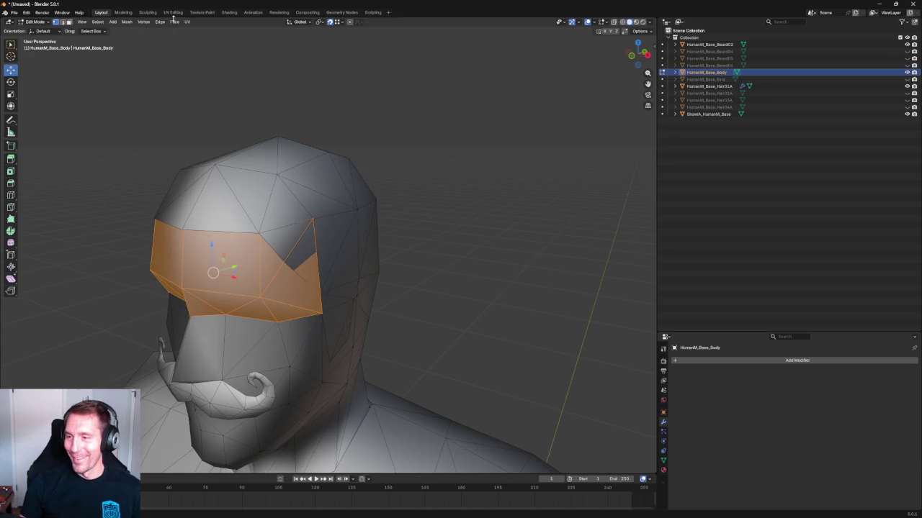
left_click(126, 22)
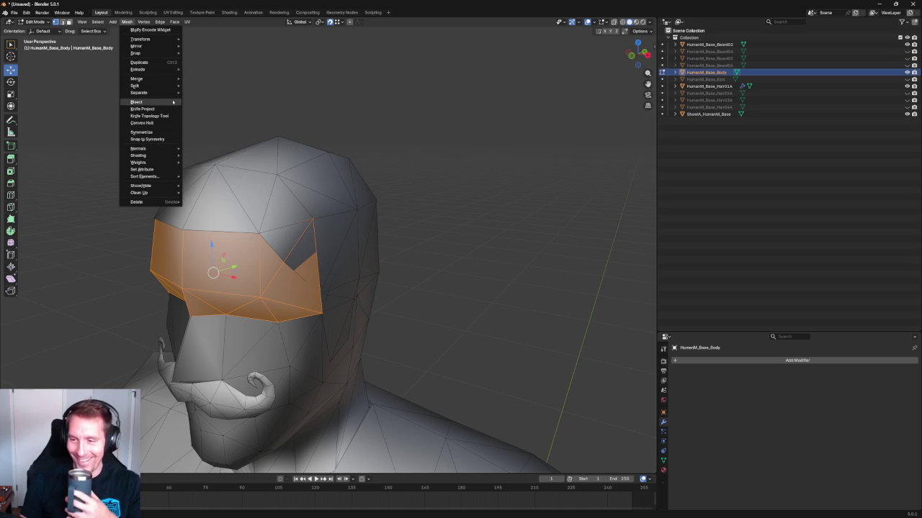
Step: Separate the selected forehead faces into HumanM_Base_Body.001 and deselect the separated part
left_click(202, 93)
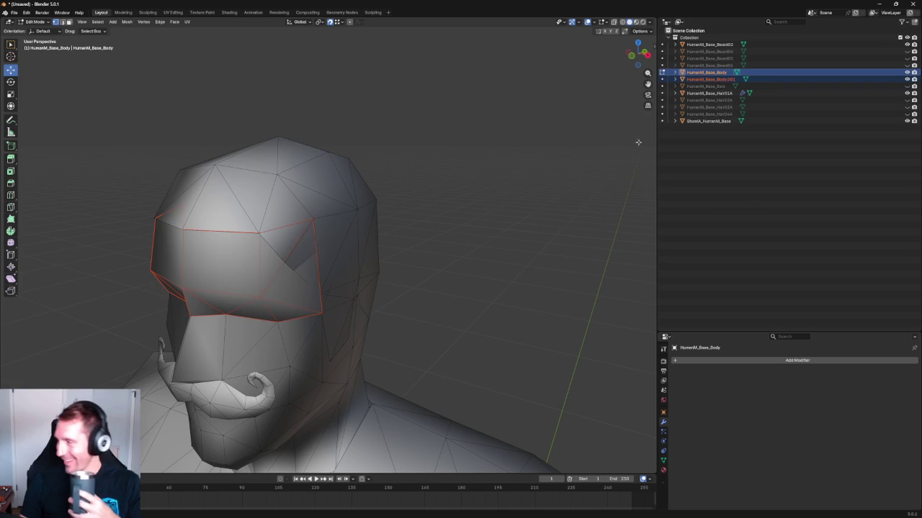
left_click(463, 187)
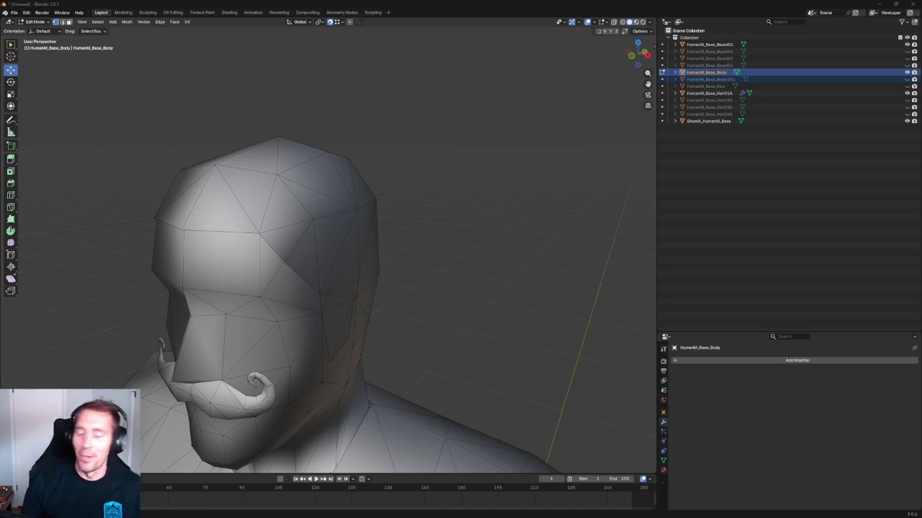
Step: Inspect the body mesh around the head with X-ray toggled, then leave Edit Mode
middle_click_drag(428, 377, 396, 325)
scroll(396, 324, "up", 3)
scroll(326, 318, "down", 2)
mouse_move(326, 317)
middle_mouse_down()
mouse_move(313, 290)
mouse_move(312, 314)
mouse_move(338, 302)
mouse_move(311, 254)
middle_mouse_up()
left_click(313, 290)
key("alt+z")
key("alt+z")
scroll(345, 299, "up", 2)
scroll(352, 294, "up", 2)
key("alt+z")
key("alt+z")
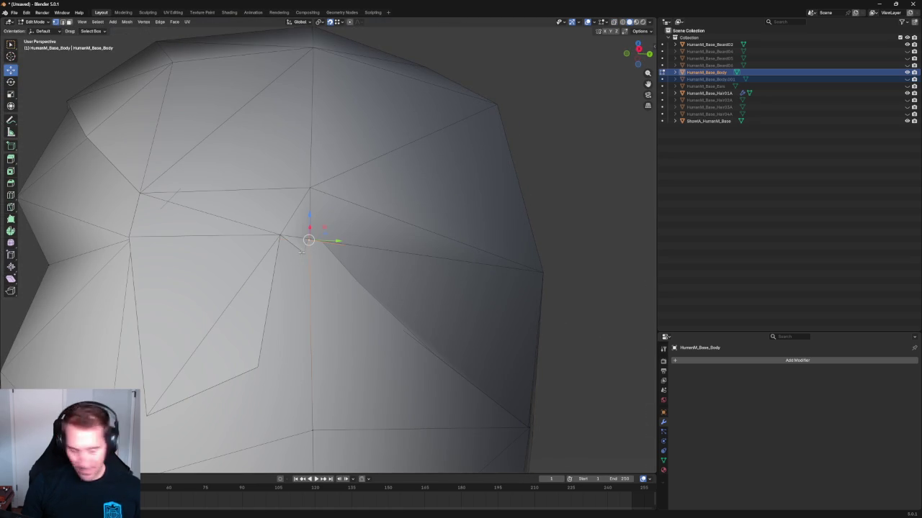
key("Tab")
Step: Edit HumanM_Base_Hair01A and select the diagonal edge on the side of the head
left_click(323, 214)
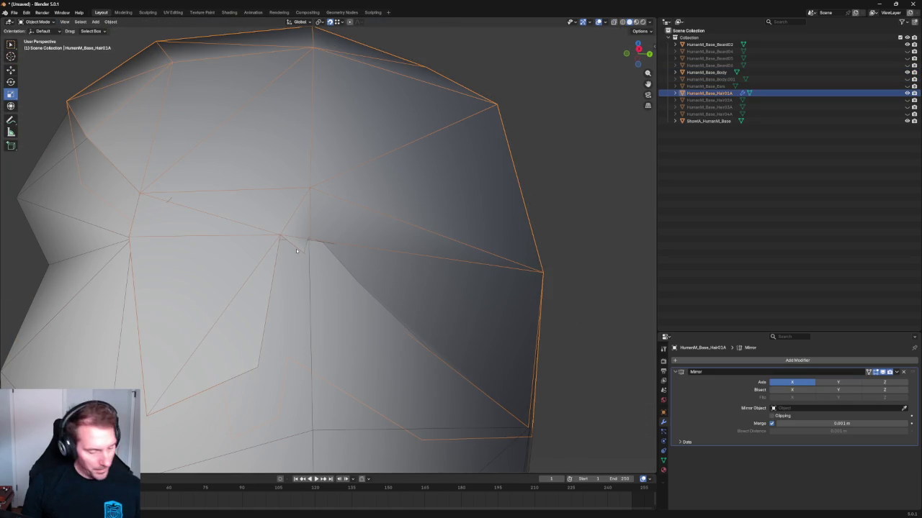
key("Tab")
left_click(432, 350)
mouse_move(432, 350)
middle_mouse_down()
mouse_move(380, 290)
mouse_move(376, 305)
middle_mouse_up()
key("j")
key("j")
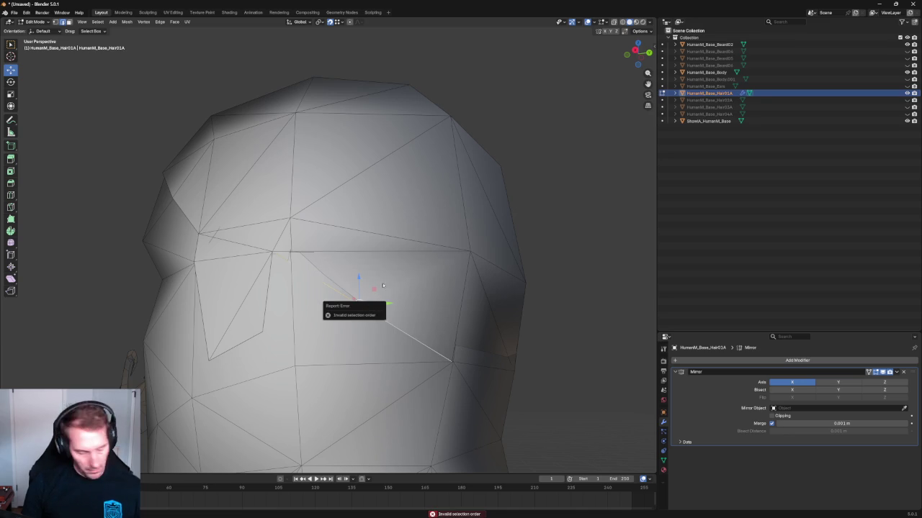
left_click(376, 303)
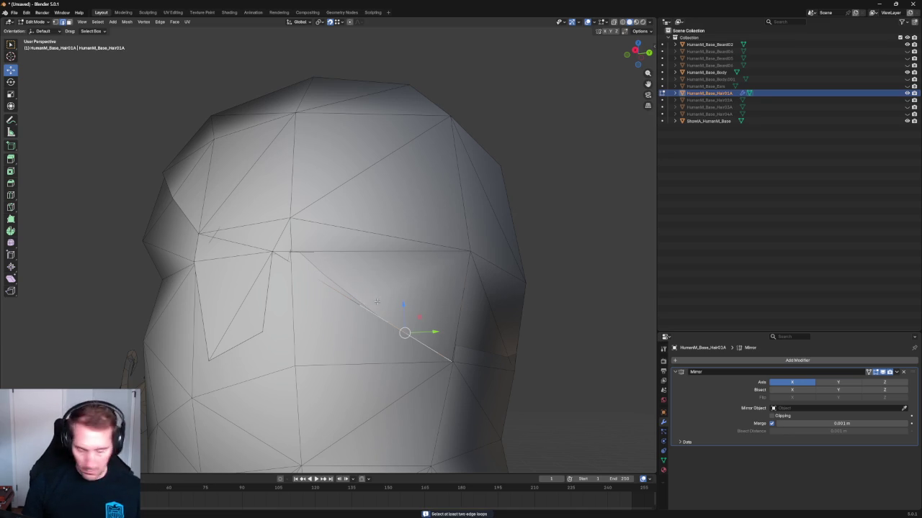
left_click(350, 276, "alt+shift")
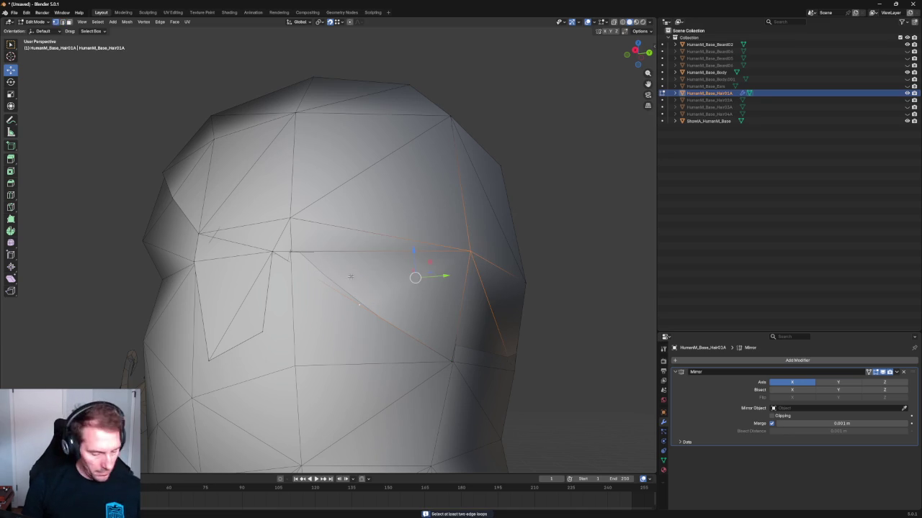
scroll(367, 306, "up", 3)
left_click(385, 336)
mouse_move(385, 336)
middle_mouse_down()
mouse_move(422, 343)
mouse_move(321, 258)
middle_mouse_up()
key("g")
key("y")
key("Escape")
Step: With X-ray on, pull the diagonal edge up and to the left over the head
key("alt+z")
scroll(319, 256, "up", 3)
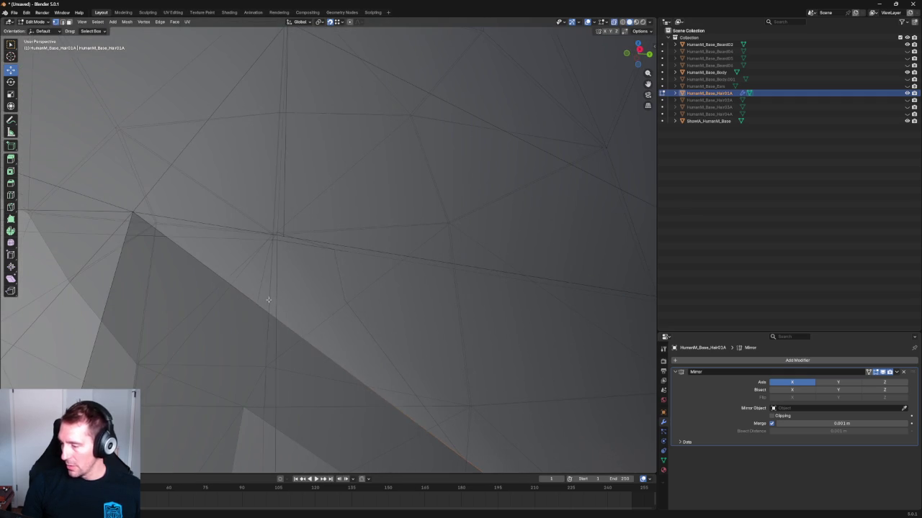
scroll(354, 301, "down", 3)
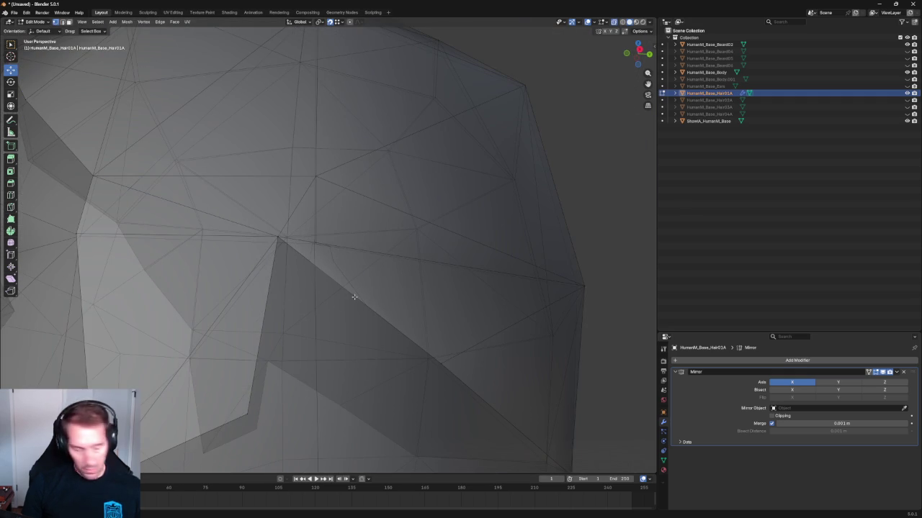
left_click(358, 299)
key("j")
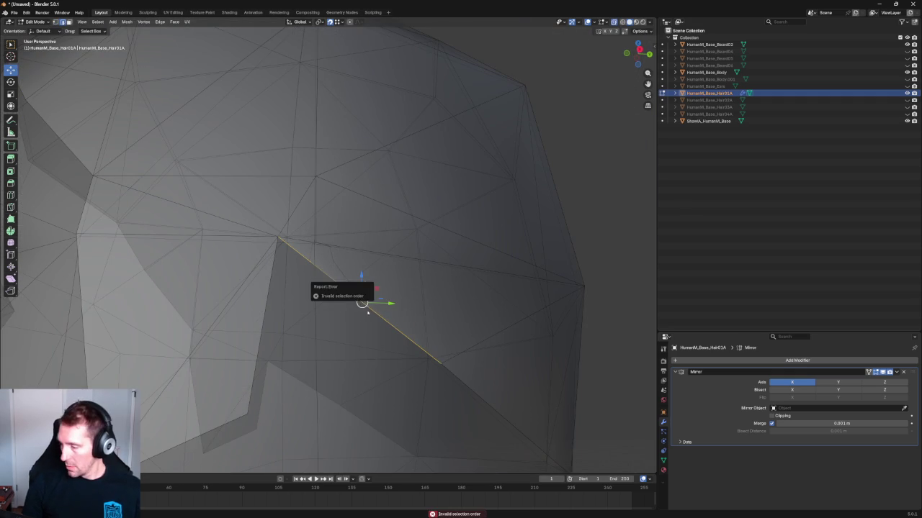
key("ctrl+z")
left_click(370, 303)
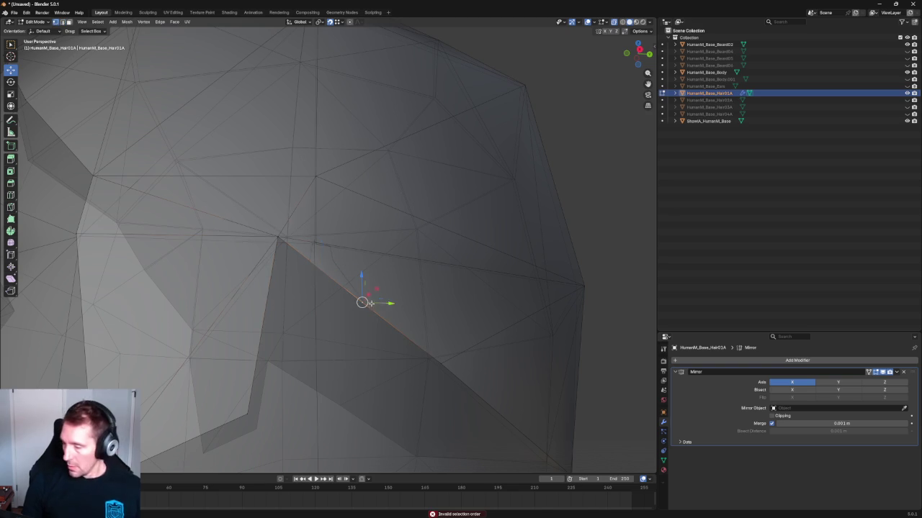
mouse_move(370, 303)
left_mouse_down()
mouse_move(315, 243)
mouse_move(342, 255)
left_mouse_up()
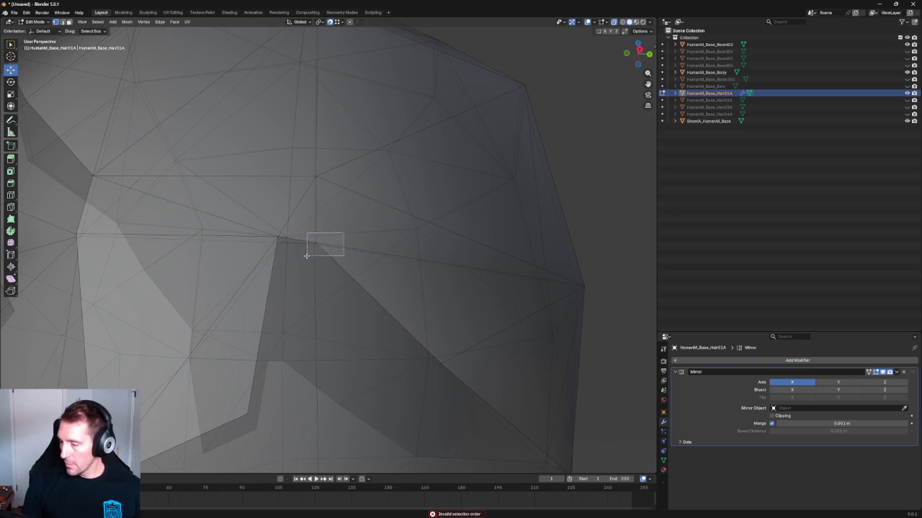
mouse_move(342, 298)
middle_mouse_down()
mouse_move(336, 310)
mouse_move(260, 238)
mouse_move(261, 275)
middle_mouse_up()
scroll(335, 311, "down", 8)
scroll(288, 266, "up", 6)
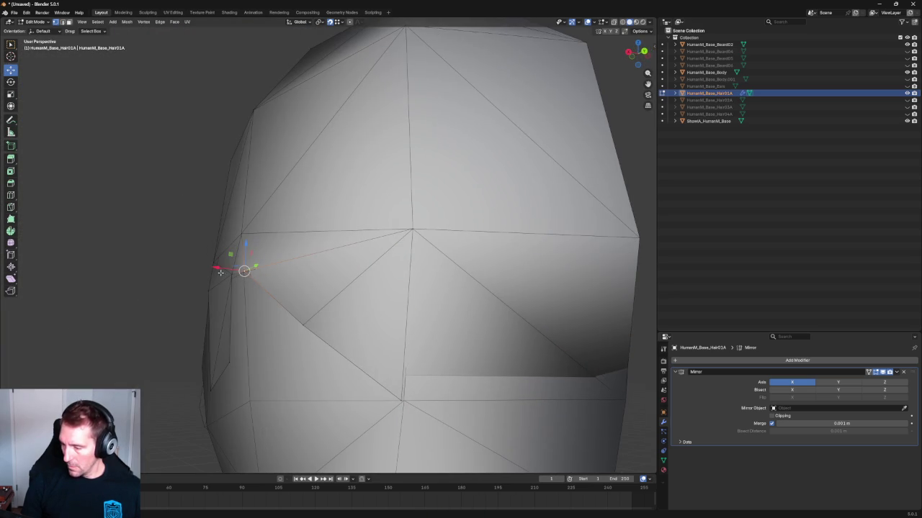
key("ctrl+e")
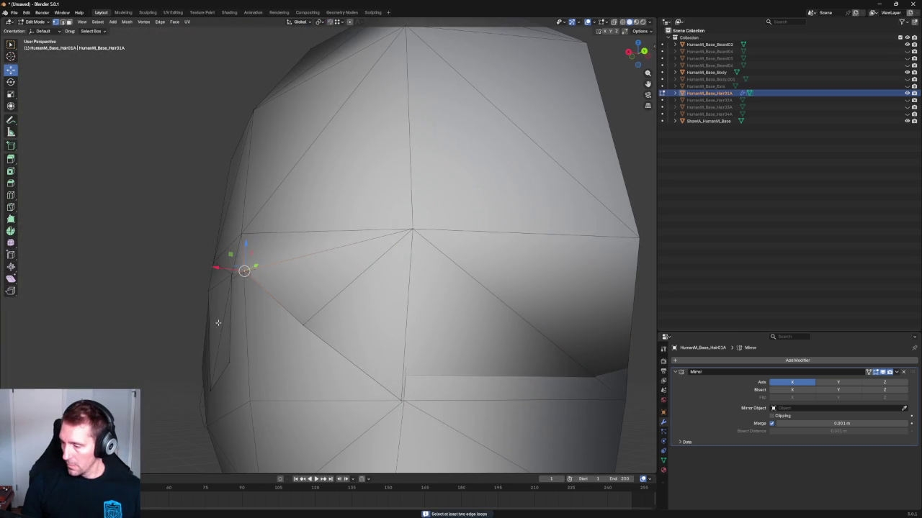
scroll(252, 267, "down", 5)
middle_click_drag(252, 267, 332, 341)
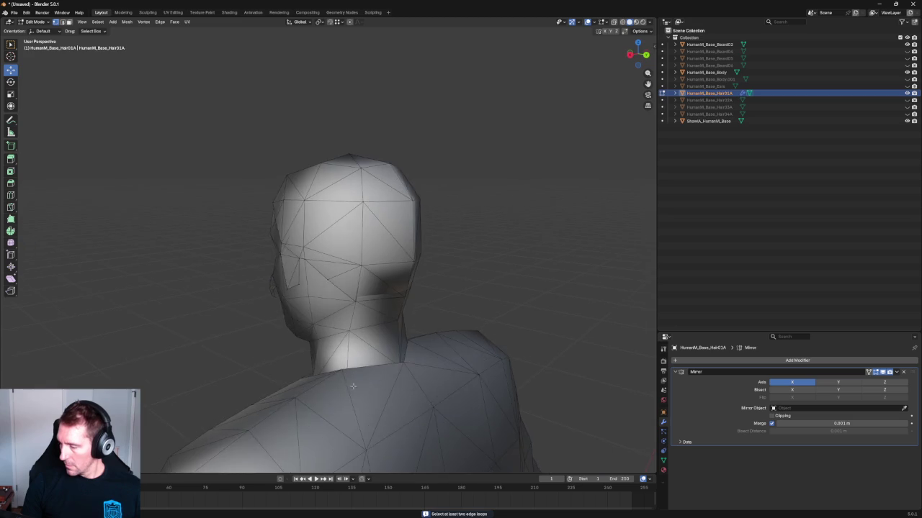
Step: Box-select the jaw edges, cancel a trial Y-axis move, and orbit to the rear
scroll(332, 340, "up", 4)
left_click_drag(296, 308, 411, 360)
mouse_move(411, 360)
middle_mouse_down()
mouse_move(360, 333)
mouse_move(397, 342)
middle_mouse_up()
key("g")
key("y")
key("Escape")
scroll(397, 338, "down", 5)
mouse_move(484, 333)
middle_mouse_down()
mouse_move(384, 319)
mouse_move(406, 323)
mouse_move(358, 284)
middle_mouse_up()
scroll(358, 284, "up", 3)
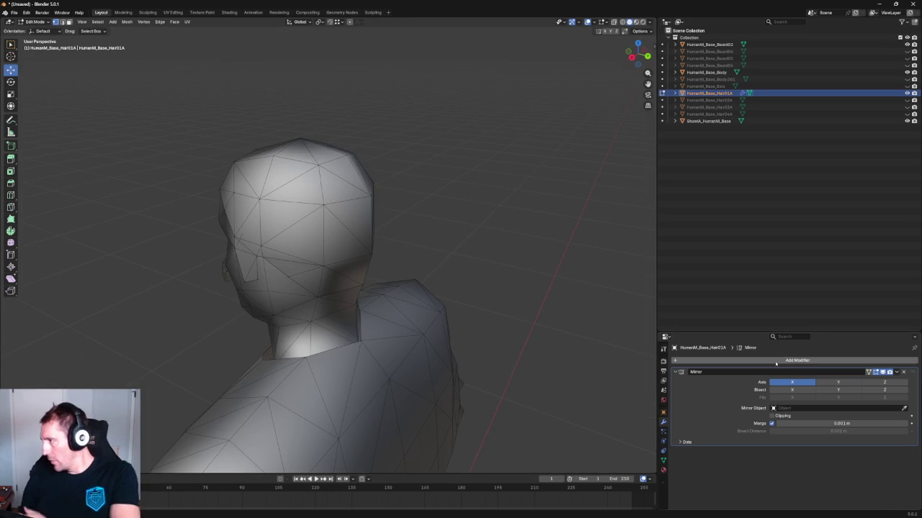
Step: Review material ID04's Principled BSDF surface values in the Material Properties
left_click(663, 469)
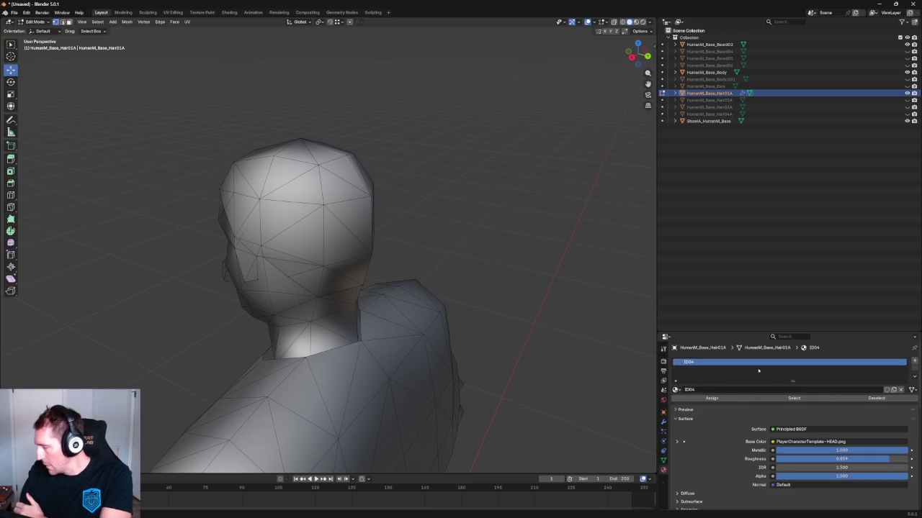
scroll(777, 414, "down", 3)
scroll(776, 414, "down", 3)
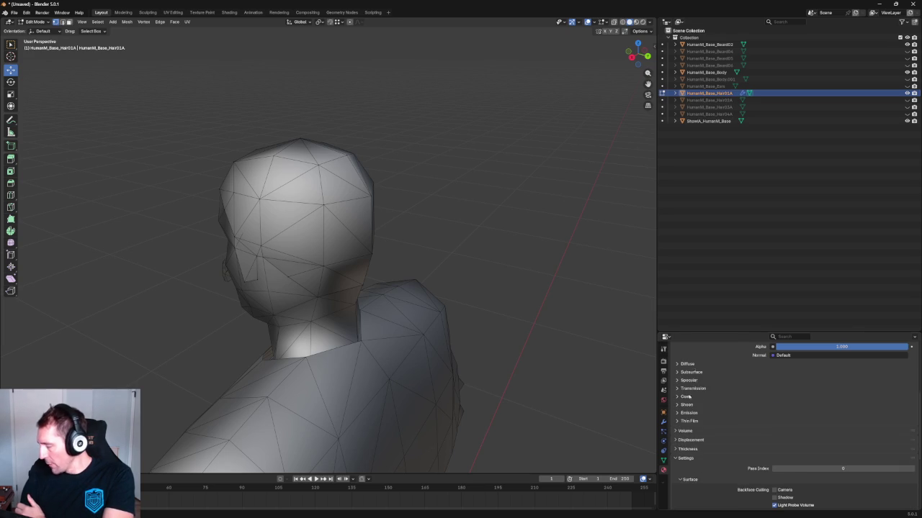
scroll(695, 410, "up", 3)
scroll(697, 410, "down", 2)
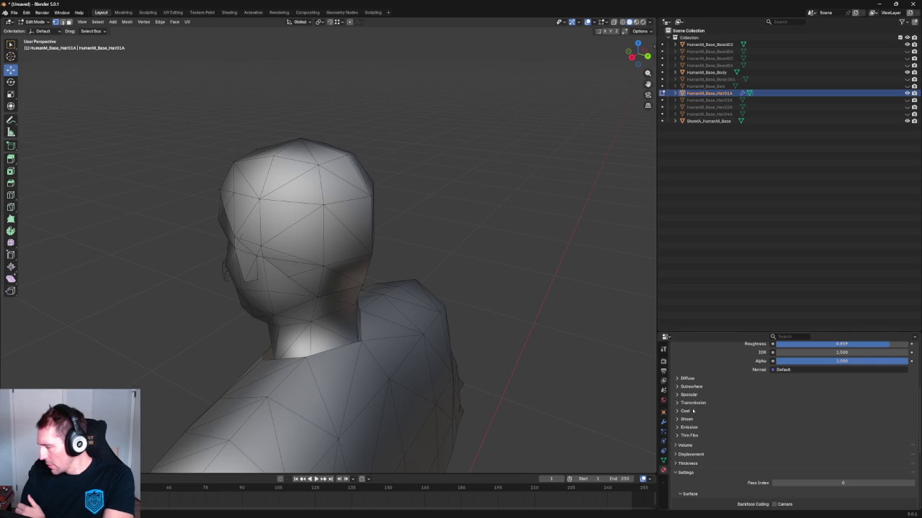
scroll(690, 447, "up", 5)
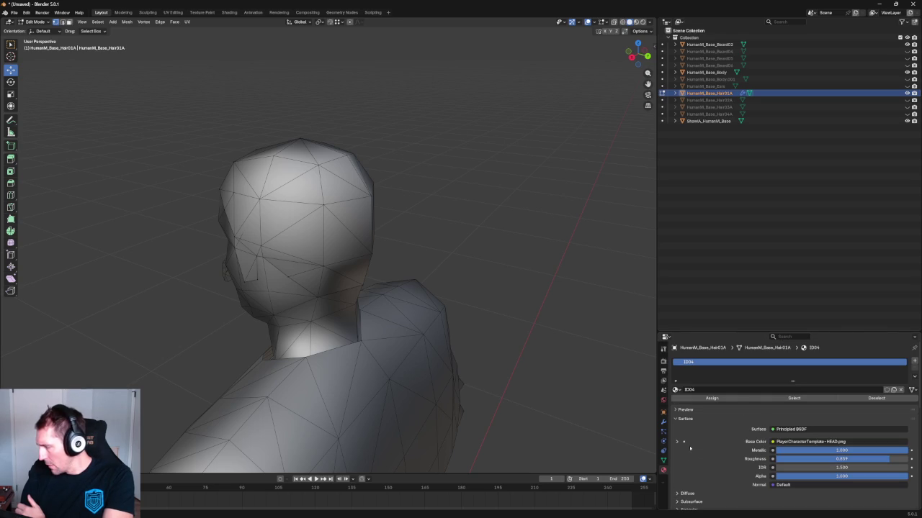
scroll(693, 447, "down", 1)
scroll(706, 432, "down", 1)
scroll(720, 414, "down", 1)
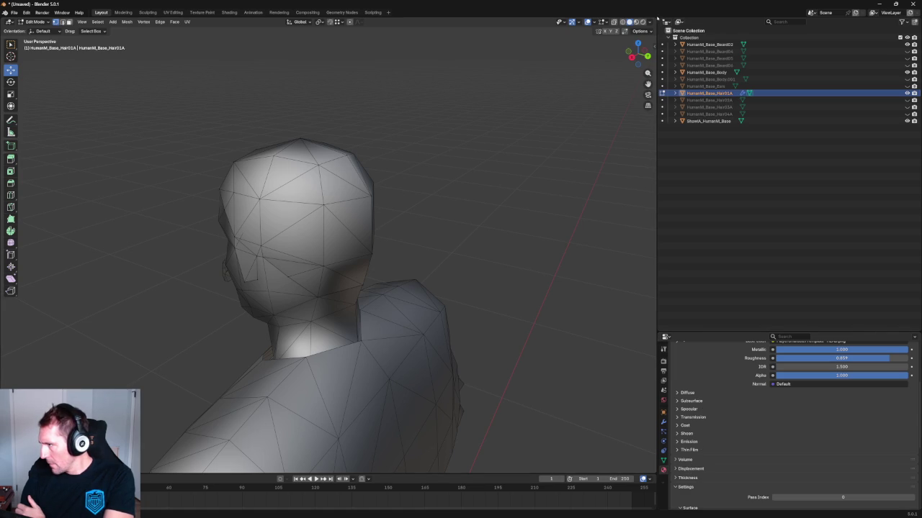
right_click(655, 19)
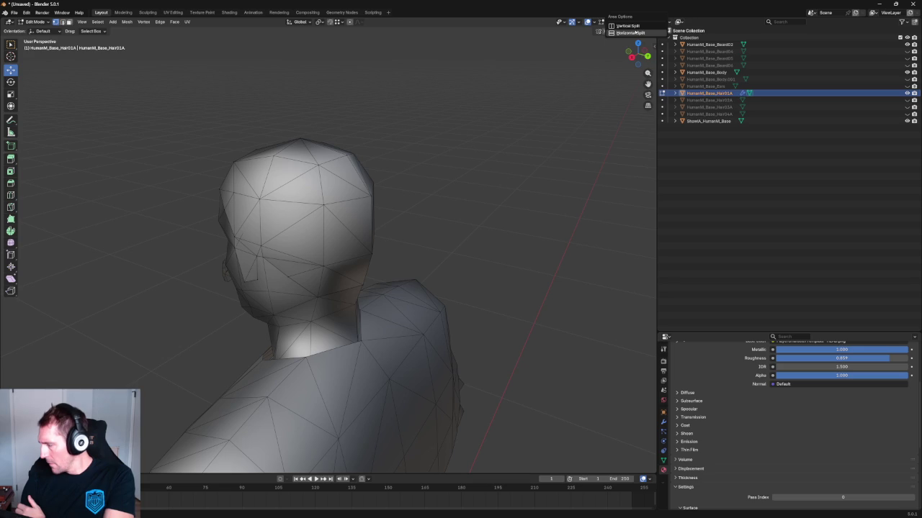
Step: Split the viewport side by side, make the right area a UV Editor, and split it top/bottom
left_click(626, 25)
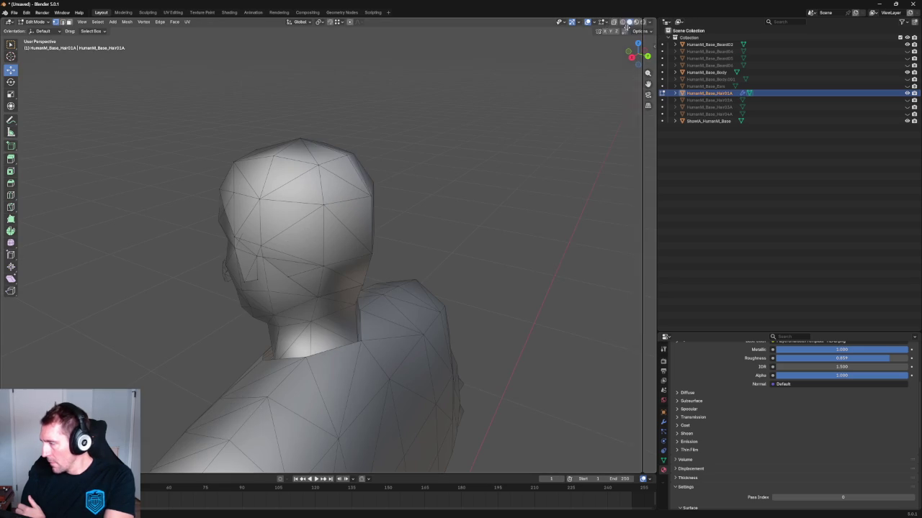
left_click(508, 128)
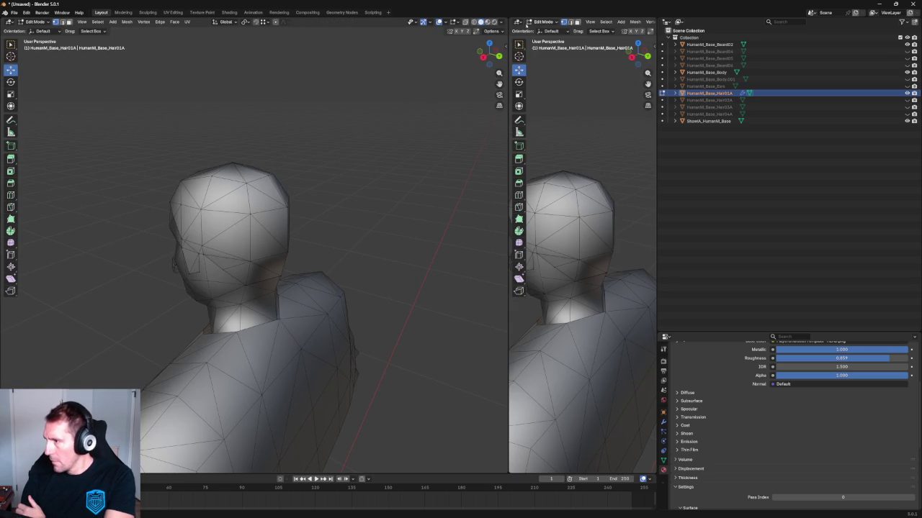
left_click(518, 21)
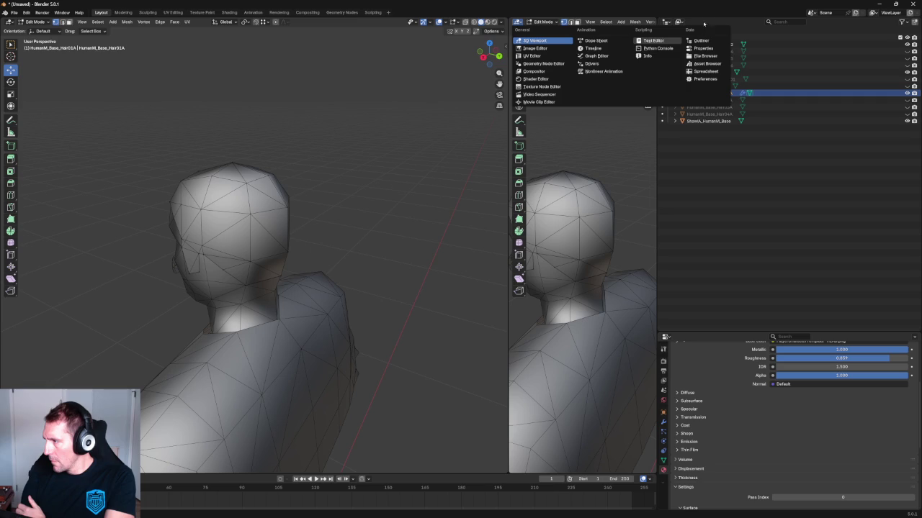
left_click(533, 56)
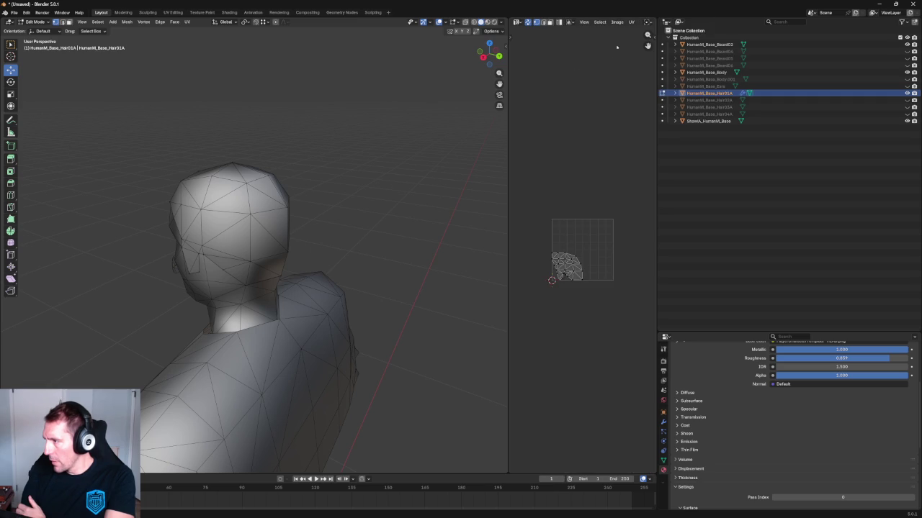
left_click_drag(508, 91, 452, 92)
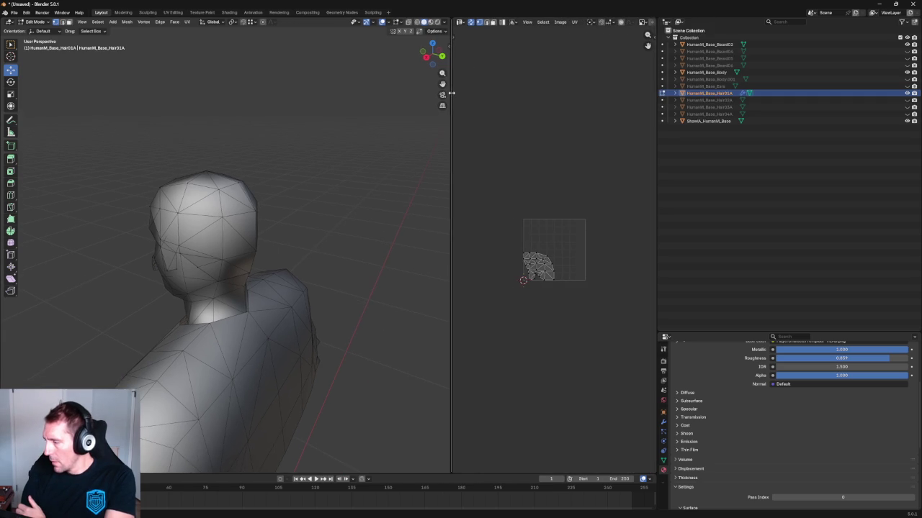
right_click(654, 17)
left_click(628, 32)
left_click(547, 317)
Step: Make the bottom area a Shader Editor showing ID04's nodes, hide its sidebar, and return to Object Mode
left_click(461, 322)
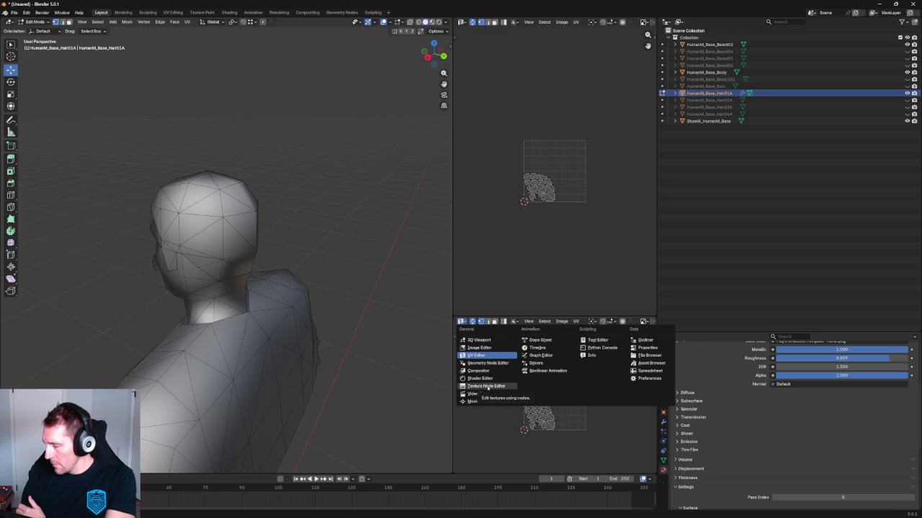
left_click(487, 387)
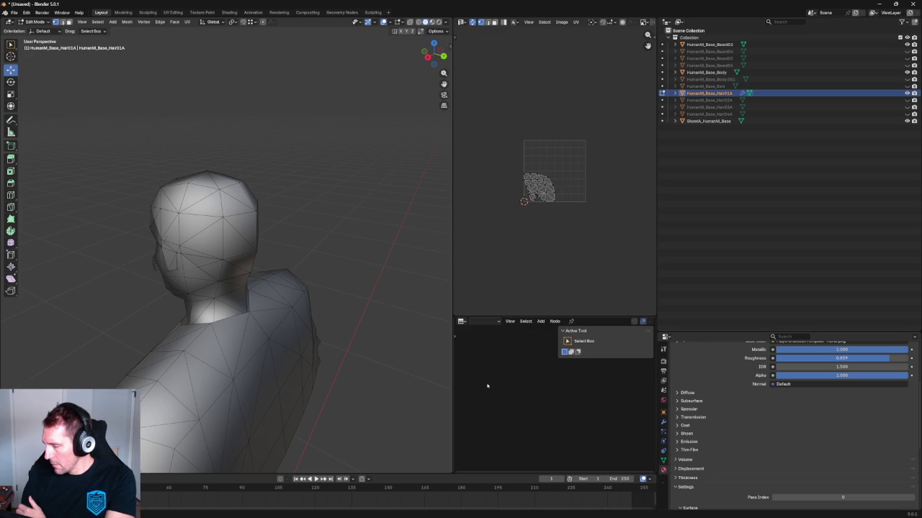
left_click(462, 322)
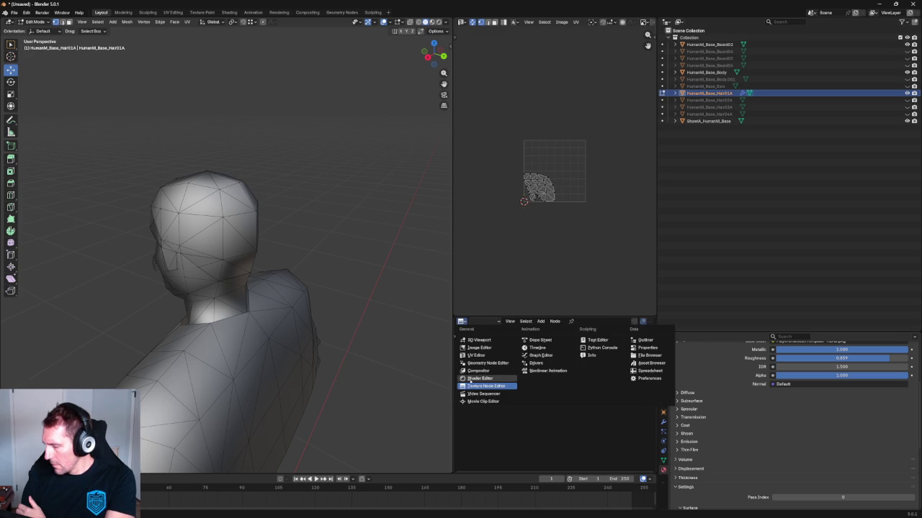
left_click(472, 380)
scroll(490, 375, "up", 2)
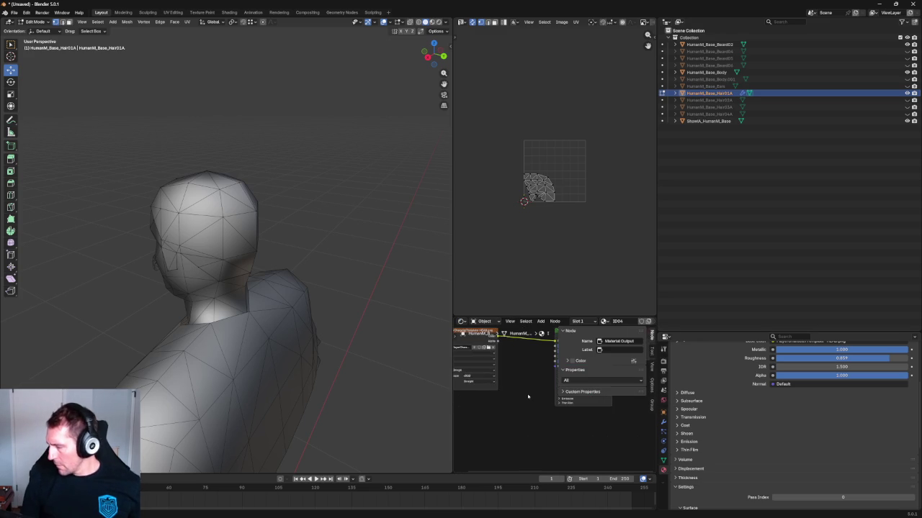
scroll(518, 372, "up", 2)
middle_click_drag(529, 406, 563, 396)
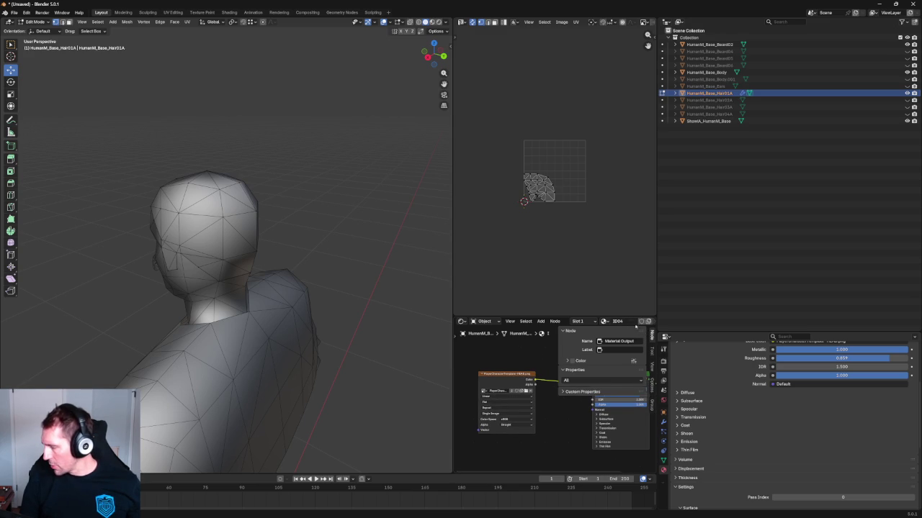
key("n")
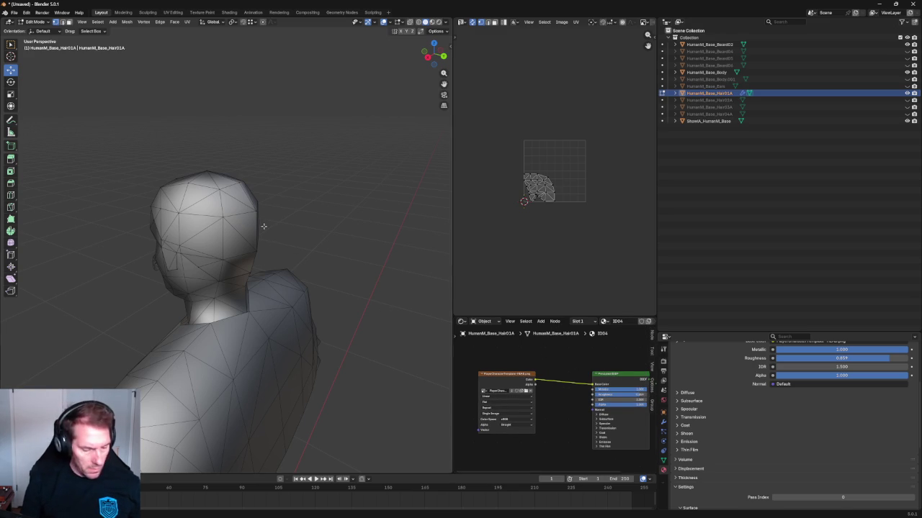
key("Tab")
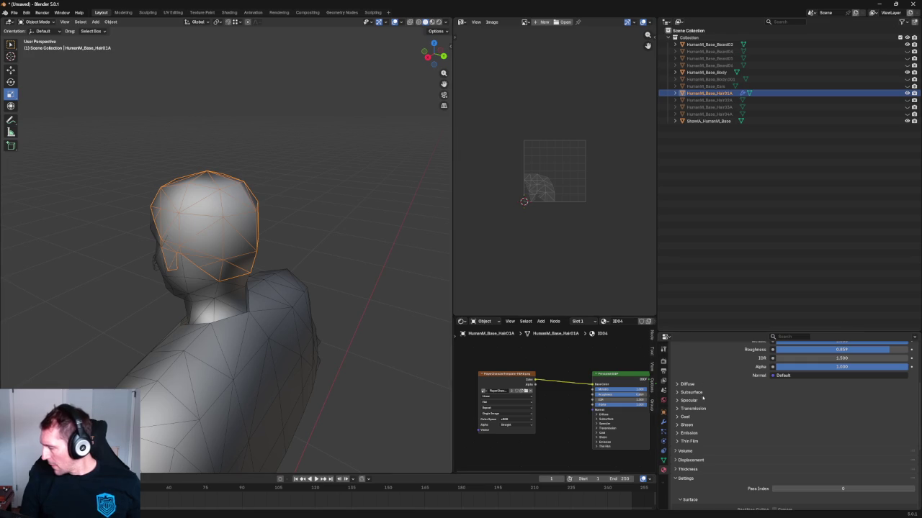
Step: Look through ID04's settings, expanding the base colour texture, Diffuse and Subsurface panels
scroll(703, 398, "down", 1)
scroll(702, 396, "down", 1)
scroll(697, 390, "up", 3)
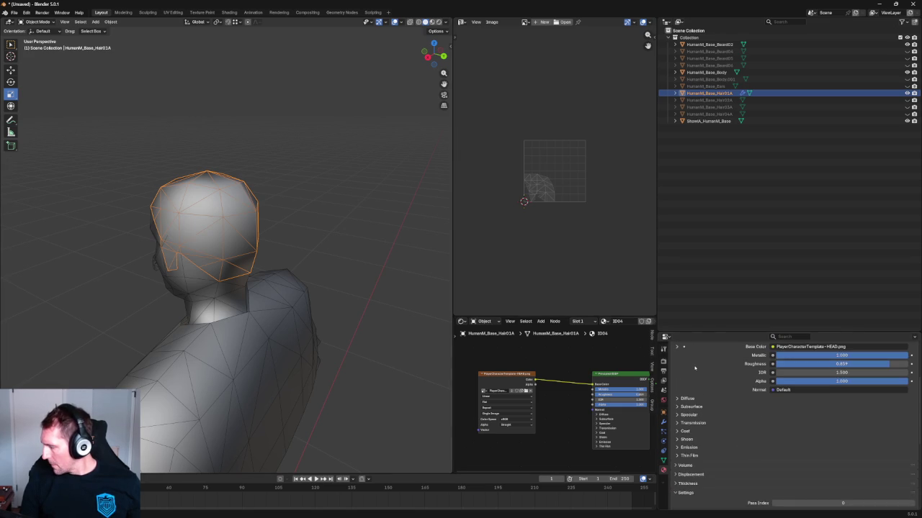
scroll(697, 374, "down", 3)
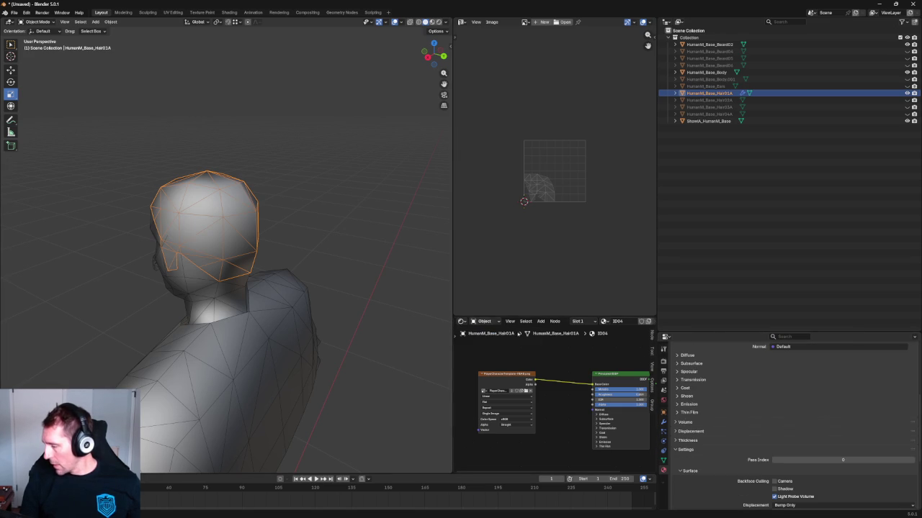
scroll(752, 426, "up", 2)
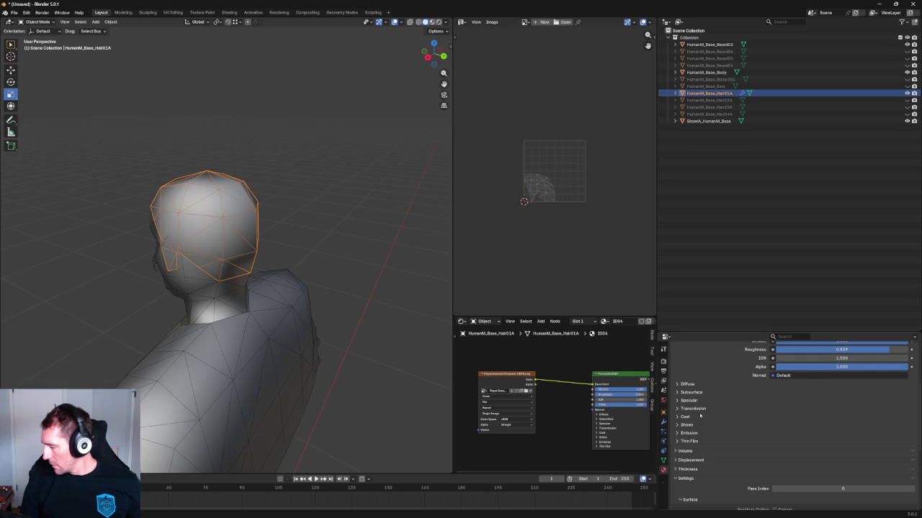
scroll(699, 417, "down", 1)
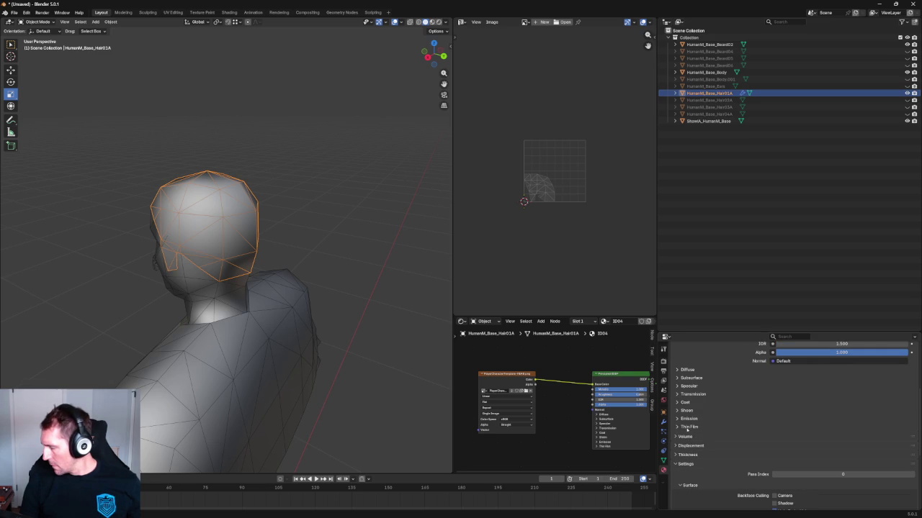
scroll(683, 409, "up", 5)
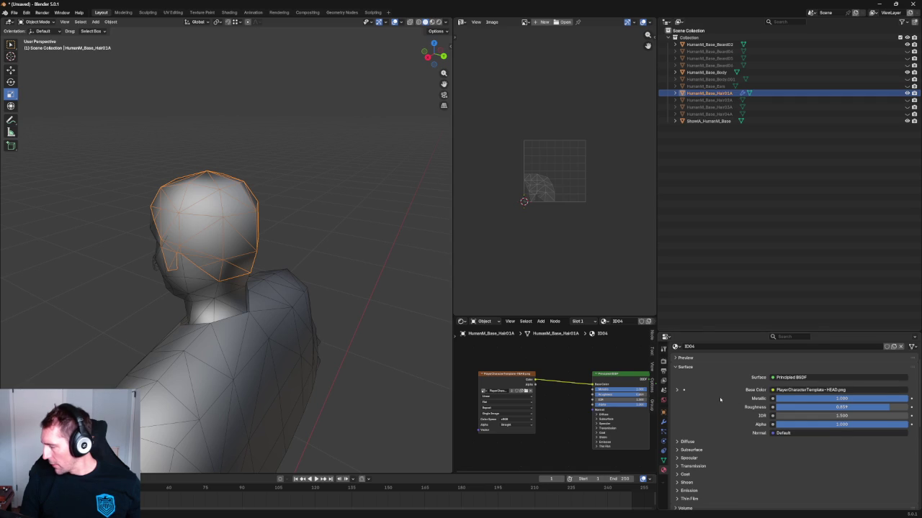
scroll(720, 399, "down", 1)
left_click(677, 376)
scroll(684, 376, "down", 1)
scroll(684, 375, "down", 1)
scroll(685, 376, "down", 1)
scroll(685, 375, "down", 1)
scroll(685, 377, "down", 1)
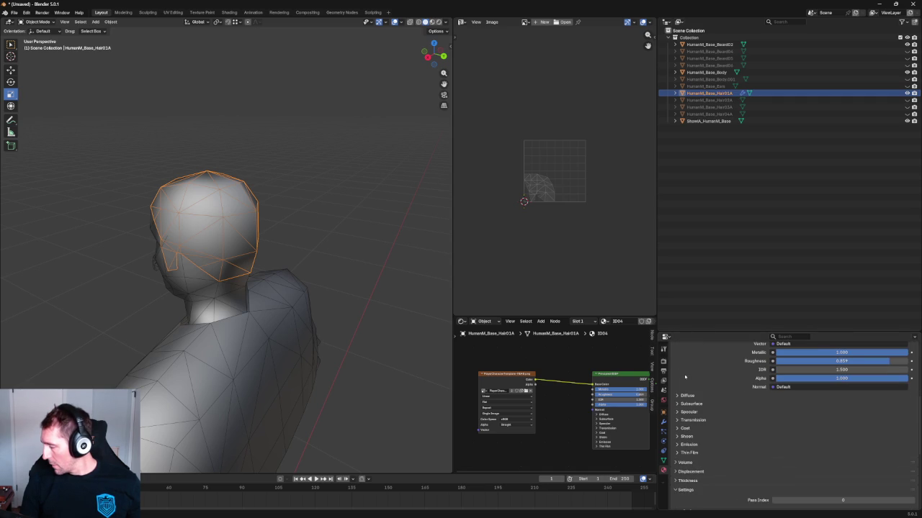
left_click(682, 397)
left_click(676, 414)
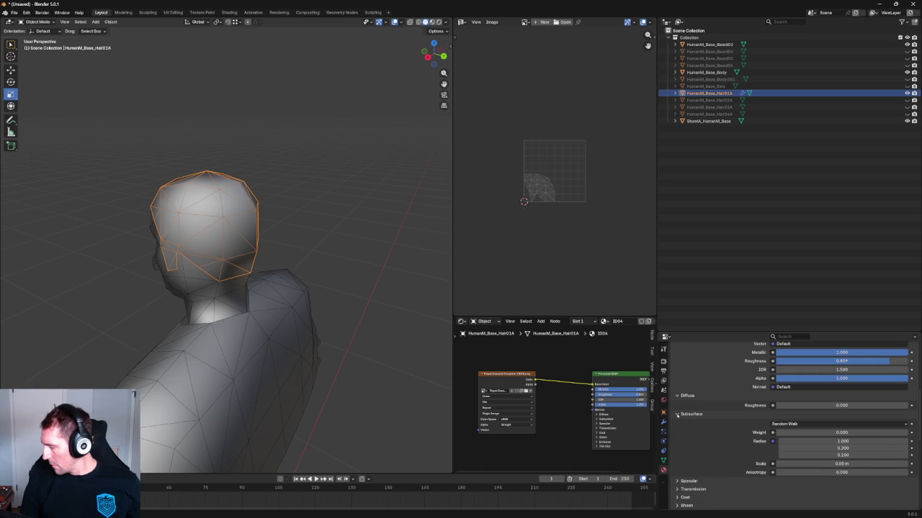
left_click(676, 415)
scroll(679, 435, "up", 3)
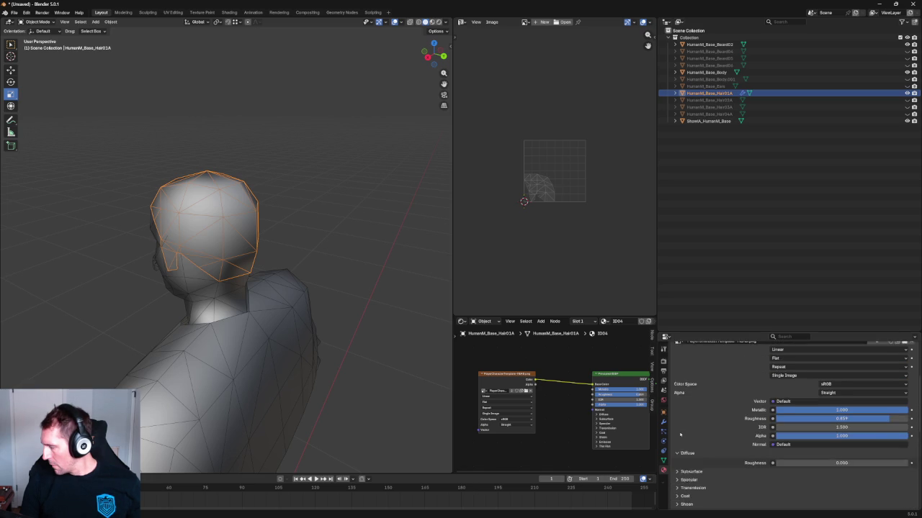
scroll(679, 435, "up", 2)
scroll(777, 422, "up", 1)
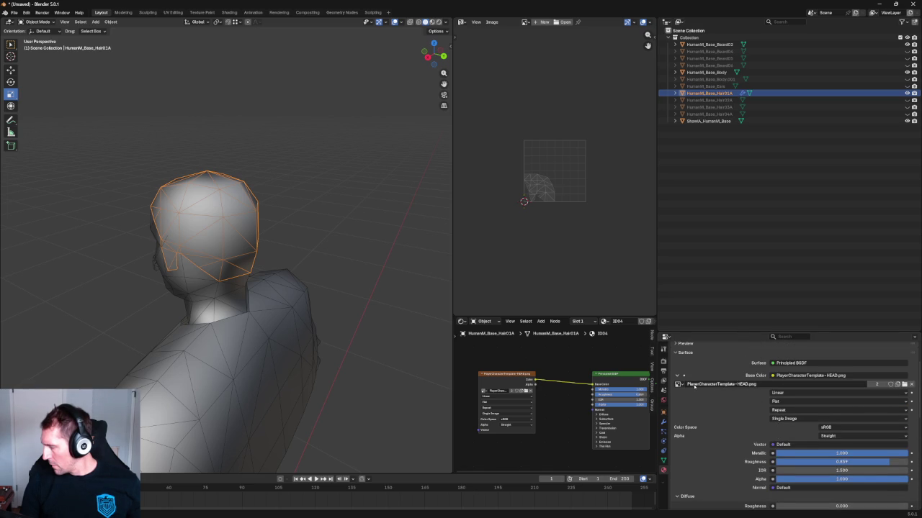
scroll(694, 384, "up", 4)
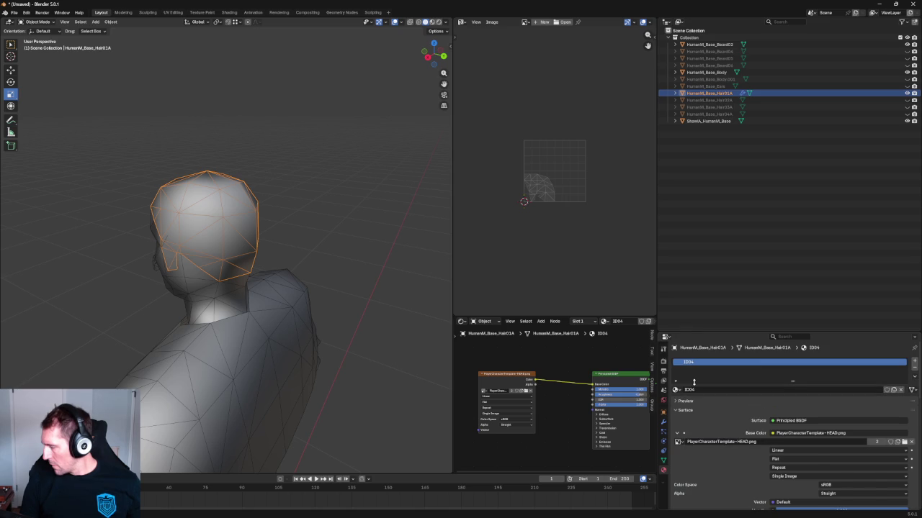
Step: Browse the available materials list and dismiss it without changing the material
left_click(676, 390)
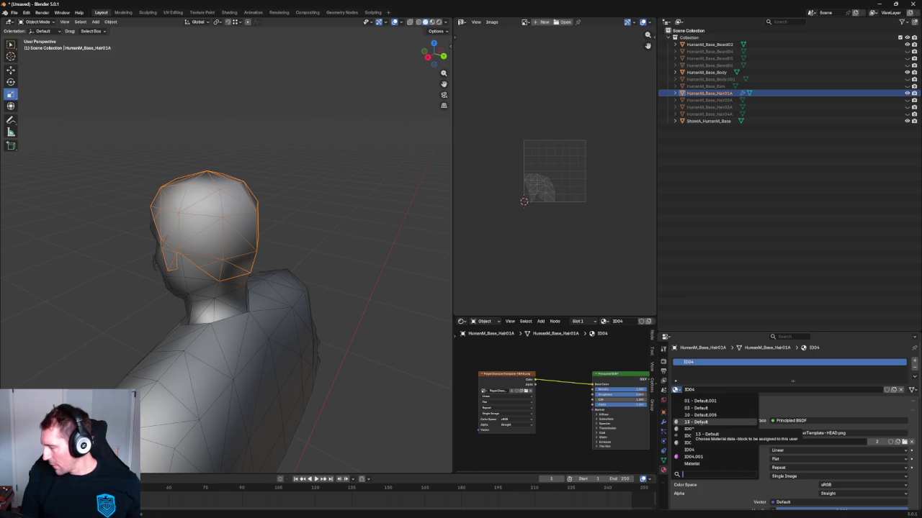
key("Escape")
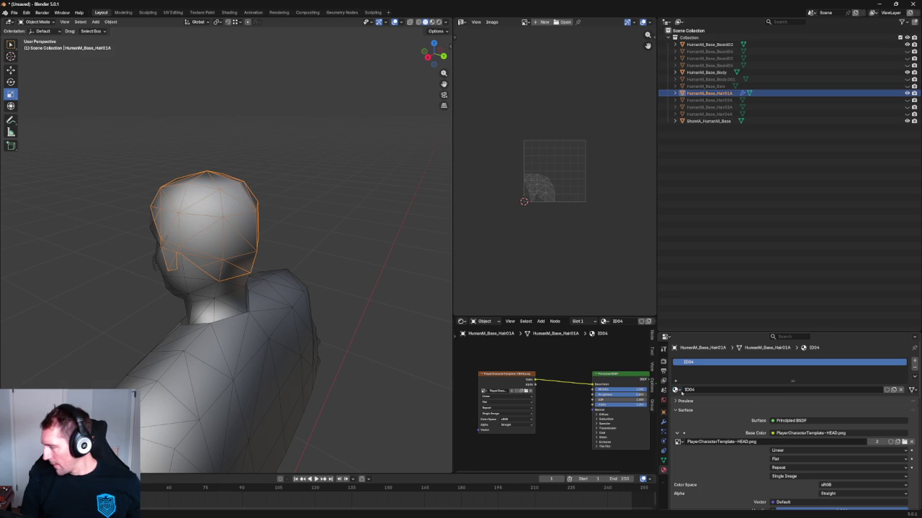
scroll(684, 395, "down", 1)
scroll(695, 400, "down", 1)
scroll(705, 405, "down", 2)
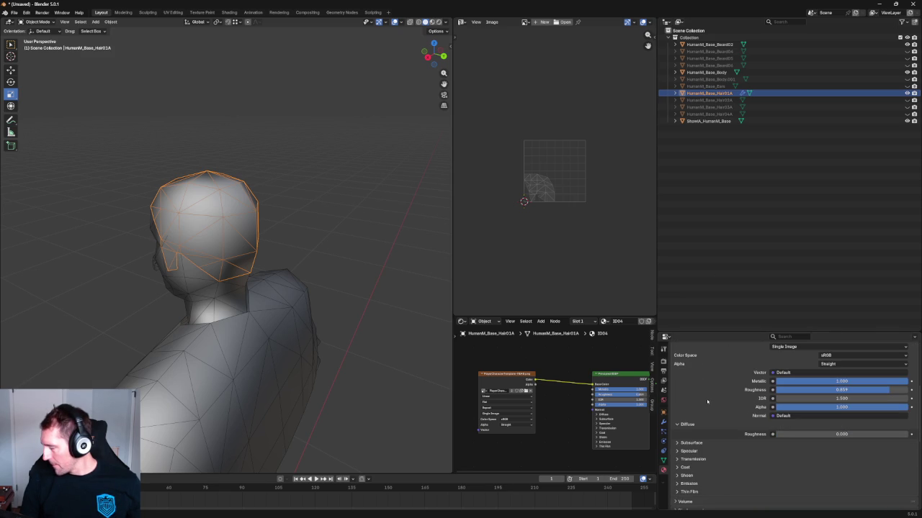
scroll(785, 360, "down", 1)
scroll(763, 374, "down", 1)
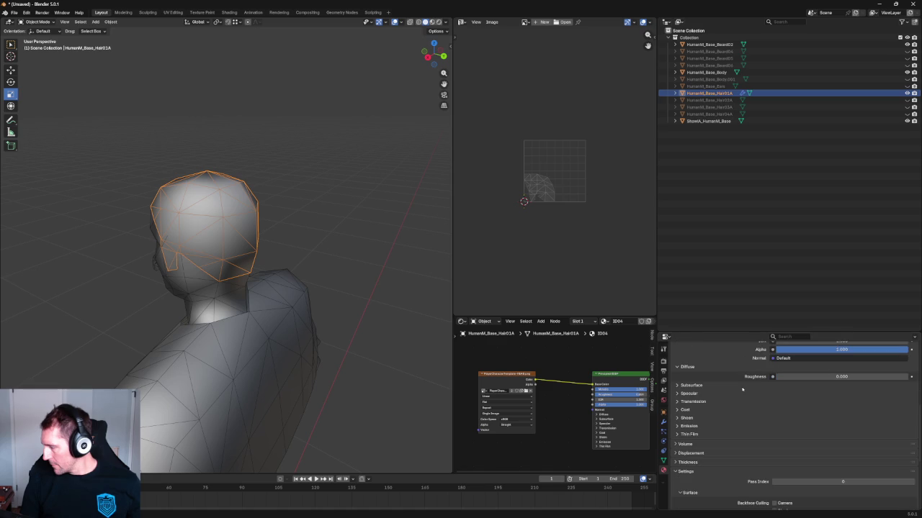
scroll(741, 389, "down", 1)
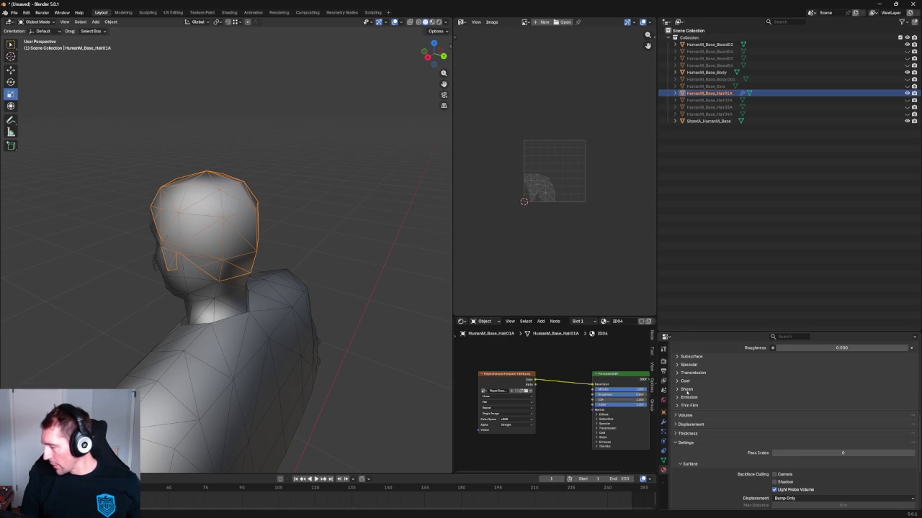
scroll(688, 410, "up", 1)
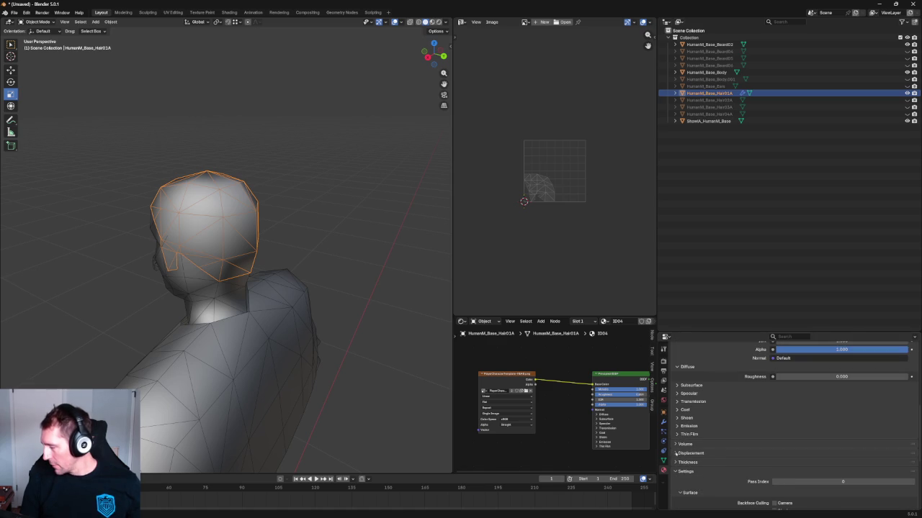
Step: Darken the Viewport Display colour to about 0.26 Value and check the dark hair from the side
left_click(677, 471)
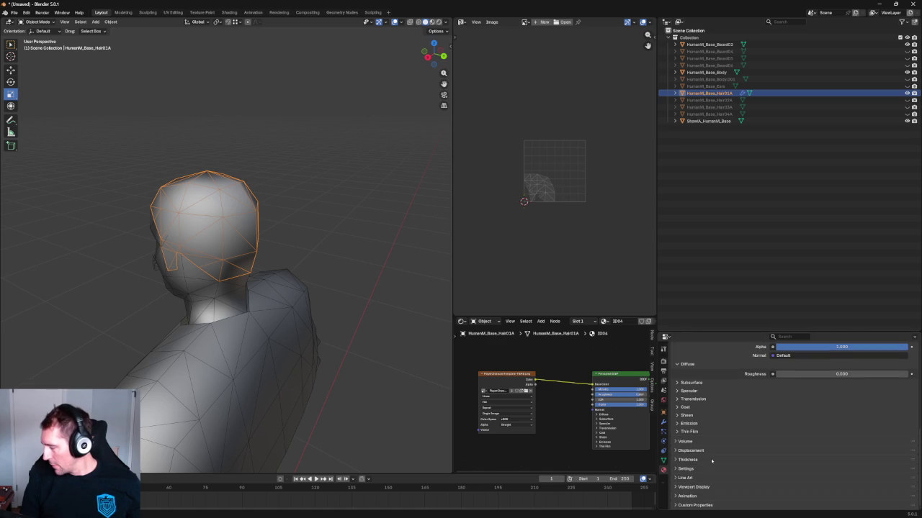
left_click(687, 488)
scroll(758, 426, "down", 1)
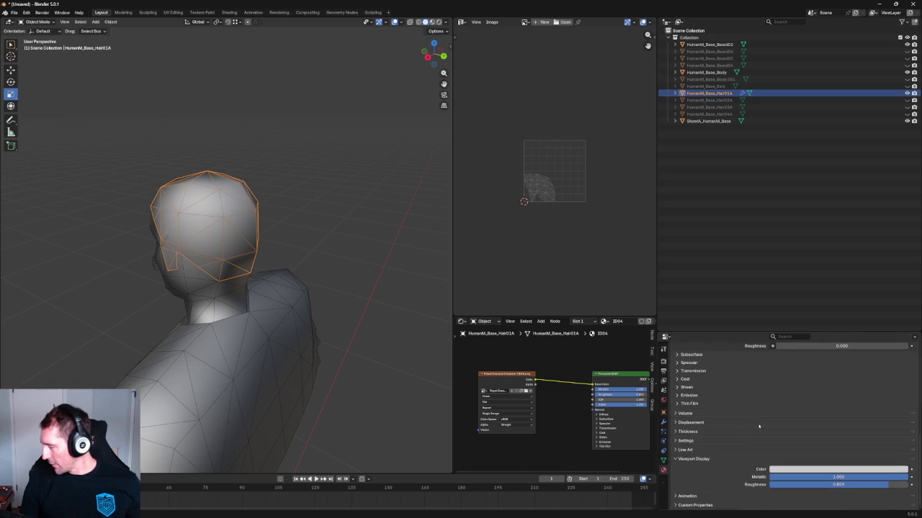
left_click(787, 469)
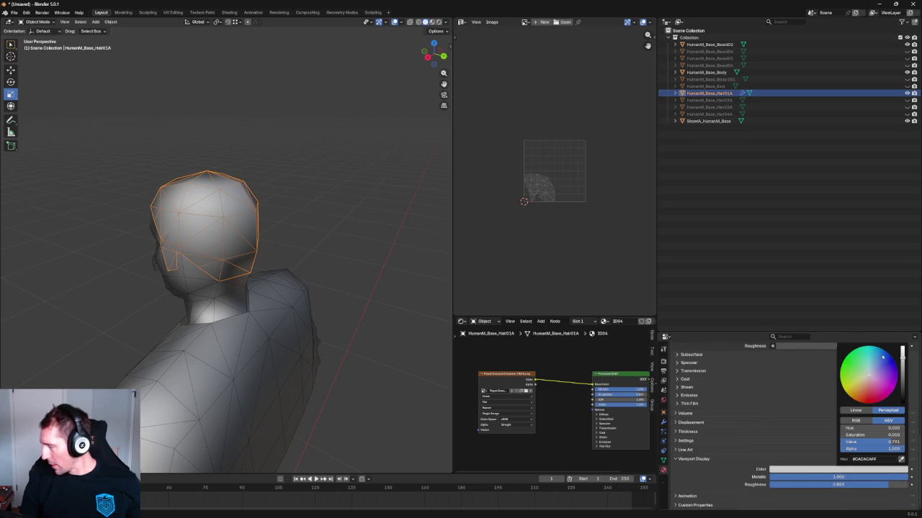
left_click_drag(902, 353, 902, 389)
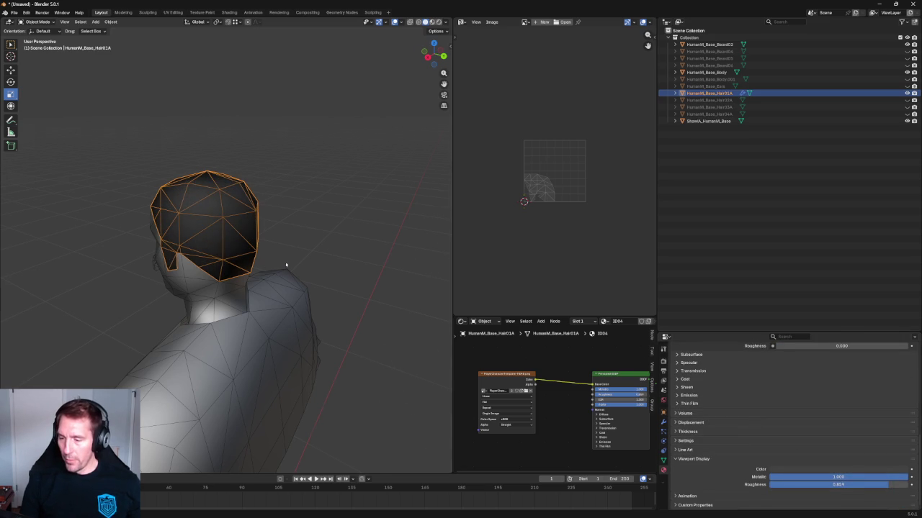
middle_click_drag(286, 269, 339, 237)
scroll(309, 259, "up", 4)
mouse_move(284, 288)
middle_mouse_down()
mouse_move(239, 242)
mouse_move(273, 257)
mouse_move(261, 252)
middle_mouse_up()
key("KP_3")
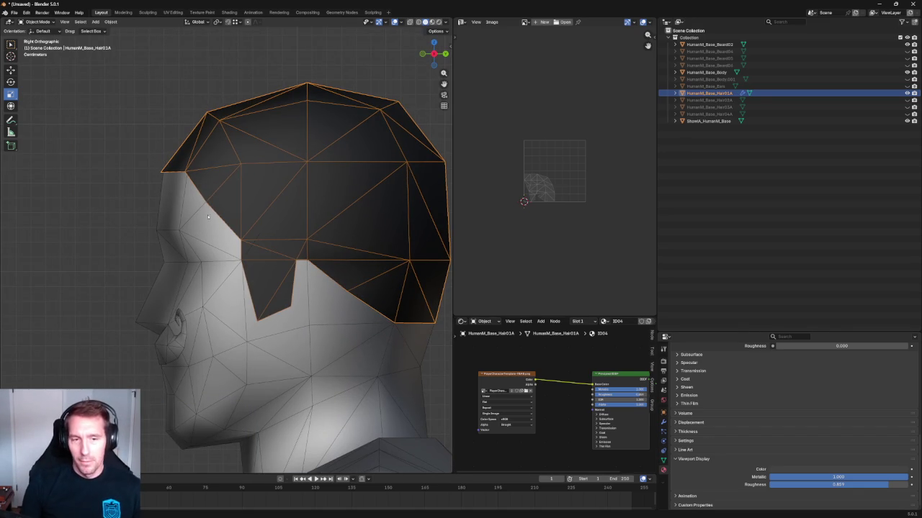
Step: Zoom in on the dark hair's front edge and deselect the hair object
scroll(229, 213, "up", 2)
scroll(252, 210, "up", 2)
scroll(259, 207, "up", 1)
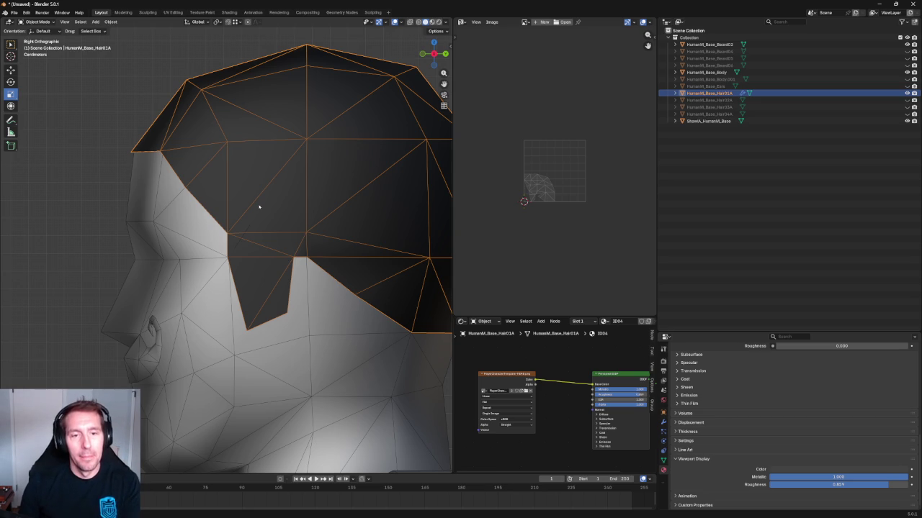
scroll(257, 205, "down", 3)
scroll(343, 227, "up", 2)
scroll(288, 202, "down", 3)
left_click(347, 249)
Step: Orbit back to a close side view of the hairline and enter Edit Mode on Hair01A
scroll(302, 234, "down", 2)
mouse_move(254, 221)
middle_mouse_down()
mouse_move(305, 252)
mouse_move(298, 210)
mouse_move(249, 237)
middle_mouse_up()
scroll(178, 219, "up", 3)
mouse_move(179, 219)
middle_mouse_down()
mouse_move(278, 221)
mouse_move(254, 197)
mouse_move(266, 206)
mouse_move(179, 212)
middle_mouse_up()
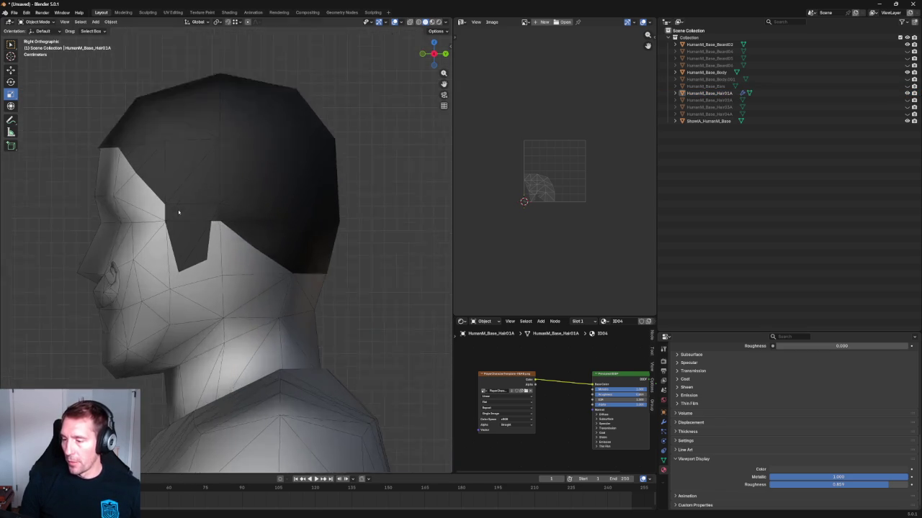
scroll(216, 223, "up", 3)
scroll(244, 230, "up", 3)
scroll(227, 234, "up", 2)
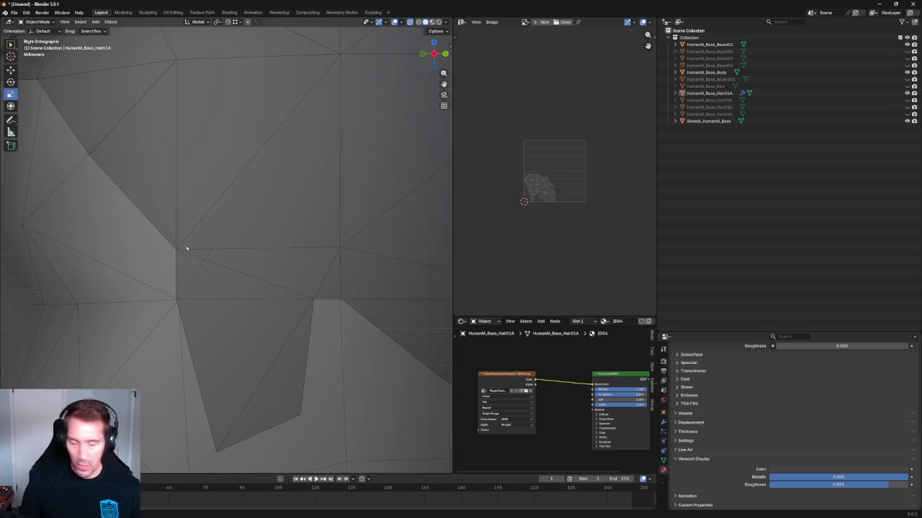
key("Tab")
Step: Toggle X-ray on and off while framing the hairline vertex up close
key("alt+z")
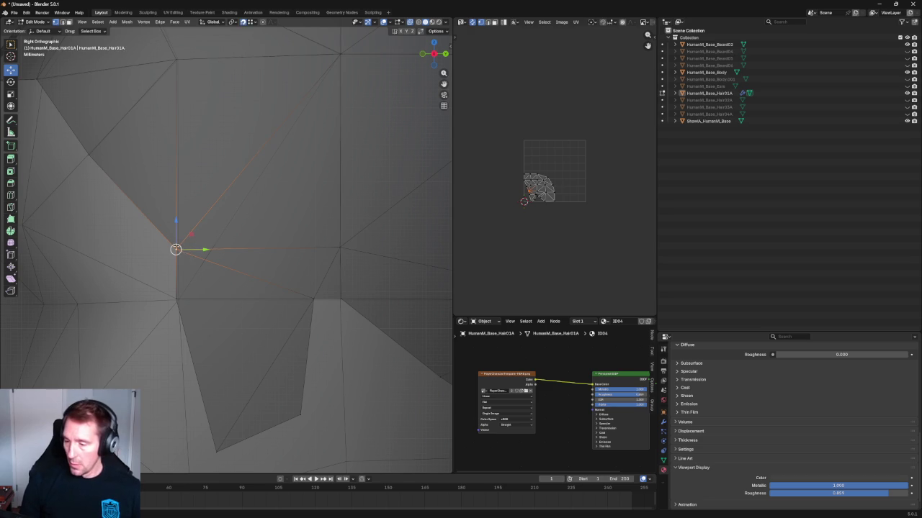
middle_click_drag(193, 249, 197, 298, "shift")
scroll(281, 255, "down", 2)
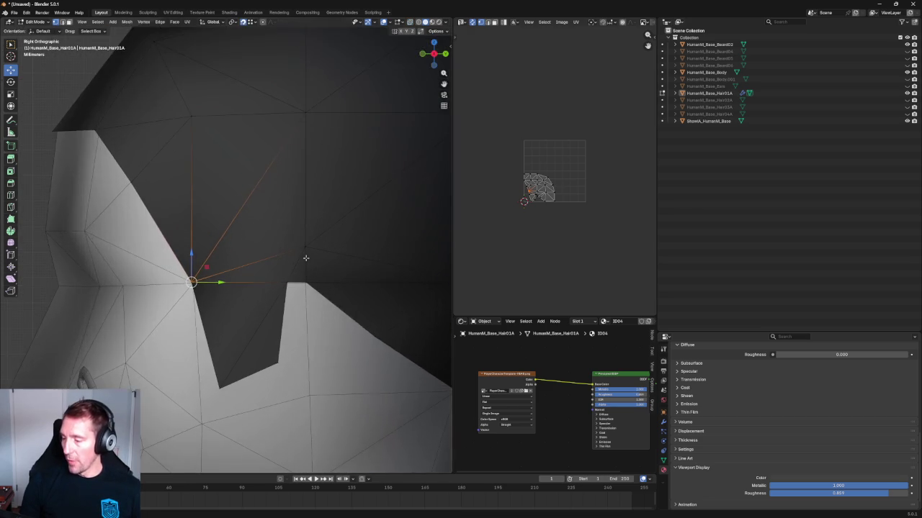
key("alt+z")
scroll(296, 247, "up", 3)
scroll(262, 245, "down", 3)
scroll(262, 246, "up", 2)
key("alt+z")
scroll(245, 249, "down", 5)
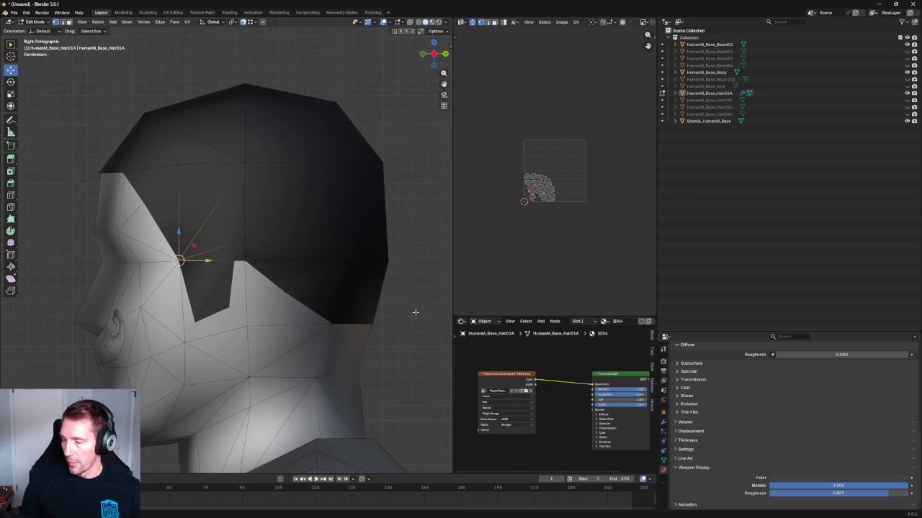
scroll(252, 247, "up", 5)
key("alt+z")
middle_click_drag(295, 235, 264, 267, "shift")
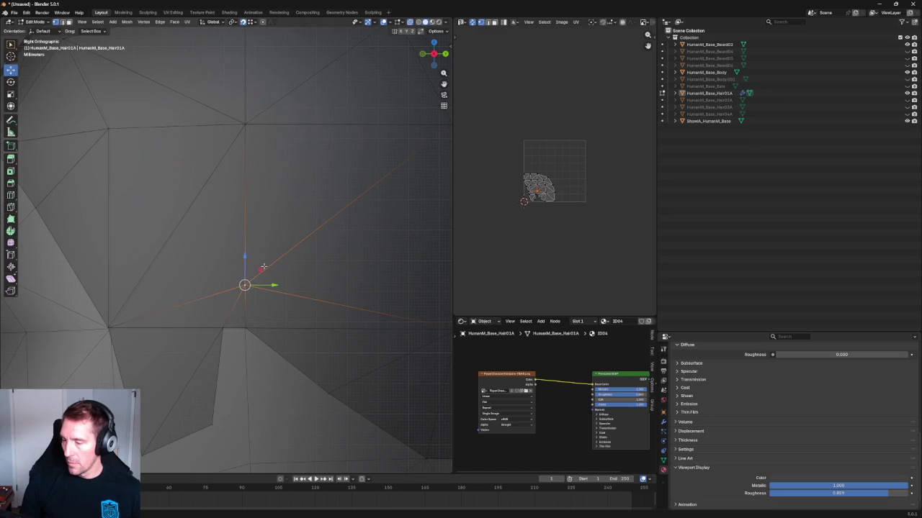
Step: Raise a hairline vertex upward along the head, then deselect it
mouse_move(245, 285)
left_mouse_down()
mouse_move(267, 208)
mouse_move(246, 124)
left_mouse_up()
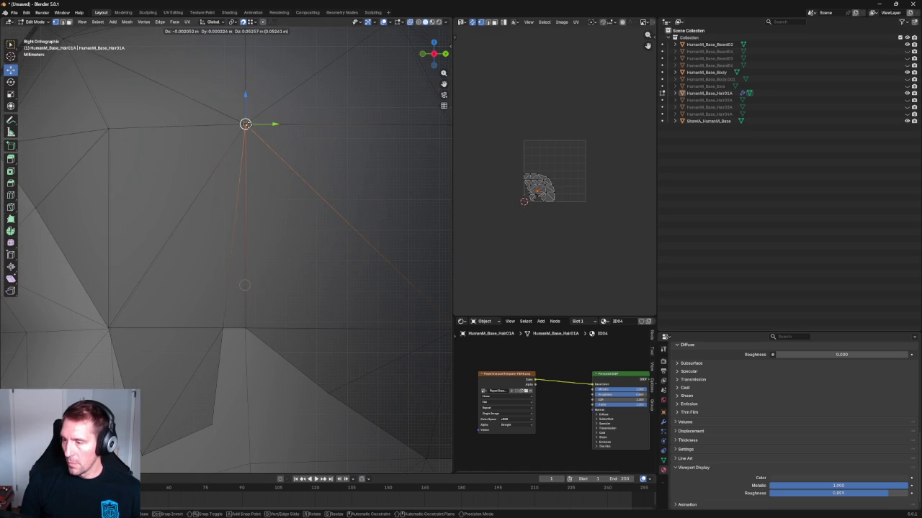
key("alt+z")
scroll(329, 152, "down", 5)
mouse_move(329, 152)
middle_mouse_down()
mouse_move(274, 209)
mouse_move(225, 226)
mouse_move(273, 226)
middle_mouse_up()
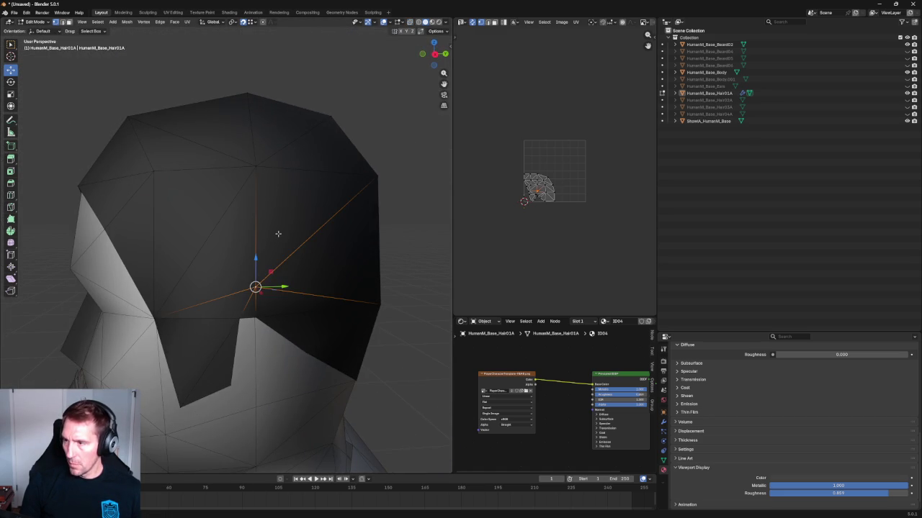
left_click_drag(256, 288, 259, 165)
left_click(396, 226)
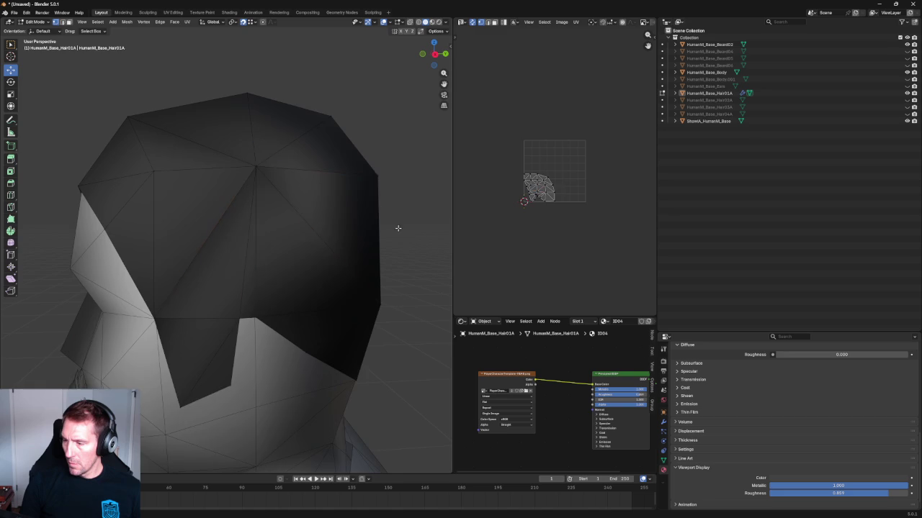
scroll(300, 205, "up", 2)
Step: Select the top crown vertex and move it inward along the X axis
left_click(158, 334)
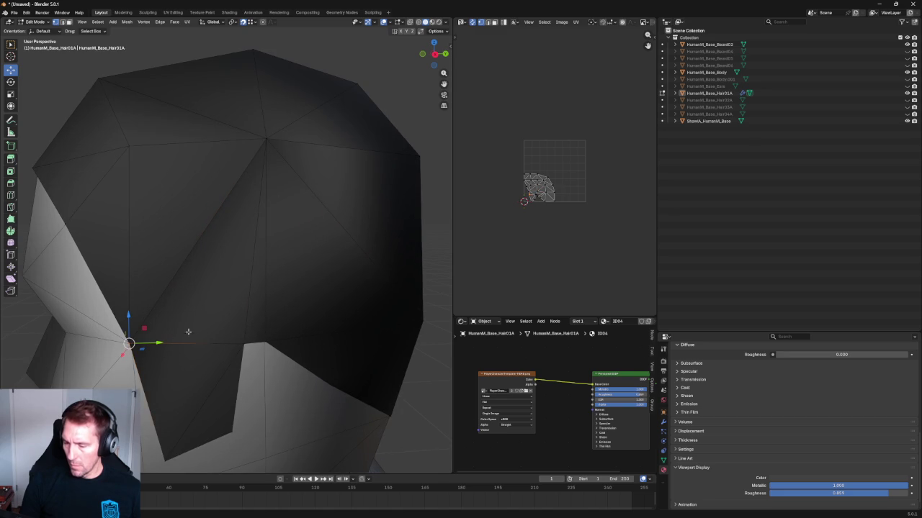
key("g")
key("Escape")
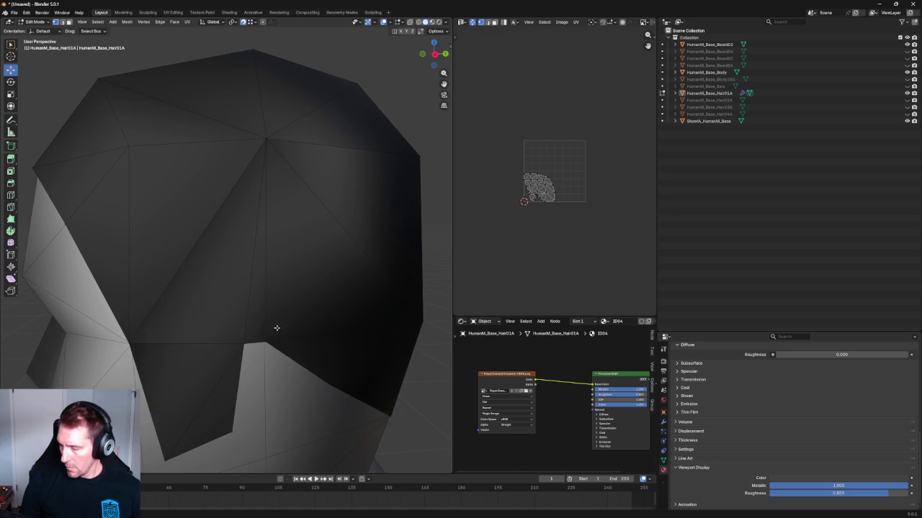
left_click_drag(251, 352, 252, 353)
left_click(279, 145)
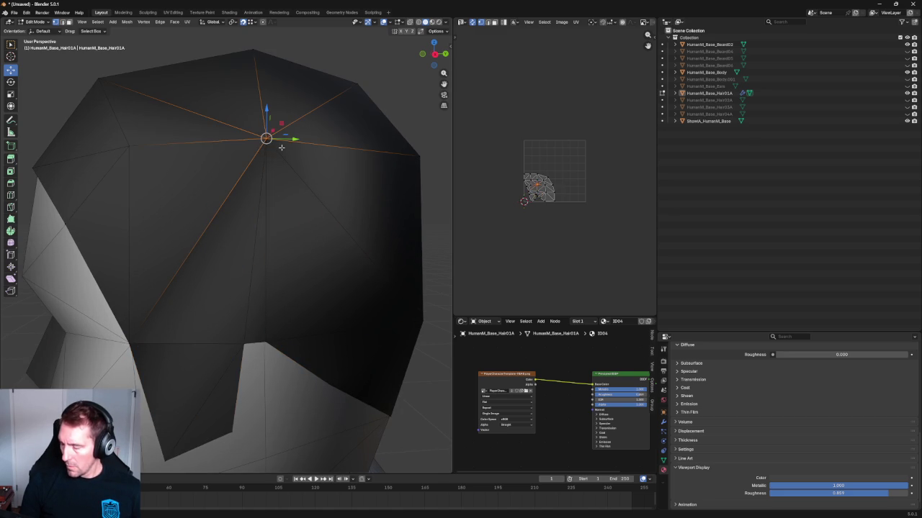
middle_click_drag(294, 150, 358, 305)
key("g")
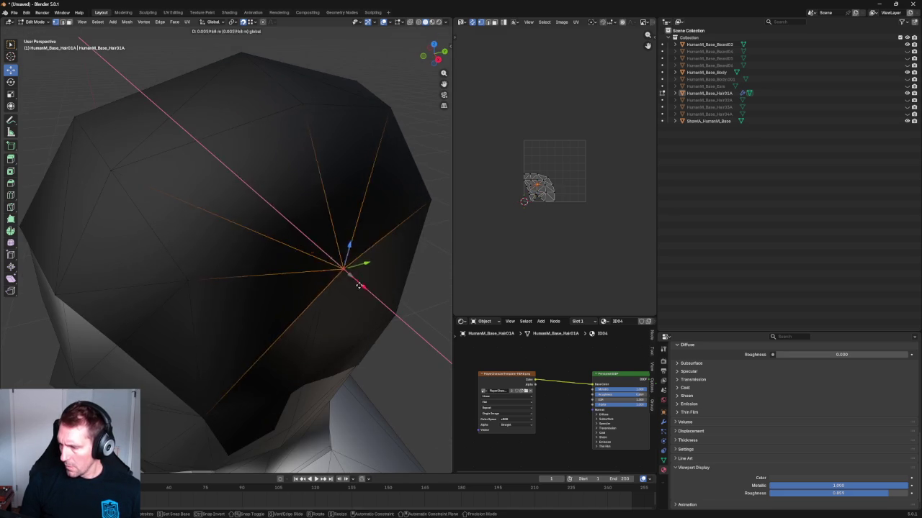
key("x")
left_click(334, 262)
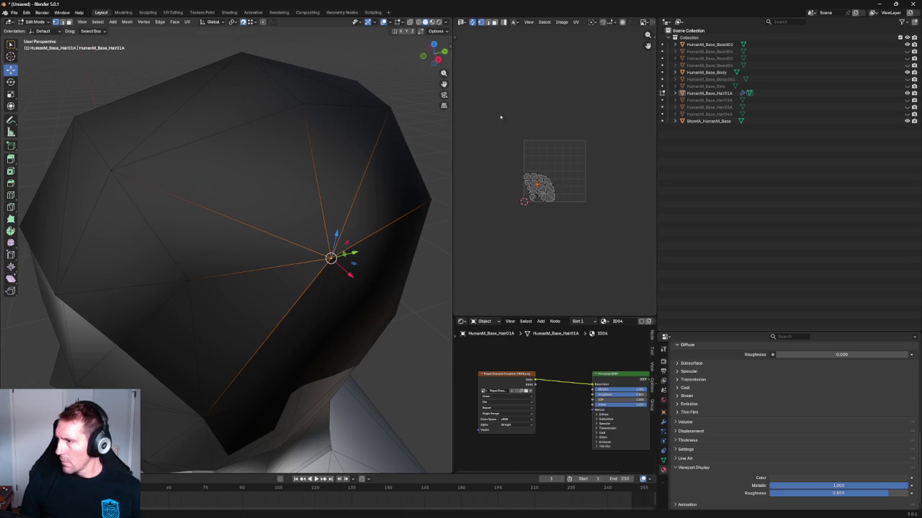
Step: Reselect the crown vertex and orbit around it with X-ray to check the cap's fit
middle_click_drag(422, 42, 348, 267)
key("alt+z")
left_click_drag(276, 195, 208, 120)
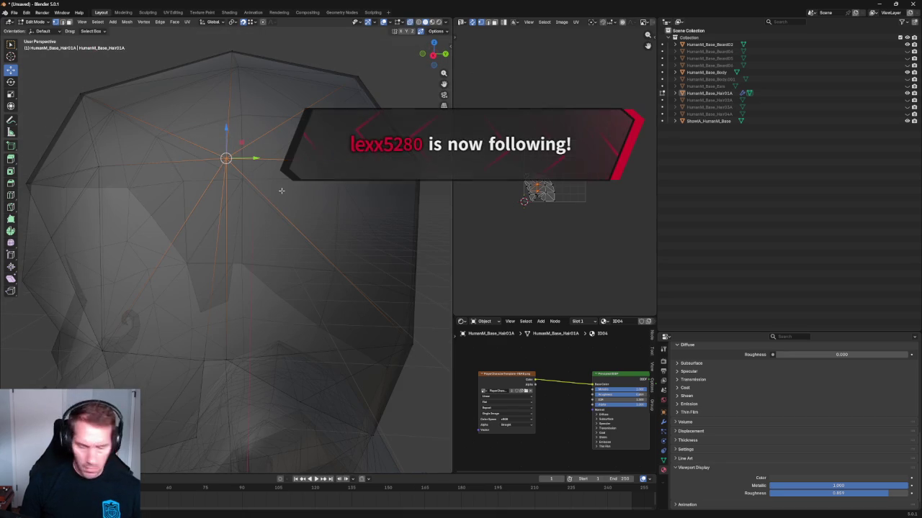
key("alt+z")
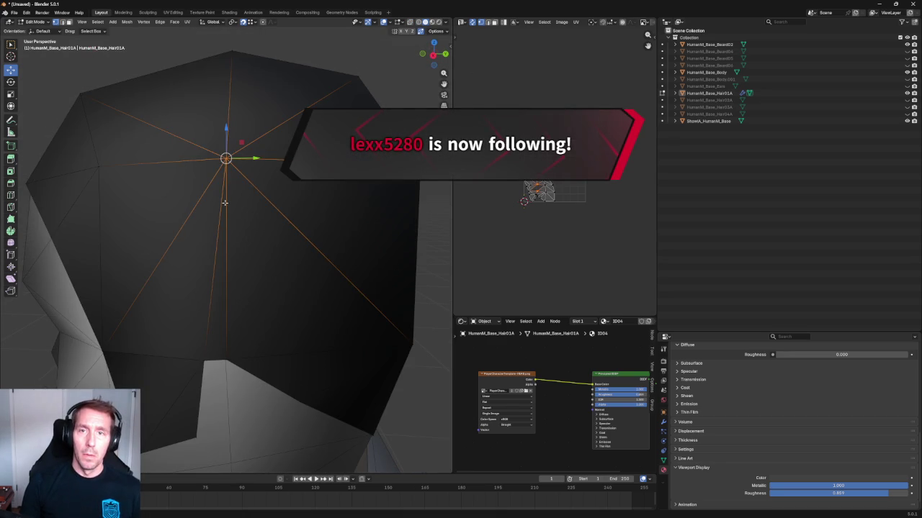
middle_click_drag(283, 189, 224, 232)
scroll(225, 227, "down", 3)
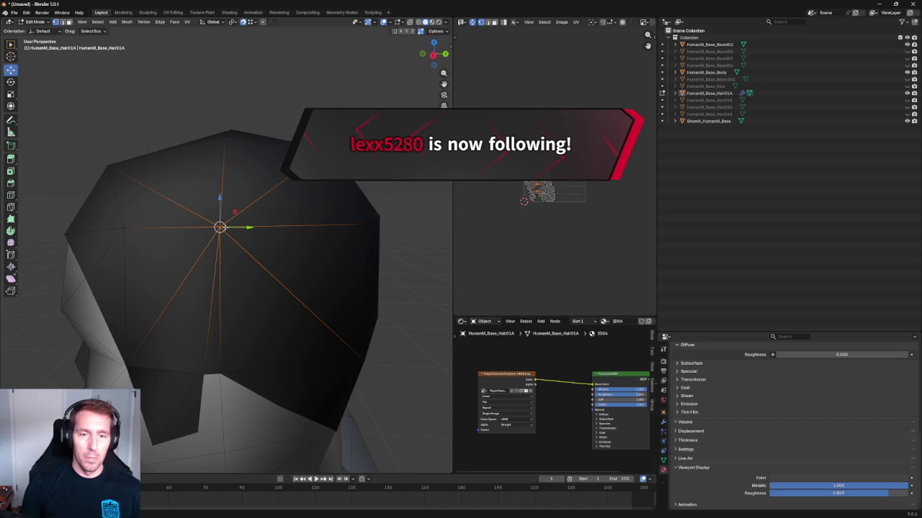
middle_click_drag(238, 229, 286, 206)
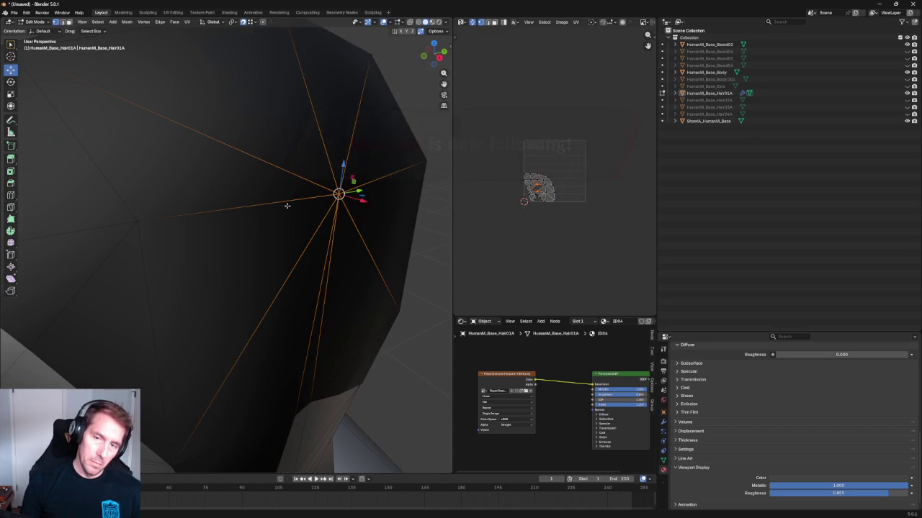
scroll(284, 207, "down", 5)
mouse_move(281, 208)
middle_mouse_down()
mouse_move(313, 206)
mouse_move(293, 304)
mouse_move(288, 290)
mouse_move(205, 284)
mouse_move(196, 274)
middle_mouse_up()
key("alt+z")
key("alt+z")
Step: Nudge the vertex, then switch to a zoomed-in Right Orthographic view of the head
left_click_drag(125, 146, 128, 147)
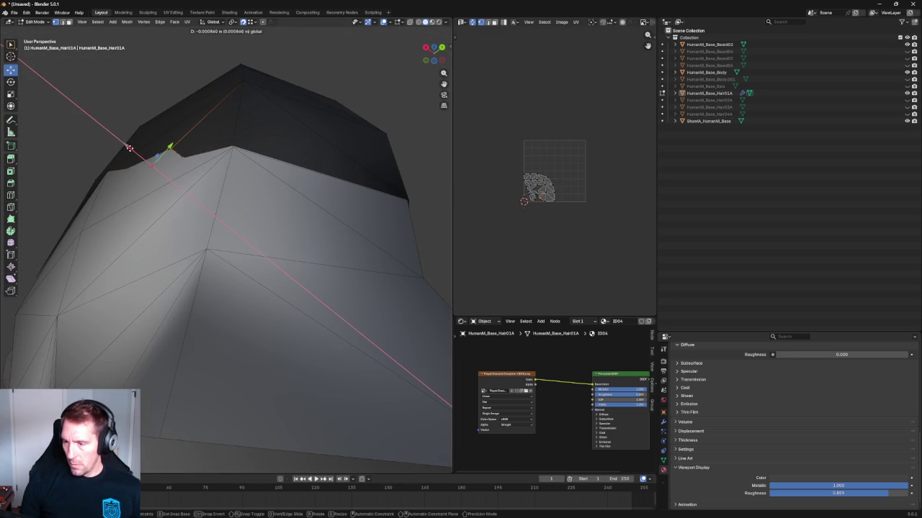
scroll(139, 99, "down", 4)
mouse_move(140, 99)
middle_mouse_down()
mouse_move(302, 197)
mouse_move(160, 191)
middle_mouse_up()
key("KP_3")
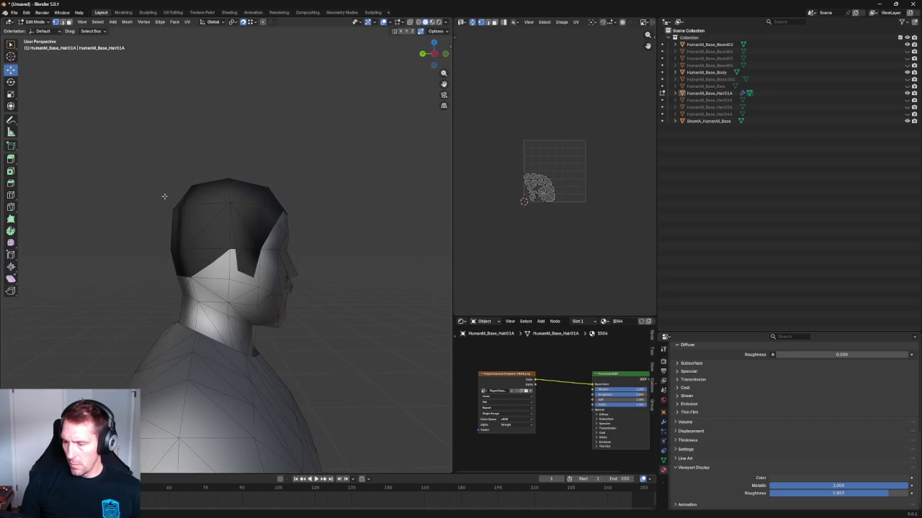
scroll(165, 198, "up", 2)
scroll(254, 280, "up", 3)
scroll(254, 281, "up", 3)
Step: Move a hair-edge vertex vertically along Z, then adjust it twice along X
left_click(278, 301)
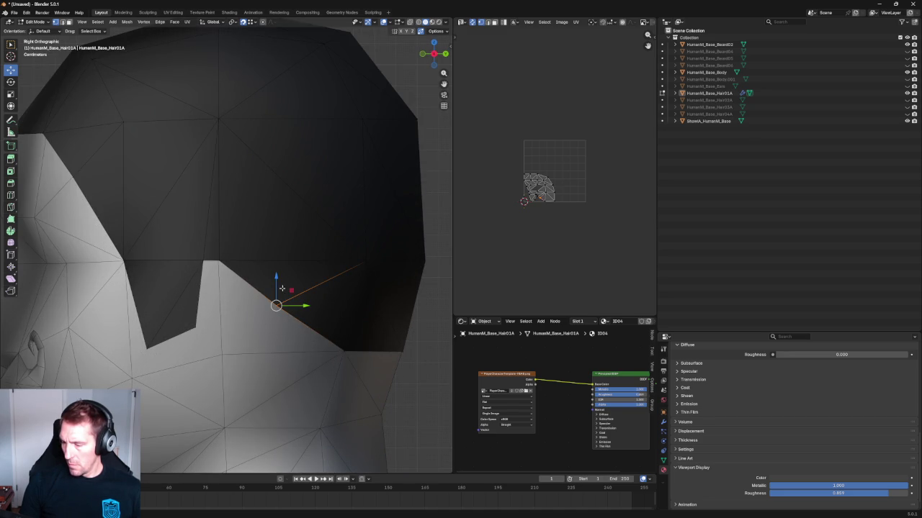
key("g")
key("z")
left_click(275, 302)
mouse_move(275, 303)
middle_mouse_down()
mouse_move(88, 353)
mouse_move(43, 345)
middle_mouse_up()
key("g")
key("x")
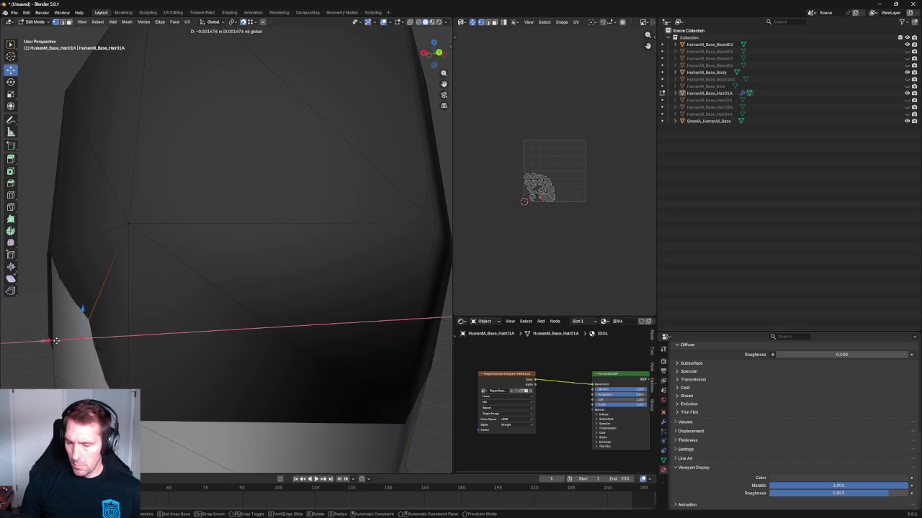
left_click(72, 335)
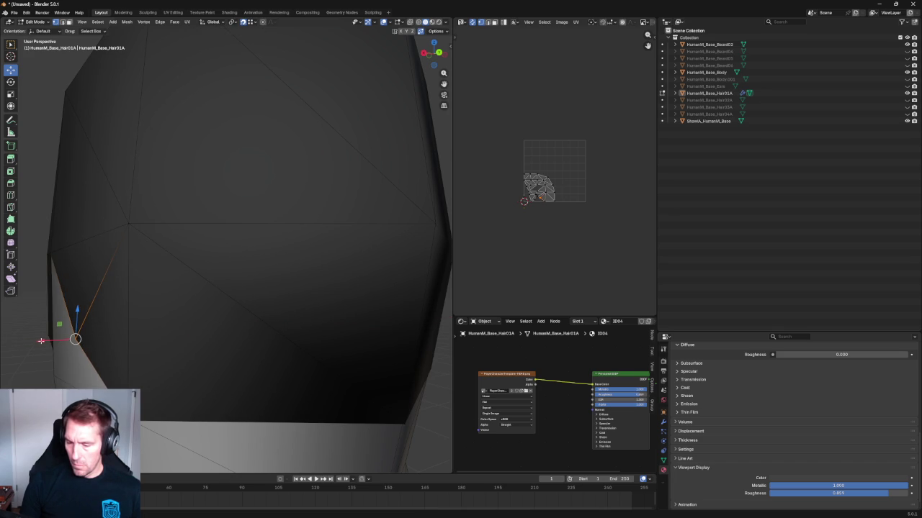
key("g")
key("x")
left_click(45, 341)
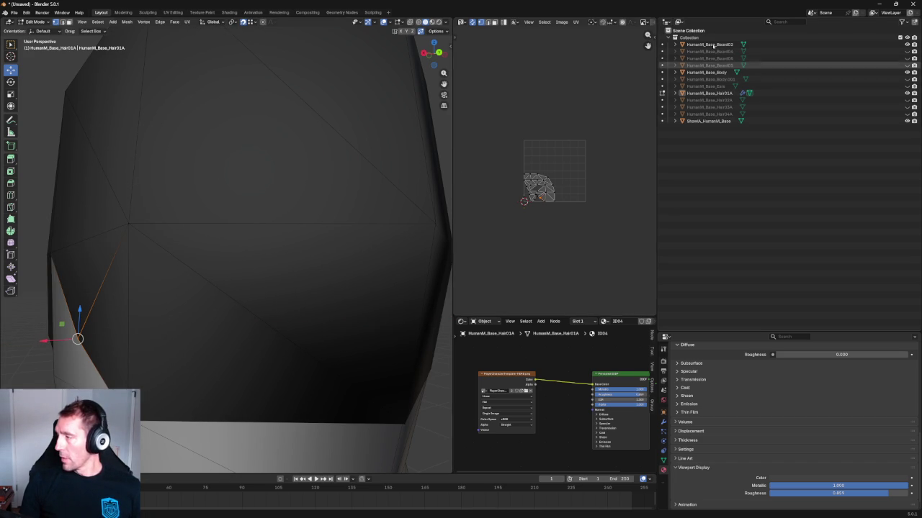
Step: Select the top hair vertex and return to a zoomed Right Orthographic view
scroll(170, 211, "down", 4)
mouse_move(170, 211)
middle_mouse_down()
mouse_move(323, 148)
mouse_move(353, 175)
middle_mouse_up()
left_click(323, 148)
scroll(375, 174, "up", 3)
scroll(374, 190, "down", 5)
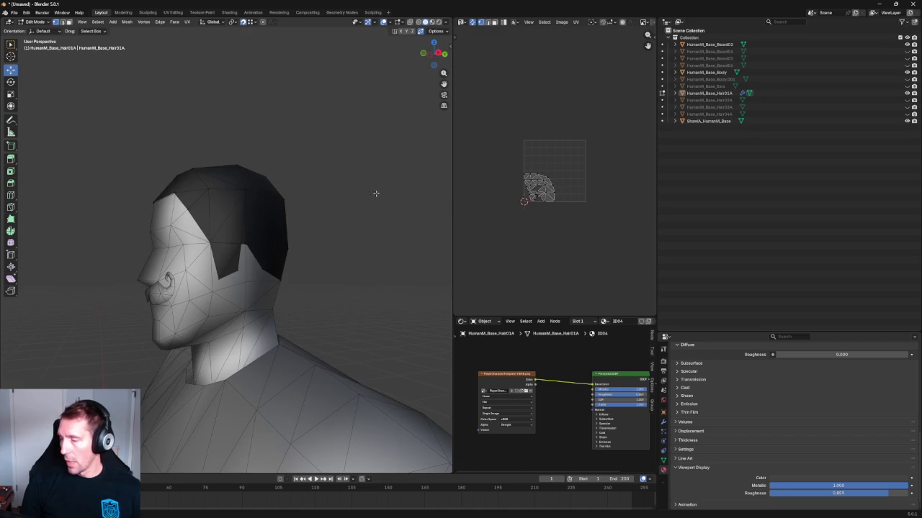
scroll(374, 190, "up", 3)
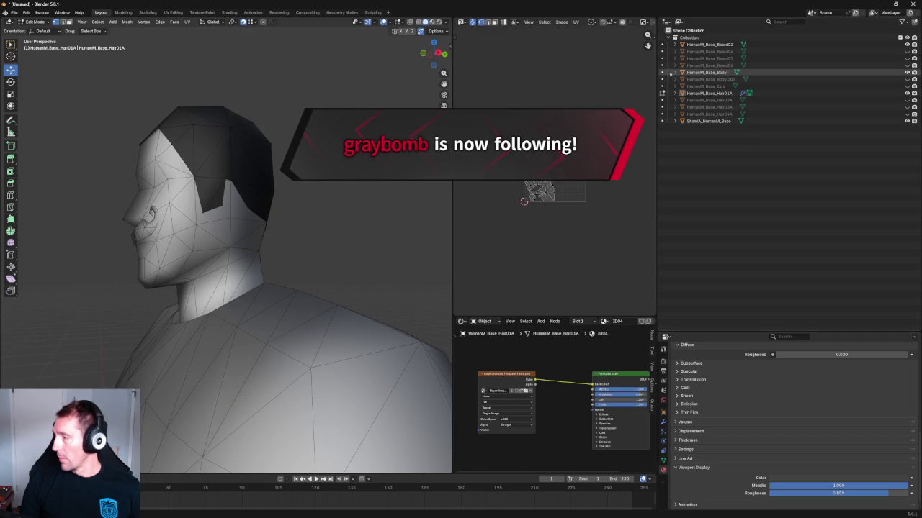
mouse_move(283, 213)
middle_mouse_down()
mouse_move(335, 204)
mouse_move(252, 167)
mouse_move(274, 194)
mouse_move(302, 202)
middle_mouse_up()
scroll(253, 167, "down", 2)
key("KP_3")
scroll(257, 216, "down", 2)
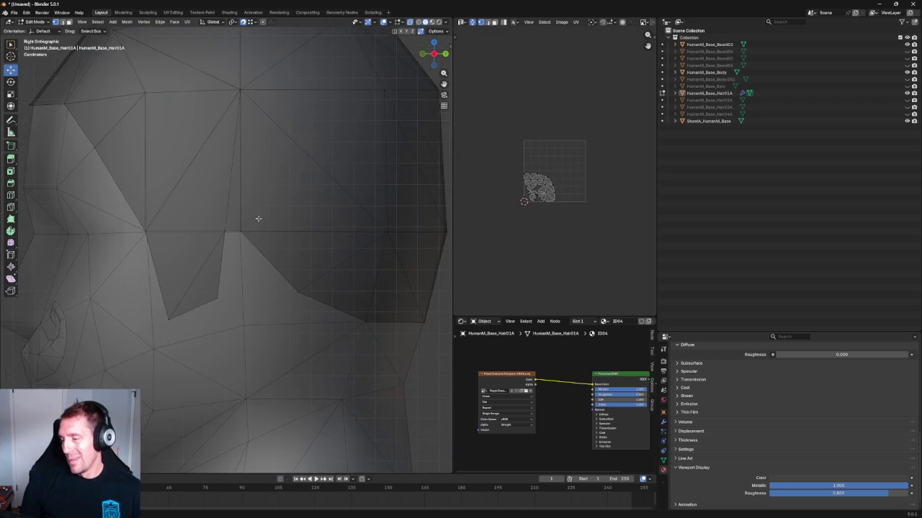
scroll(255, 211, "down", 3)
scroll(214, 206, "up", 1)
scroll(213, 204, "up", 5)
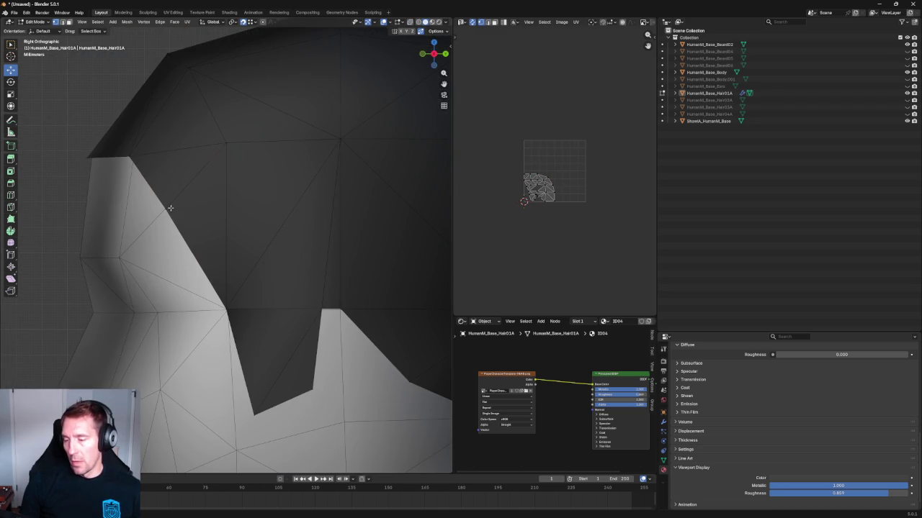
Step: Slide the vertex along its edge to reshape the cap's front edge near the temple
key("g")
key("g")
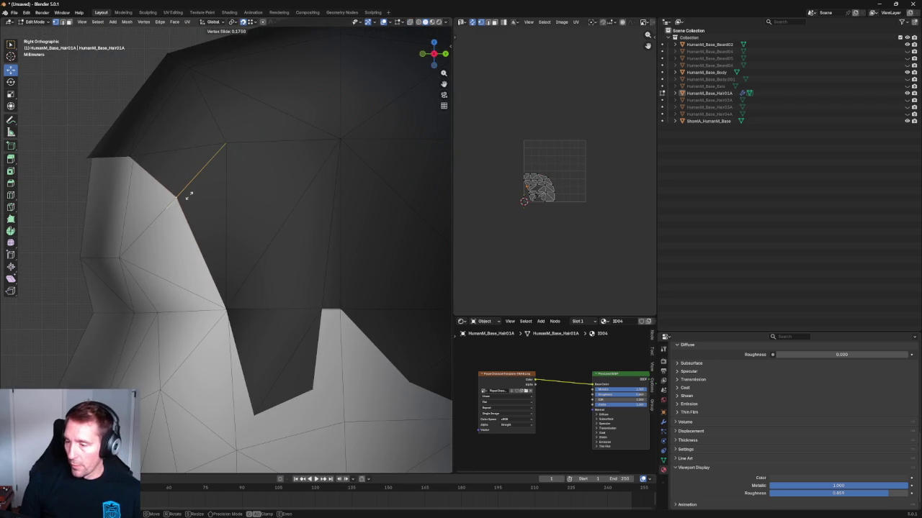
left_click(189, 197)
scroll(188, 196, "down", 5)
mouse_move(161, 139)
middle_mouse_down()
mouse_move(212, 210)
mouse_move(257, 171)
mouse_move(235, 197)
mouse_move(178, 198)
mouse_move(183, 212)
mouse_move(199, 215)
mouse_move(143, 241)
middle_mouse_up()
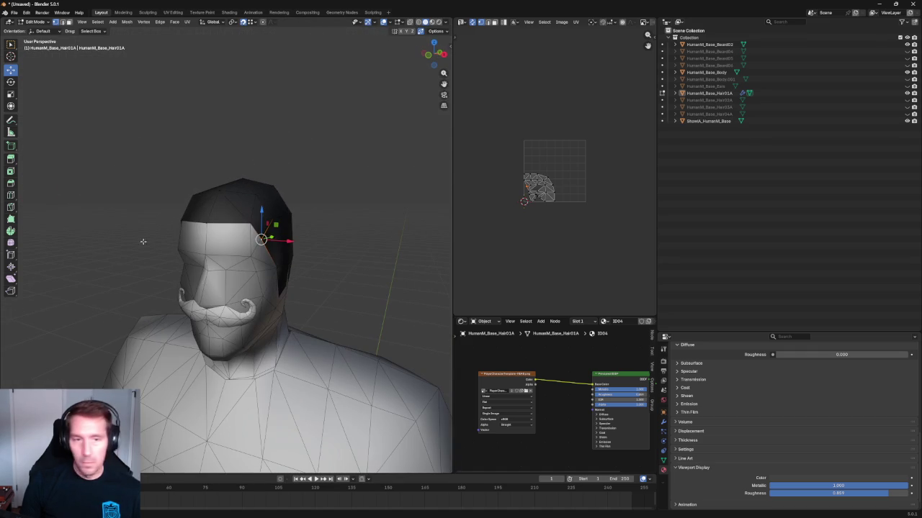
Step: Turn the view toward the face, then expand and select HumanM_Base_Hair01A in the Outliner
mouse_move(305, 202)
middle_mouse_down()
mouse_move(391, 154)
mouse_move(402, 178)
middle_mouse_up()
scroll(402, 178, "up", 2)
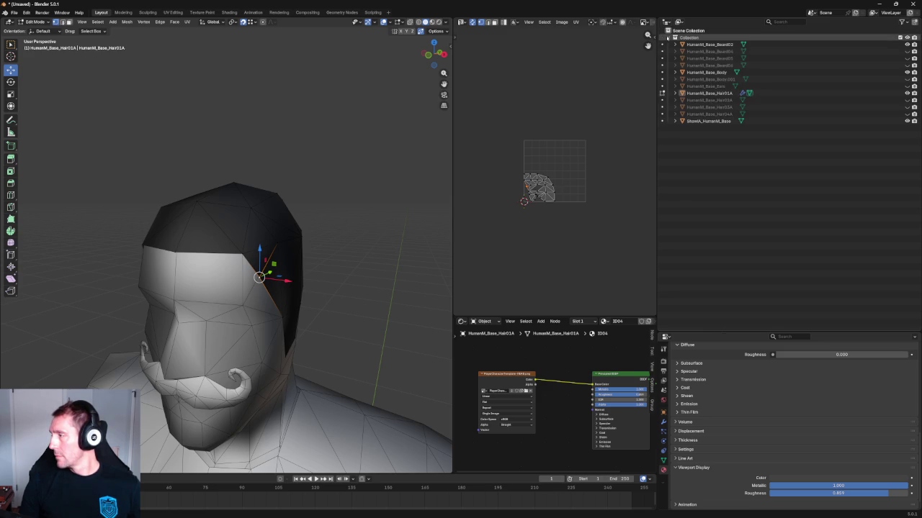
left_click(675, 93)
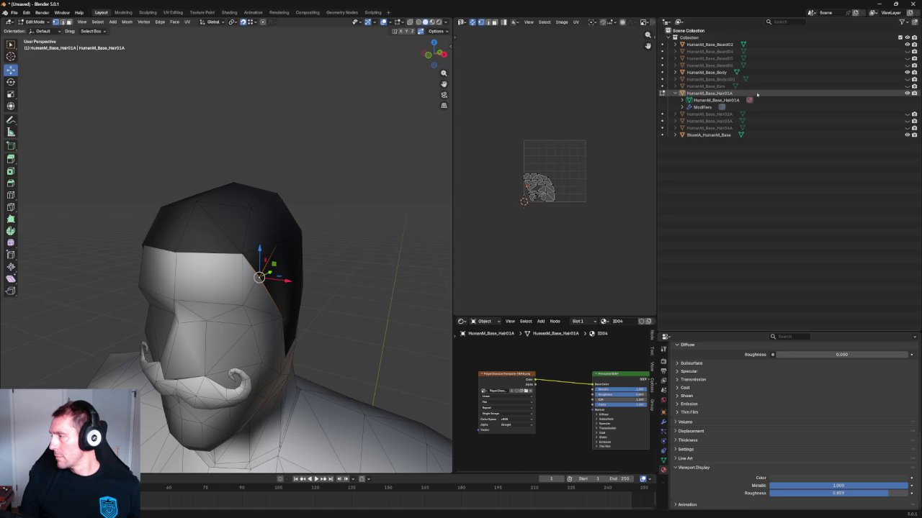
left_click(752, 92)
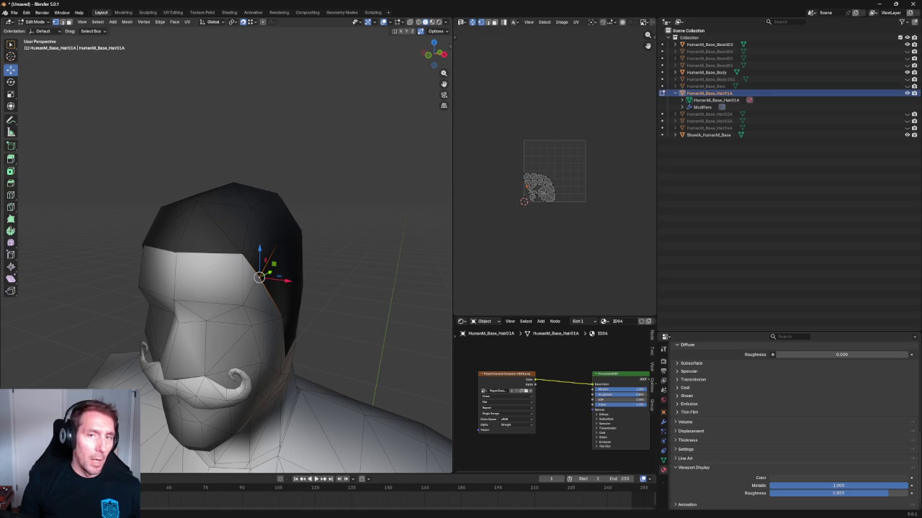
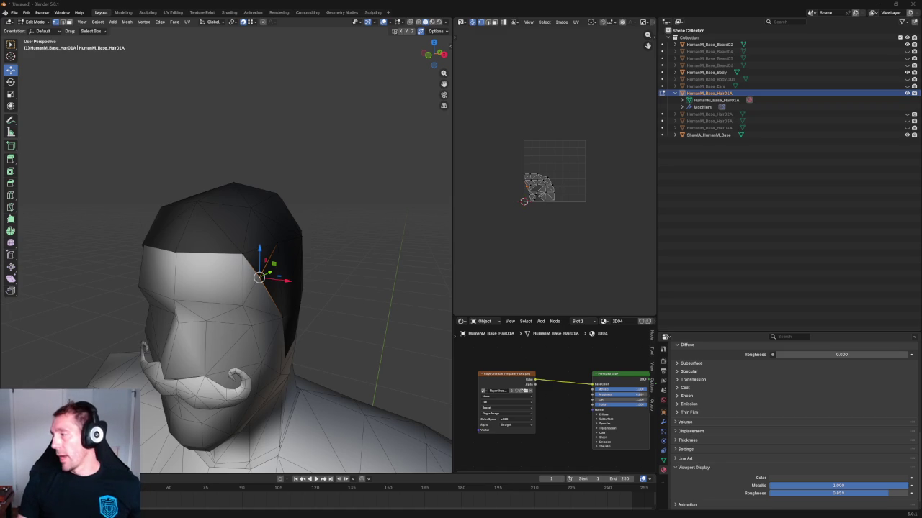
Step: Create a new collection inside Collection and rename it Main
left_click(690, 39)
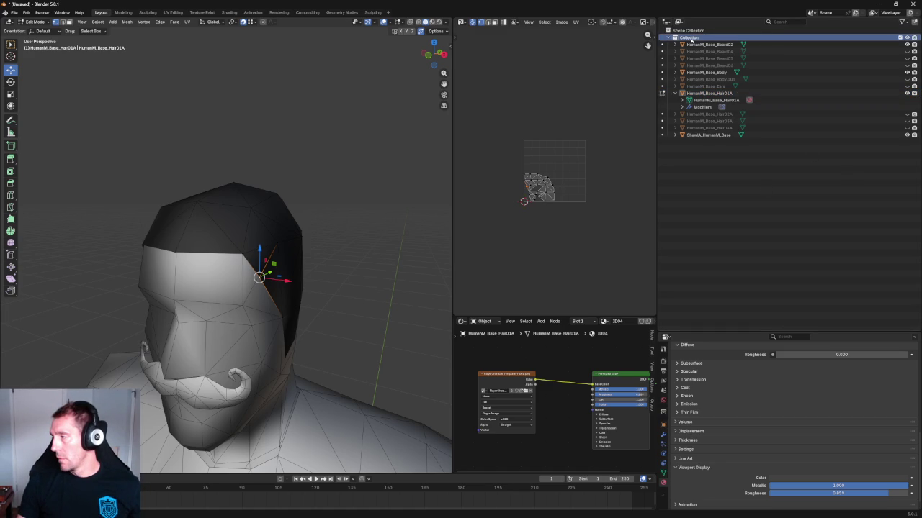
right_click(687, 38)
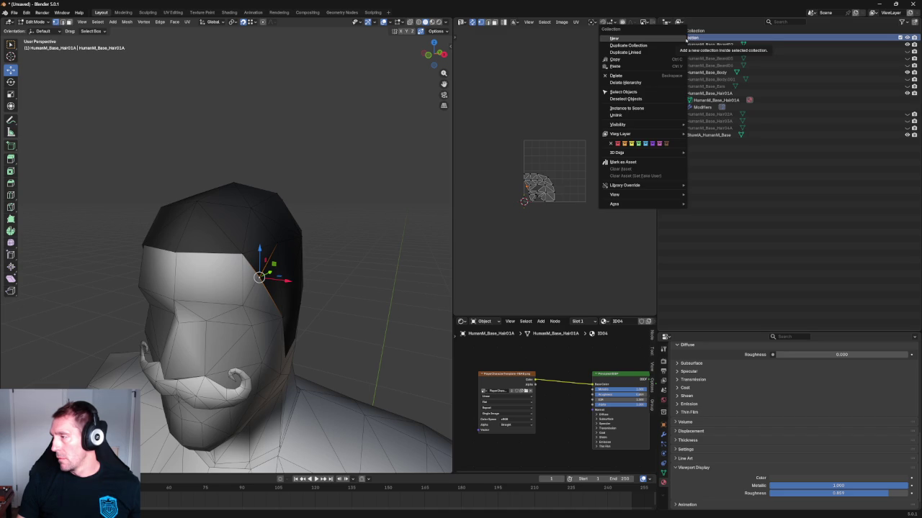
left_click(645, 45)
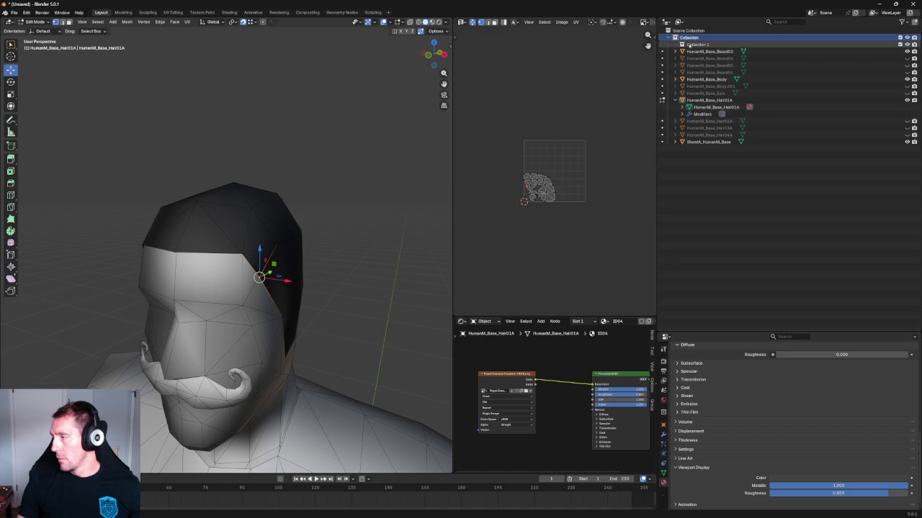
left_click_drag(686, 48, 706, 149)
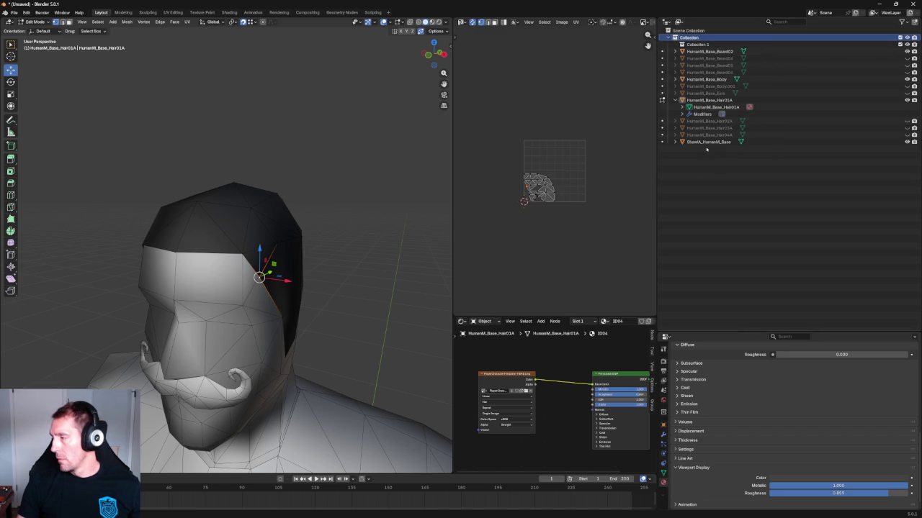
left_click(697, 44)
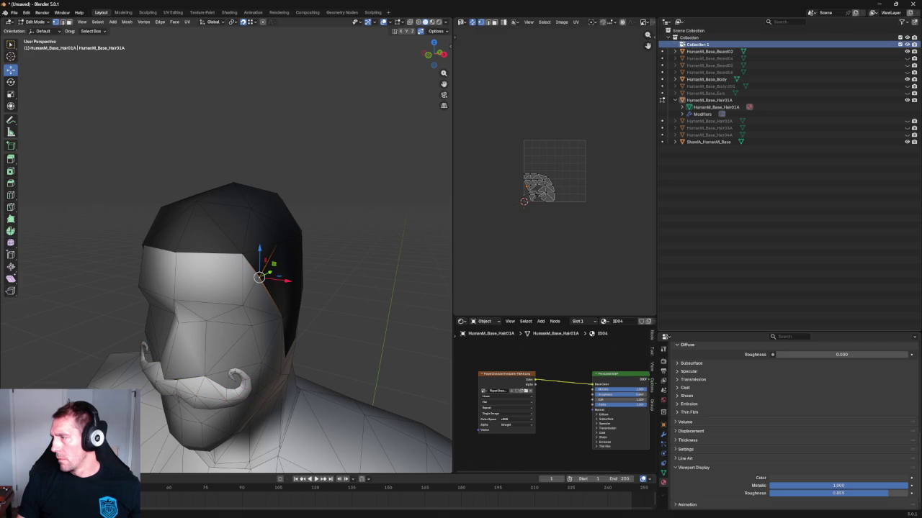
left_click(697, 45)
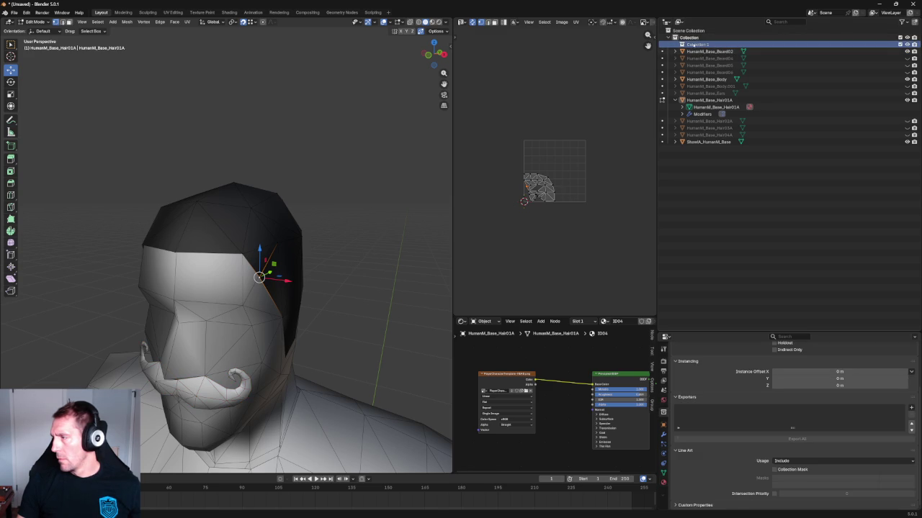
double_click(698, 45)
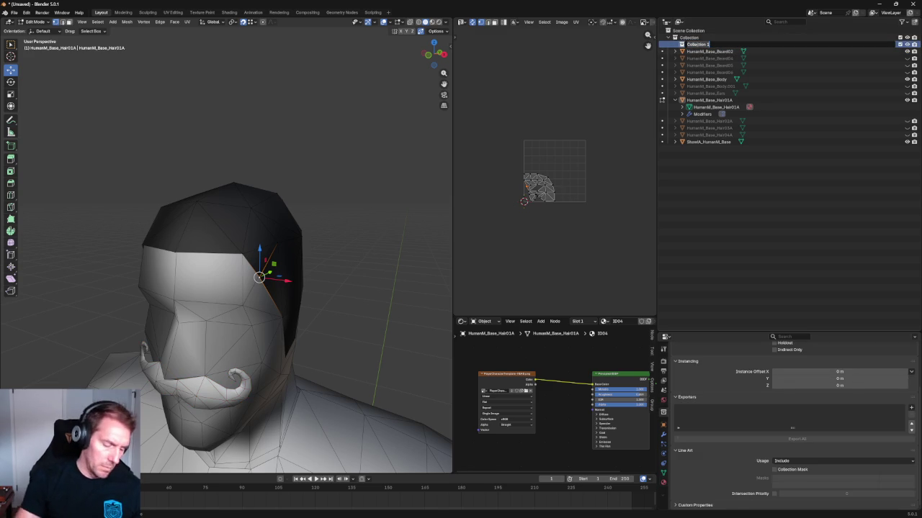
type("Bo")
key("BackSpace")
key("BackSpace")
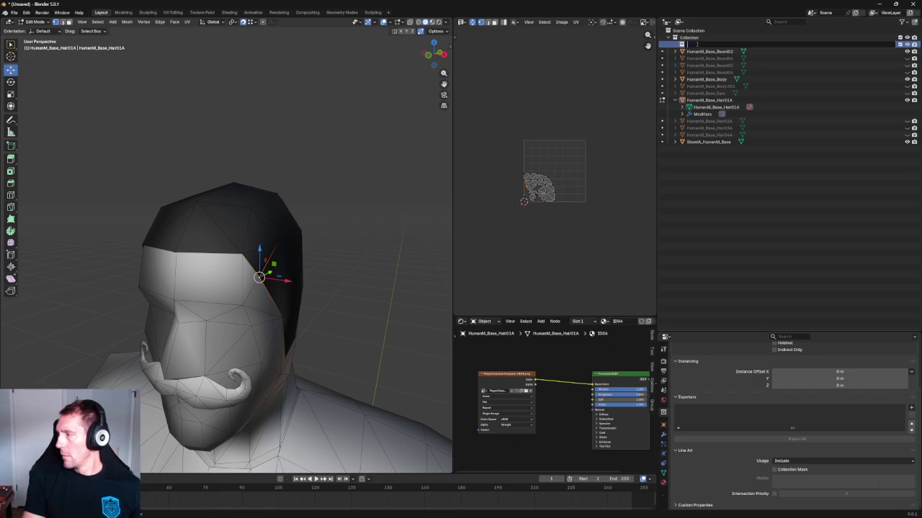
key("Return")
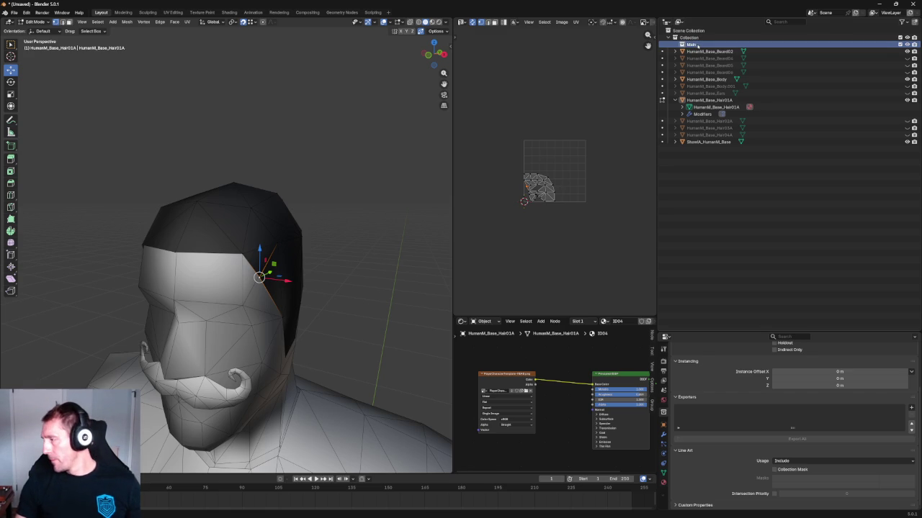
Step: Move ShawlA_HumanM_Base and HumanM_Base_Hair01A into the Main collection
left_click_drag(705, 142, 695, 51)
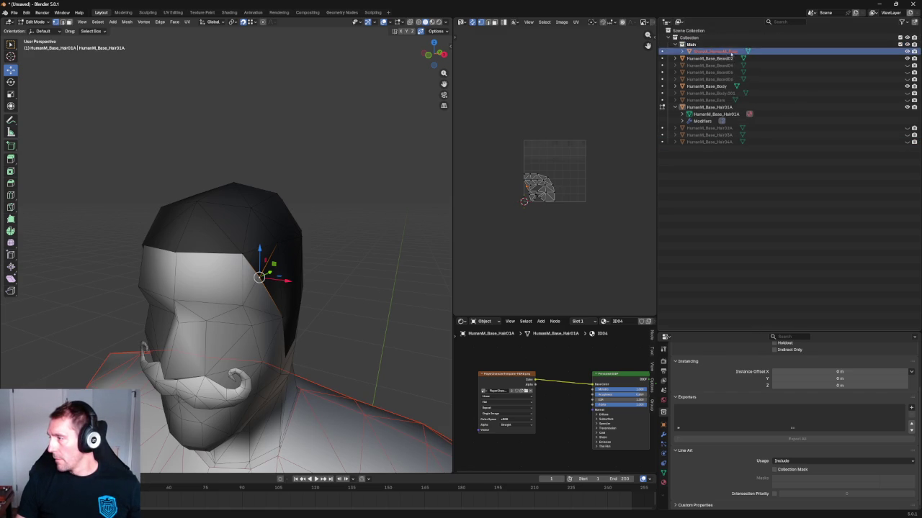
mouse_move(709, 106)
left_mouse_down()
mouse_move(722, 84)
mouse_move(694, 48)
left_mouse_up()
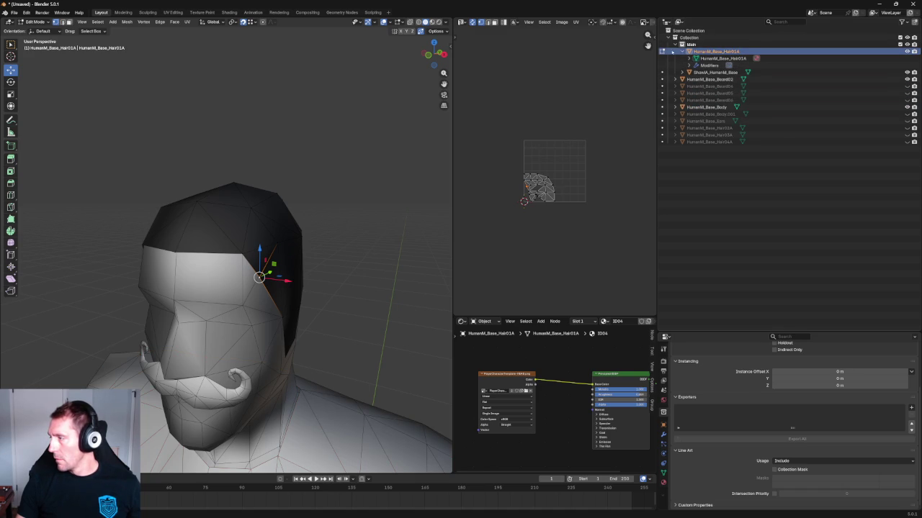
left_click(682, 52)
Step: Move the hair back out of Main and put HumanM_Base_Body into Main
left_click(906, 52)
left_click(906, 52)
left_click(907, 52)
left_click(906, 52)
left_click(682, 51)
mouse_move(697, 59)
left_mouse_down()
mouse_move(715, 57)
mouse_move(720, 148)
left_mouse_up()
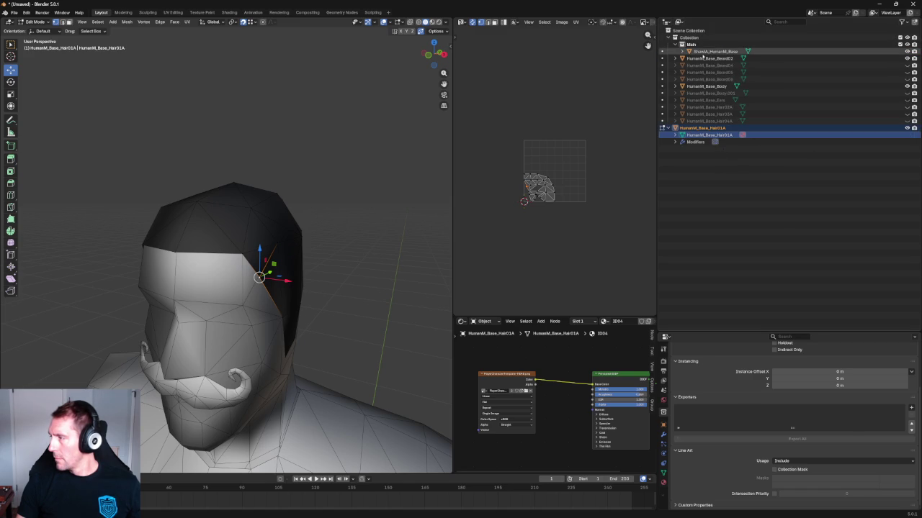
mouse_move(706, 86)
left_mouse_down()
mouse_move(690, 48)
mouse_move(682, 50)
left_mouse_up()
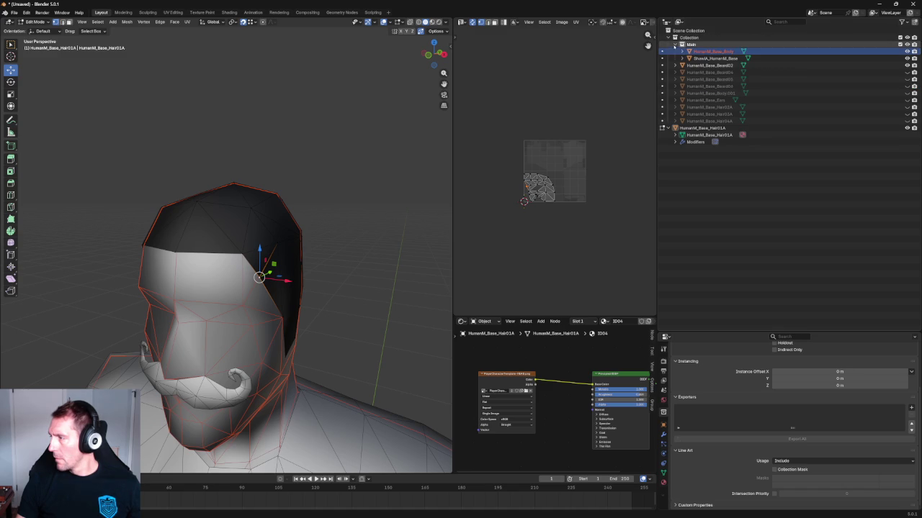
left_click(675, 45)
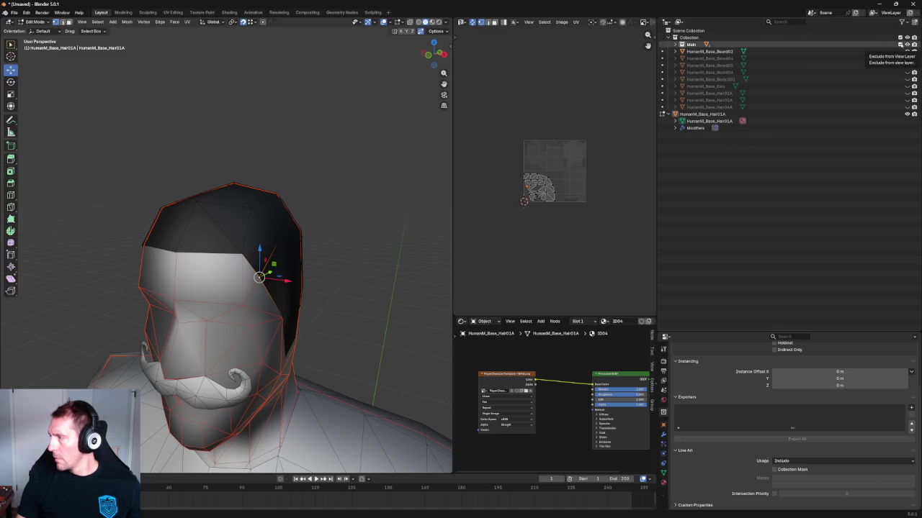
Step: Check which objects the Main collection holds
left_click(900, 45)
left_click(900, 45)
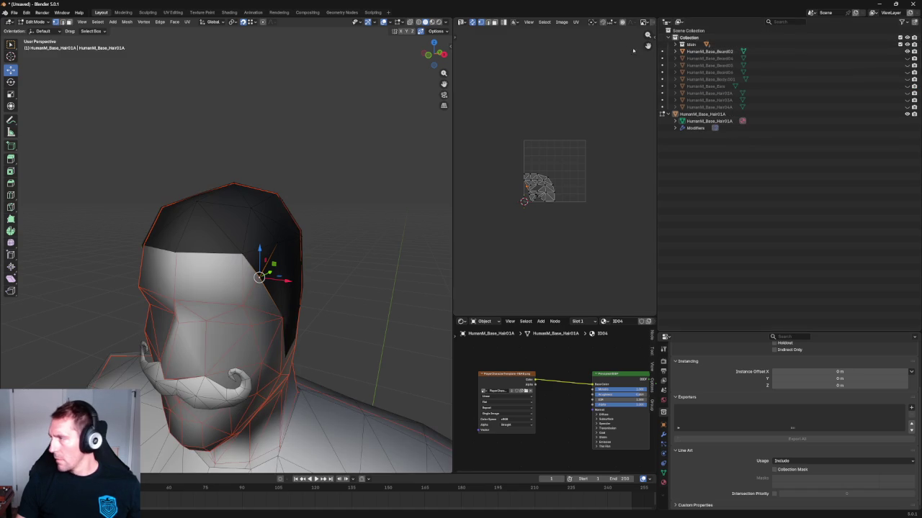
left_click(675, 45)
left_click(675, 44)
left_click(709, 44)
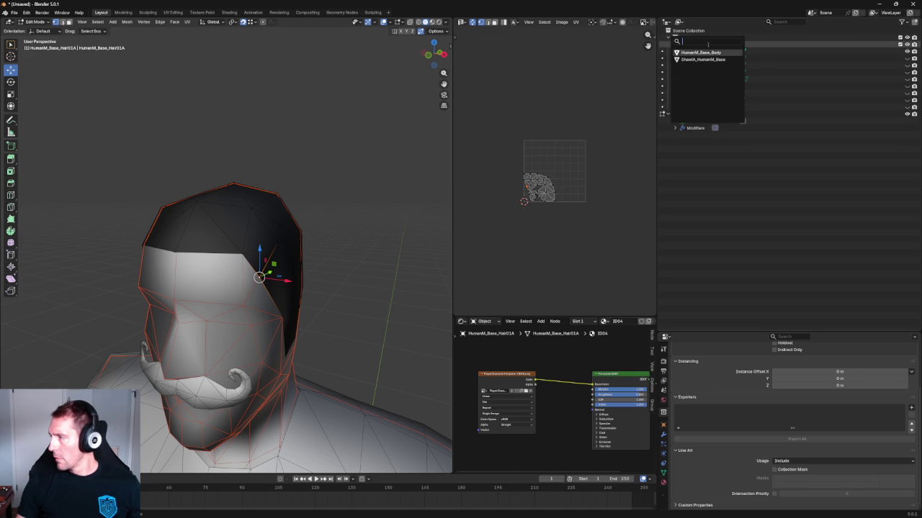
key("Escape")
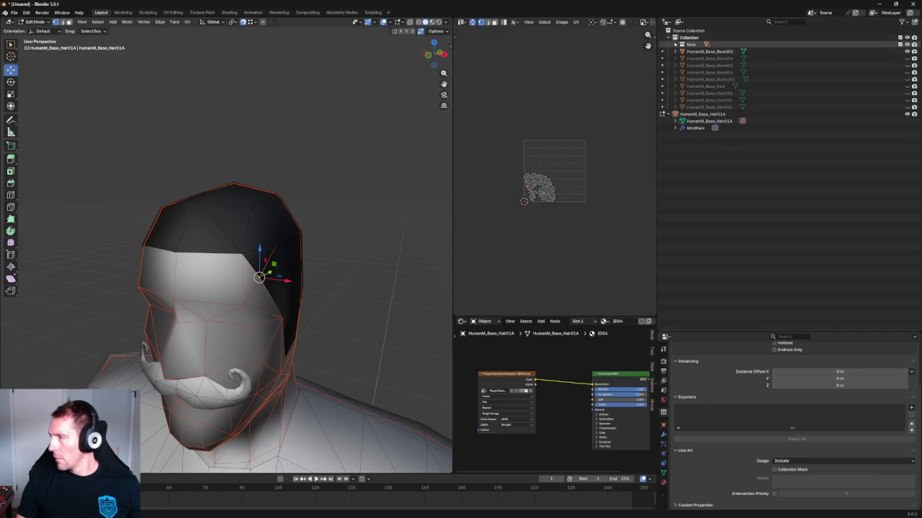
scroll(365, 139, "down", 2)
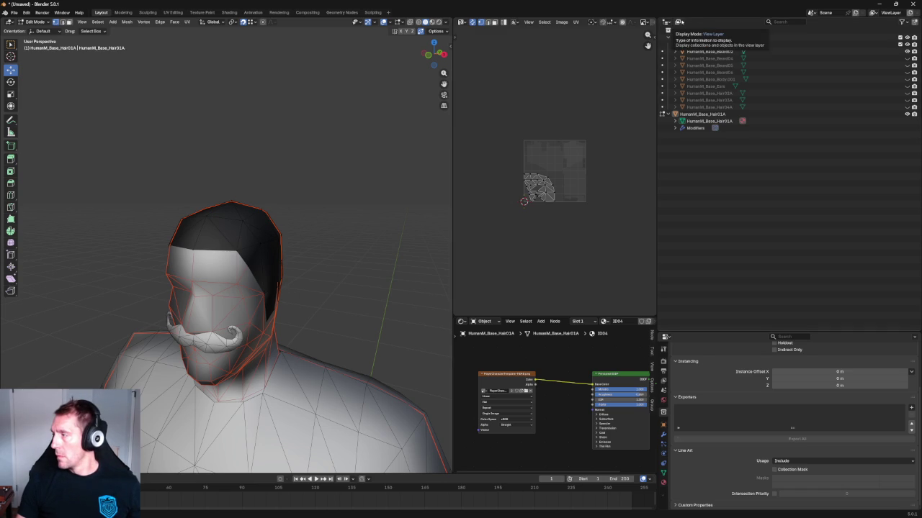
Step: Show the Selectable toggle column in the Outliner and make Main unselectable
left_click(904, 22)
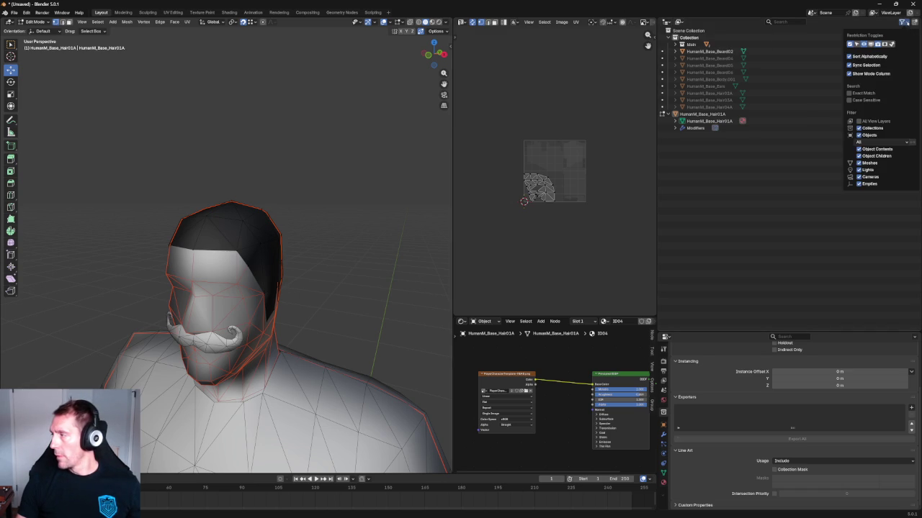
left_click(856, 44)
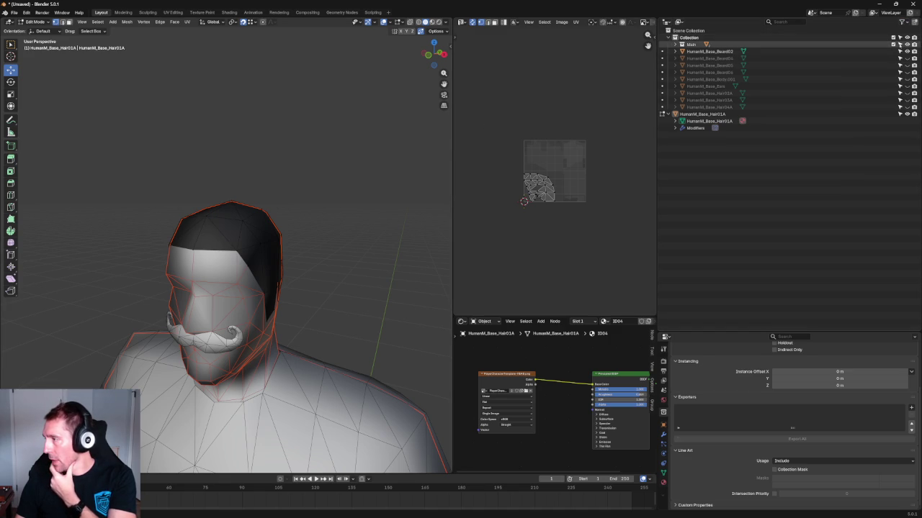
left_click(900, 45)
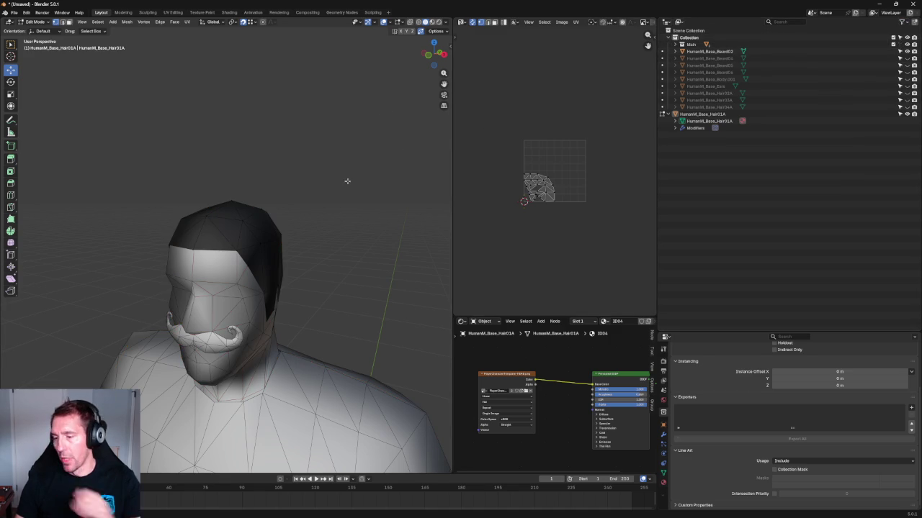
Step: Look around the character, then switch to Right Orthographic view zoomed on the hair
scroll(276, 404, "down", 3)
middle_click_drag(276, 404, 346, 280)
middle_click_drag(339, 240, 366, 199)
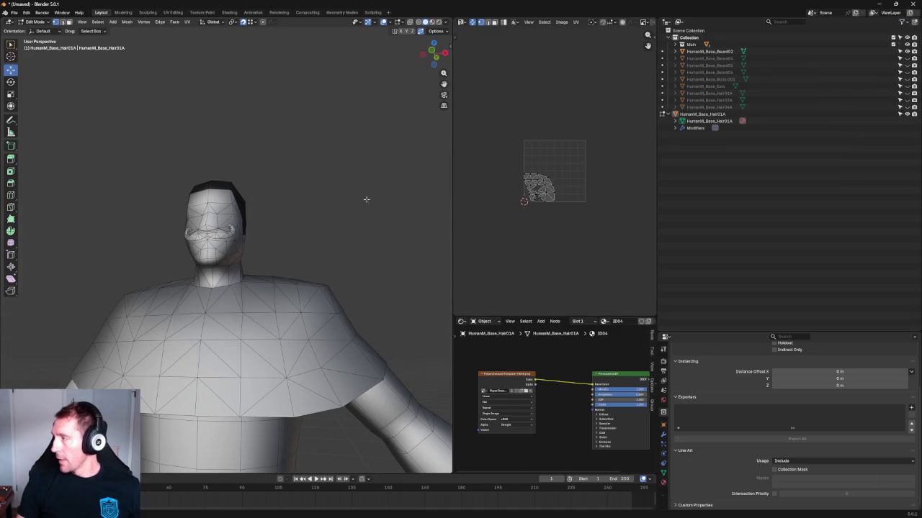
scroll(353, 193, "up", 4)
scroll(352, 193, "down", 4)
mouse_move(305, 226)
middle_mouse_down()
mouse_move(297, 214)
mouse_move(332, 193)
mouse_move(280, 254)
middle_mouse_up()
scroll(317, 176, "up", 3)
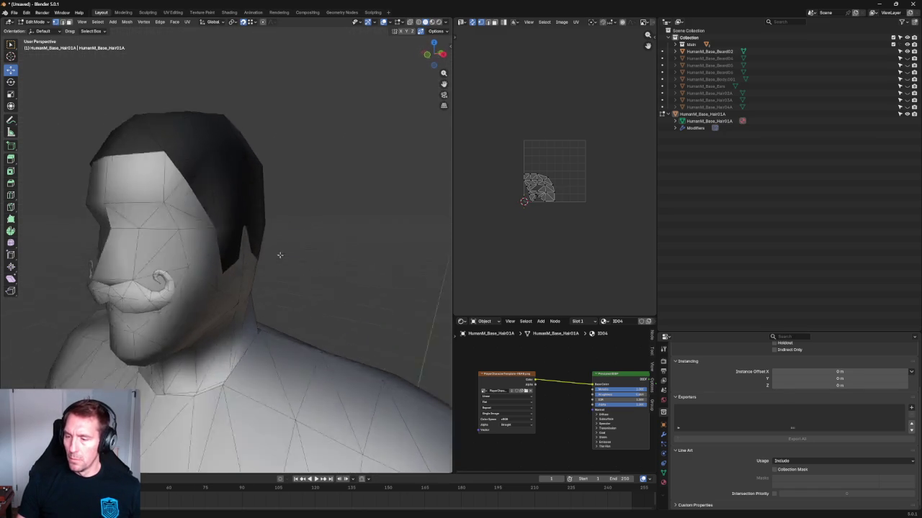
key("grave")
left_click(336, 231)
scroll(335, 231, "up", 3)
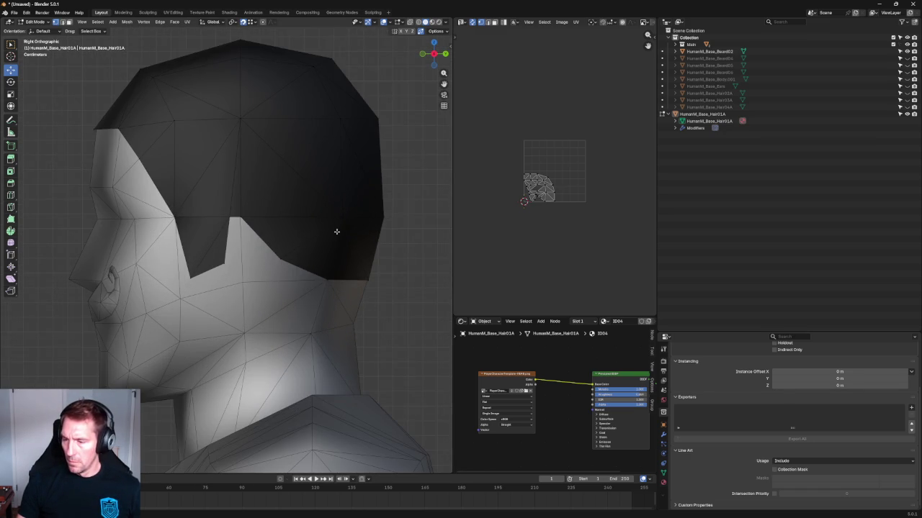
scroll(336, 231, "up", 2)
scroll(335, 231, "up", 2)
Step: Slide the bottom edge of the hairline notch along Y
left_click(335, 253)
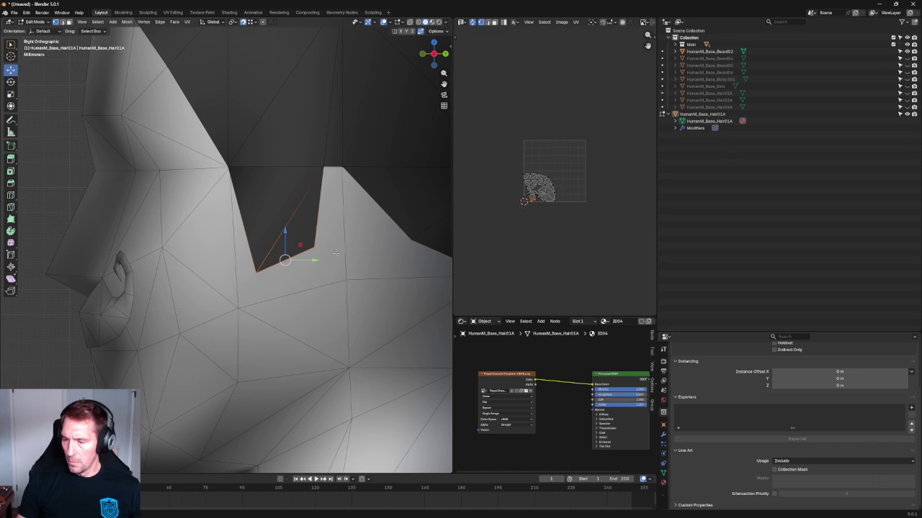
mouse_move(322, 259)
left_mouse_down()
mouse_move(293, 264)
mouse_move(290, 285)
left_mouse_up()
left_click_drag(316, 249, 342, 246)
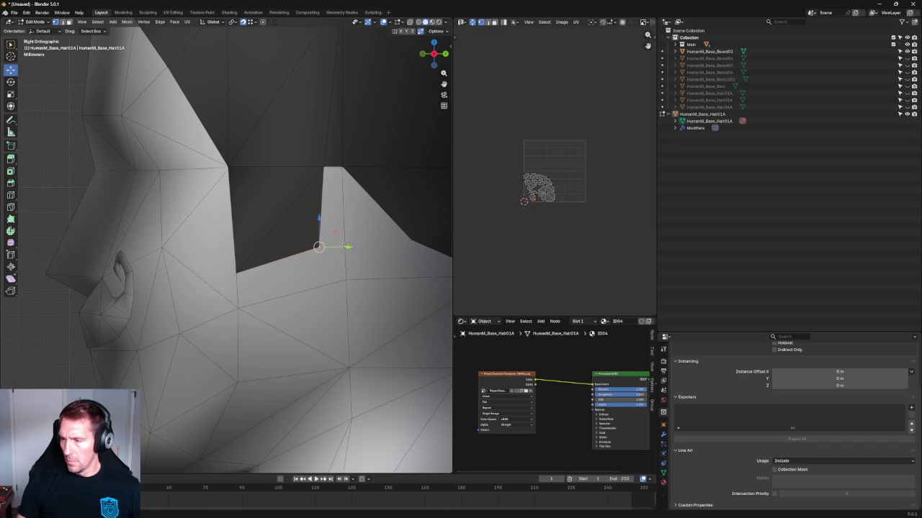
scroll(343, 247, "up", 2)
scroll(318, 273, "up", 2)
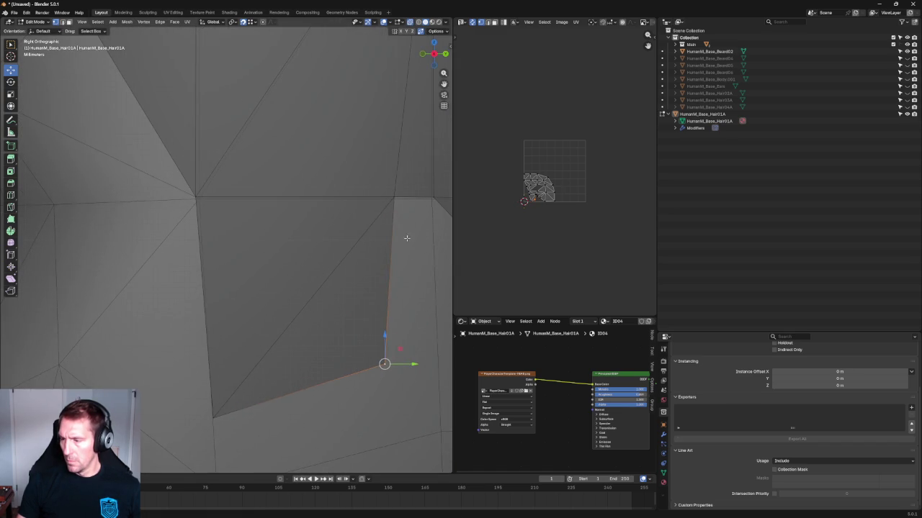
middle_click_drag(407, 238, 288, 341, "shift")
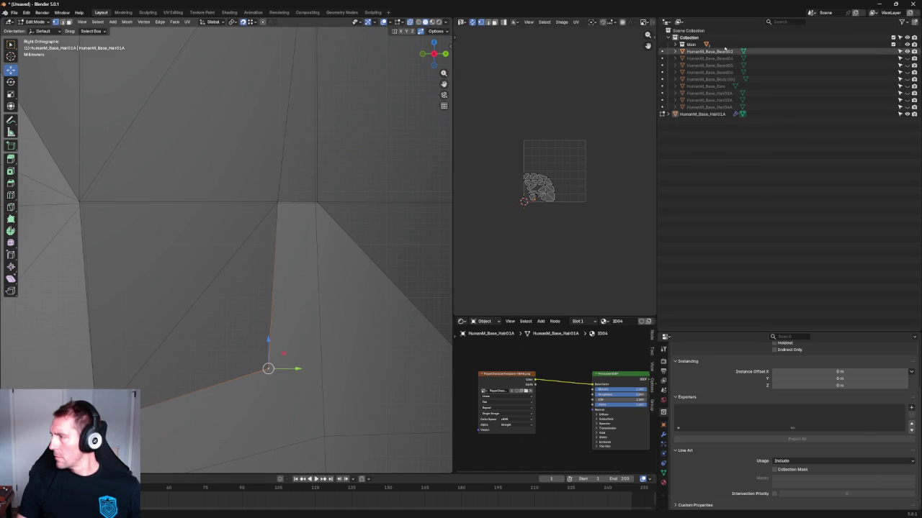
Step: Move HumanM_Base_Ears into the Main collection
left_click(687, 87)
left_click(907, 86)
left_click_drag(709, 86, 688, 45)
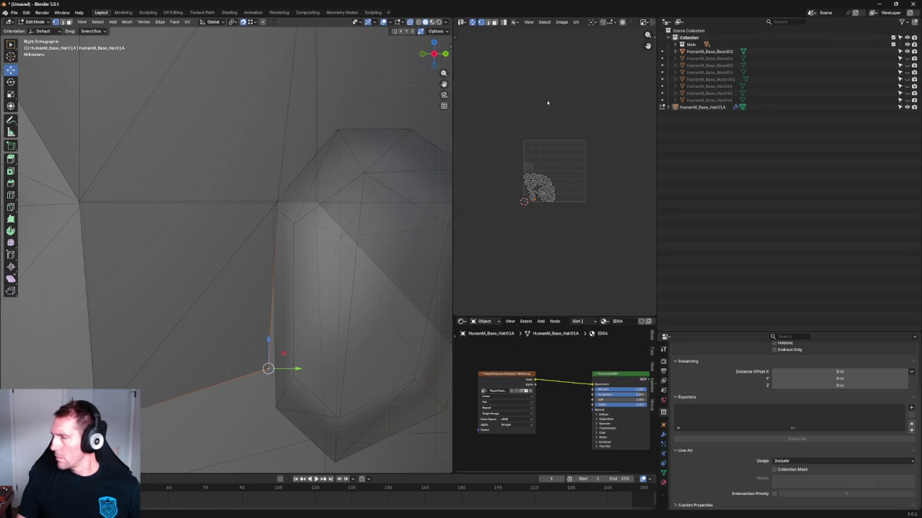
scroll(335, 206, "down", 5)
scroll(253, 291, "up", 5)
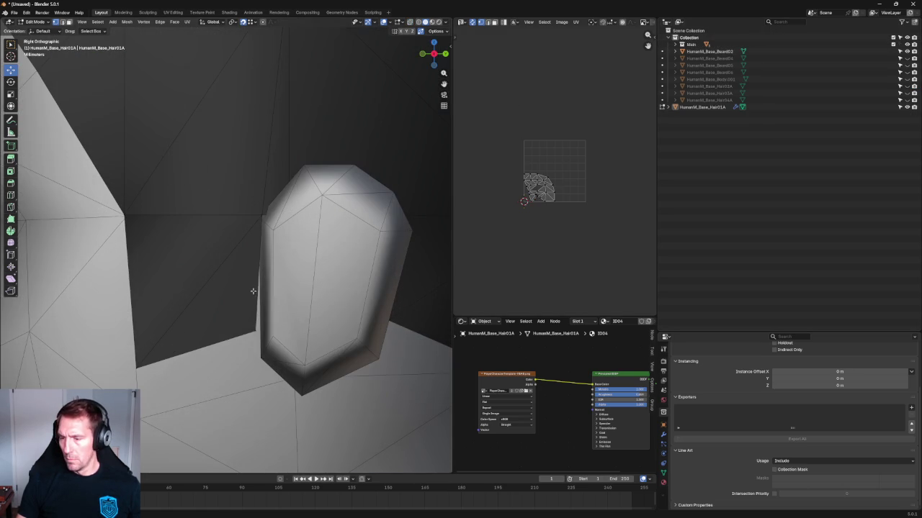
Step: Slide the notch vertex along Y toward the ear and enable X-ray
left_click_drag(281, 332, 285, 321)
key("alt+z")
left_click(259, 213)
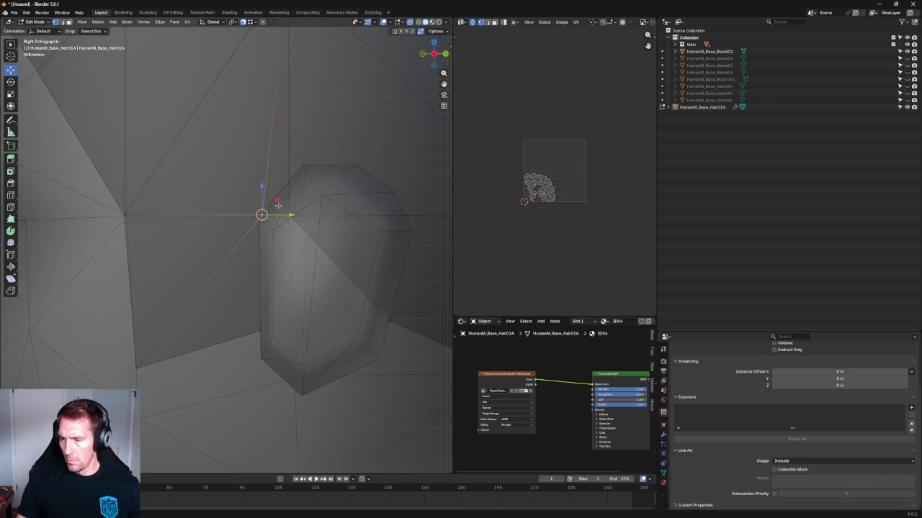
Step: Toggle X-ray and orbit around the hair mesh to look for gaps
key("alt+z")
key("alt+z")
scroll(296, 211, "up", 1)
key("alt+z")
mouse_move(296, 211)
middle_mouse_down()
mouse_move(350, 232)
mouse_move(299, 252)
mouse_move(305, 94)
mouse_move(298, 139)
mouse_move(363, 144)
middle_mouse_up()
Step: Nudge the hair vertex slightly along X and inspect the back of the head
key("alt+z")
key("alt+z")
middle_click_drag(309, 269, 288, 289)
left_click_drag(300, 306, 290, 305)
mouse_move(290, 305)
middle_mouse_down()
mouse_move(370, 273)
mouse_move(315, 239)
mouse_move(293, 269)
mouse_move(309, 220)
mouse_move(311, 238)
middle_mouse_up()
key("alt+z")
key("KP_3")
key("alt+z")
Step: Check the hair's fit from the right and front views
scroll(260, 213, "up", 2)
scroll(259, 212, "up", 2)
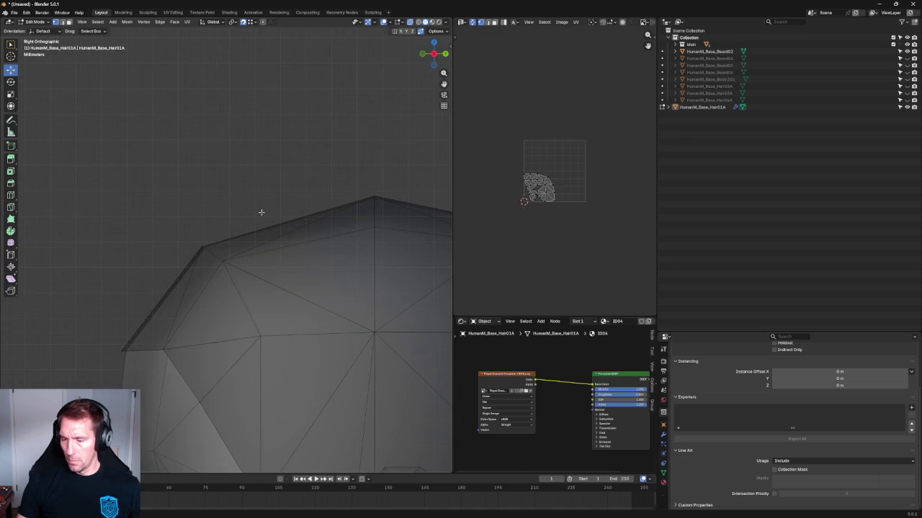
scroll(263, 212, "down", 4)
scroll(263, 213, "up", 1)
scroll(280, 206, "up", 3)
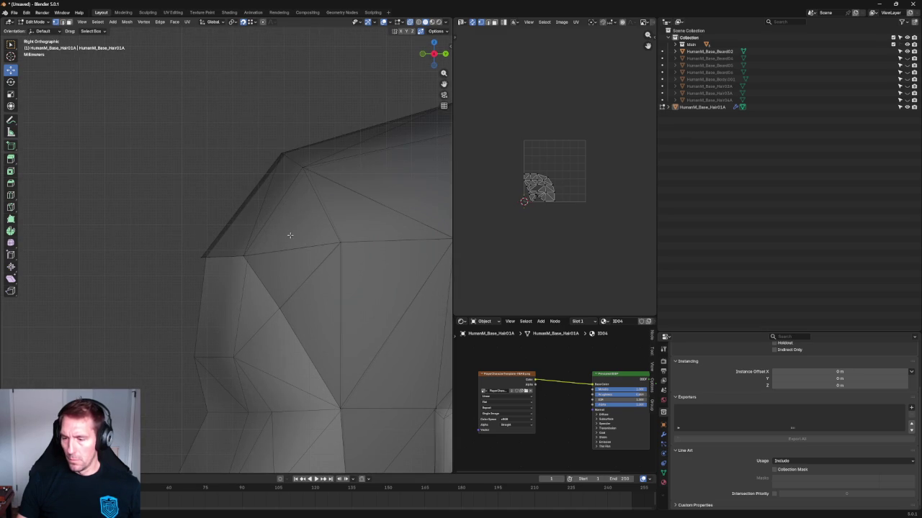
mouse_move(267, 216)
middle_mouse_down()
mouse_move(298, 243)
mouse_move(312, 200)
mouse_move(312, 213)
middle_mouse_up()
key("KP_1")
key("alt+z")
scroll(329, 226, "down", 2)
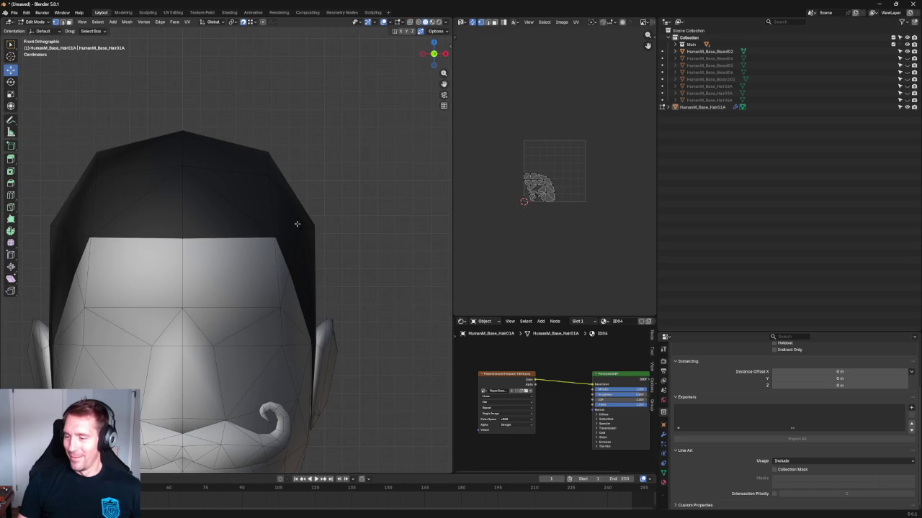
Step: Move a hair corner vertex within the side plane (Shift+X) in the right view
scroll(302, 216, "up", 2)
left_click(310, 231)
left_click_drag(336, 230, 337, 229)
scroll(313, 156, "down", 2)
scroll(329, 185, "up", 2)
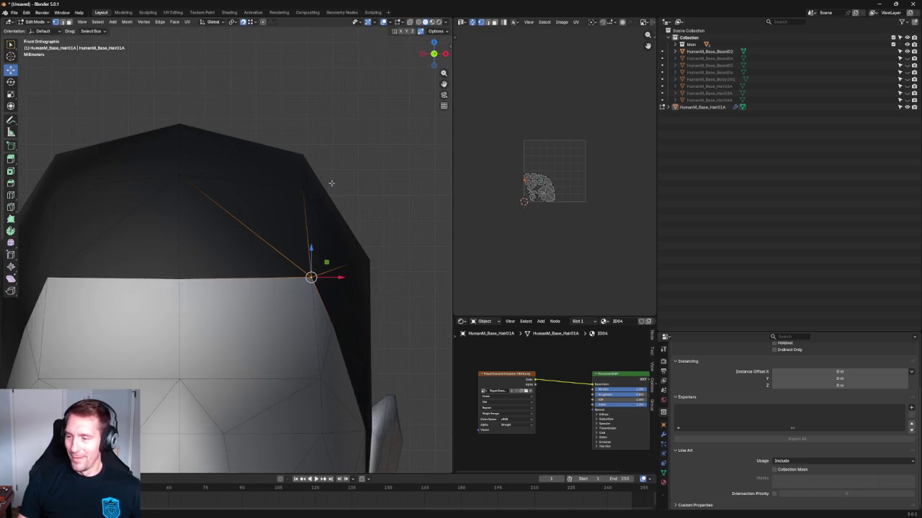
scroll(329, 185, "down", 1)
key("KP_3")
scroll(312, 255, "up", 3)
scroll(341, 255, "up", 2)
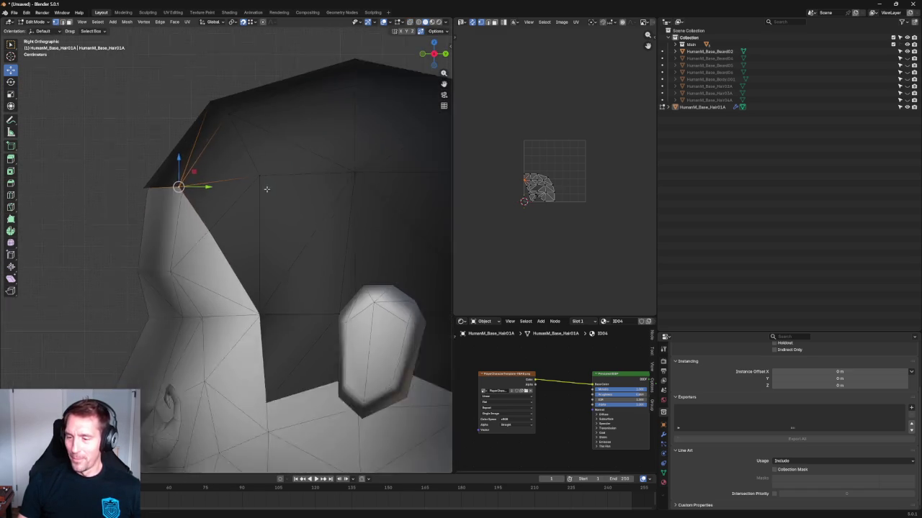
scroll(263, 190, "up", 2)
middle_click_drag(172, 139, 221, 215, "shift")
key("g")
key("shift+x")
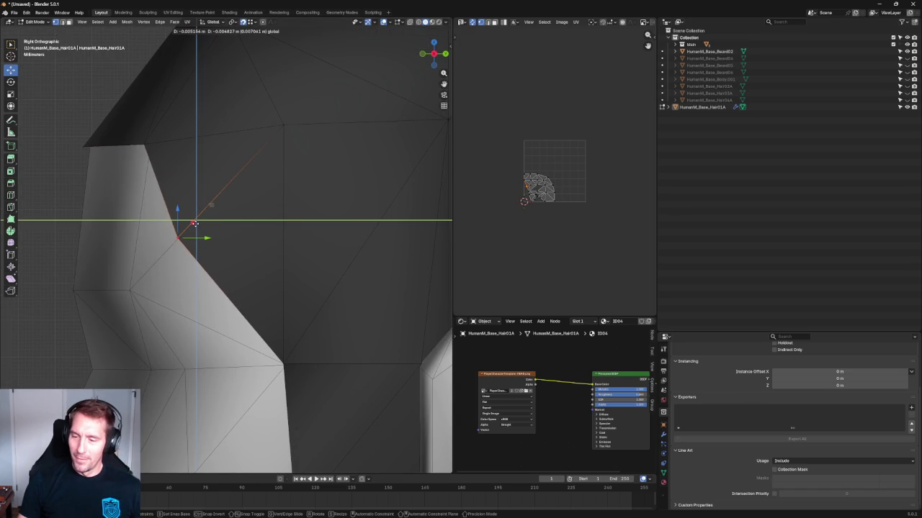
left_click(195, 224)
Step: In the front view, move the corner vertex inward along X
key("KP_1")
scroll(274, 234, "up", 1)
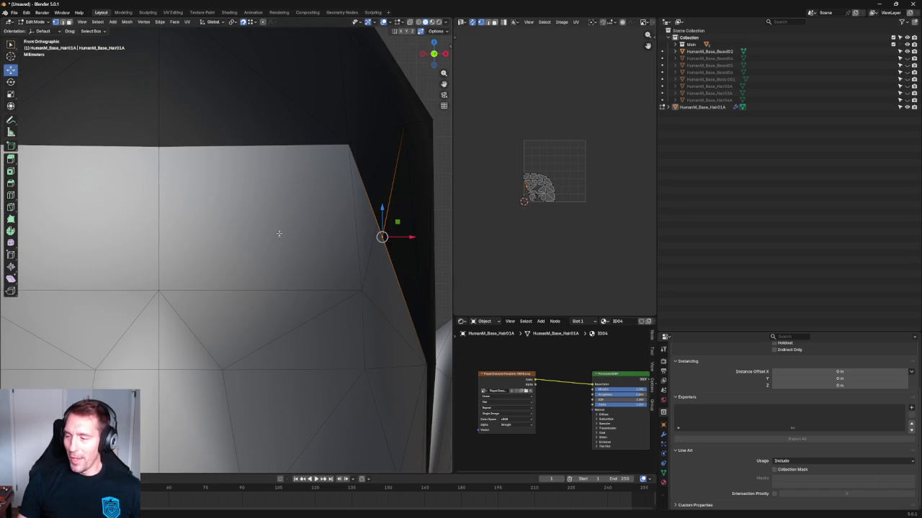
key("g")
key("x")
left_click(405, 236)
scroll(399, 204, "down", 5)
left_click(378, 158)
scroll(346, 209, "up", 5)
Step: With X-ray on, move the other corner vertex left along X toward the head
key("alt+z")
scroll(360, 216, "up", 1)
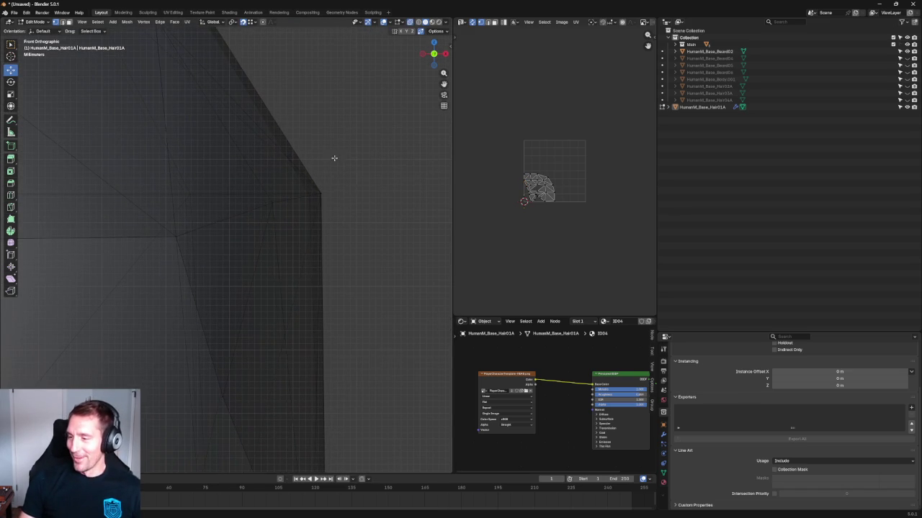
left_click(321, 194)
key("g")
key("x")
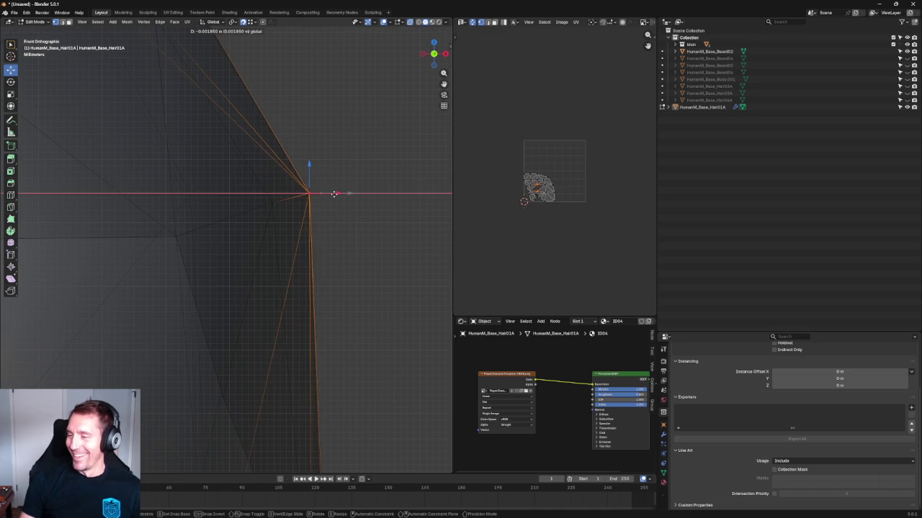
left_click(330, 231)
key("alt+z")
key("alt+z")
key("g")
key("x")
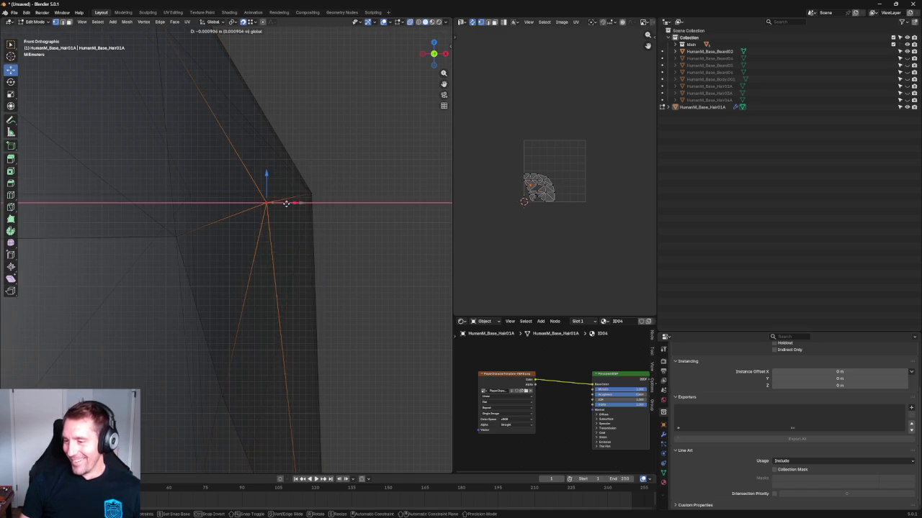
left_click(291, 220)
Step: From the side view, try moving a hair edge vertex, then cancel and deselect it
middle_click_drag(341, 235, 334, 190)
scroll(333, 190, "down", 5)
middle_click_drag(255, 185, 297, 189)
key("shift+space")
key("s")
scroll(181, 222, "down", 3)
mouse_move(181, 222)
middle_mouse_down("shift")
mouse_move(247, 212)
mouse_move(267, 195)
middle_mouse_up("shift")
scroll(306, 286, "down", 2)
scroll(306, 286, "up", 3)
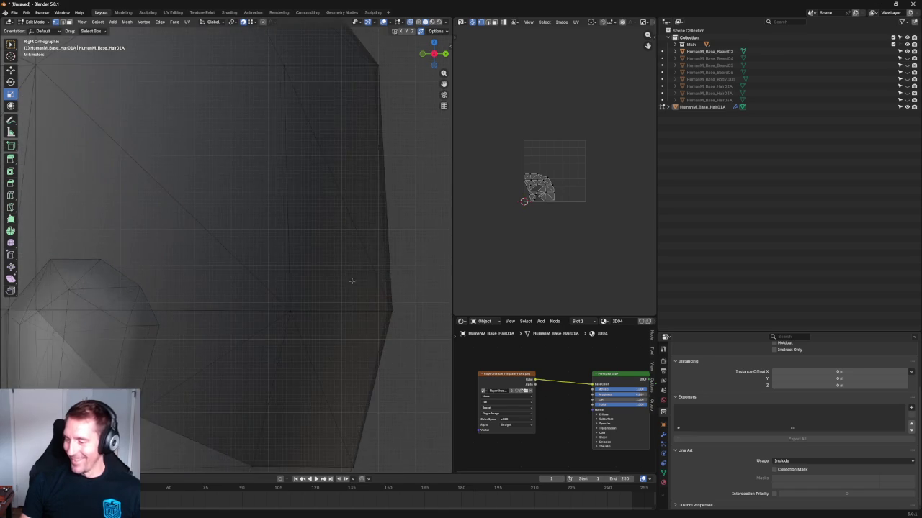
scroll(342, 238, "up", 2)
left_click(315, 255)
key("shift+space")
key("g")
left_click_drag(341, 260, 340, 259)
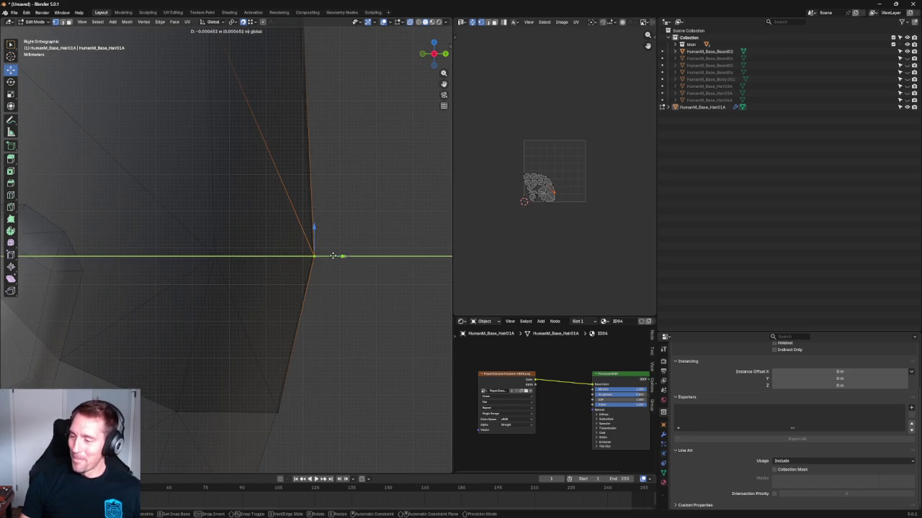
left_click(342, 276)
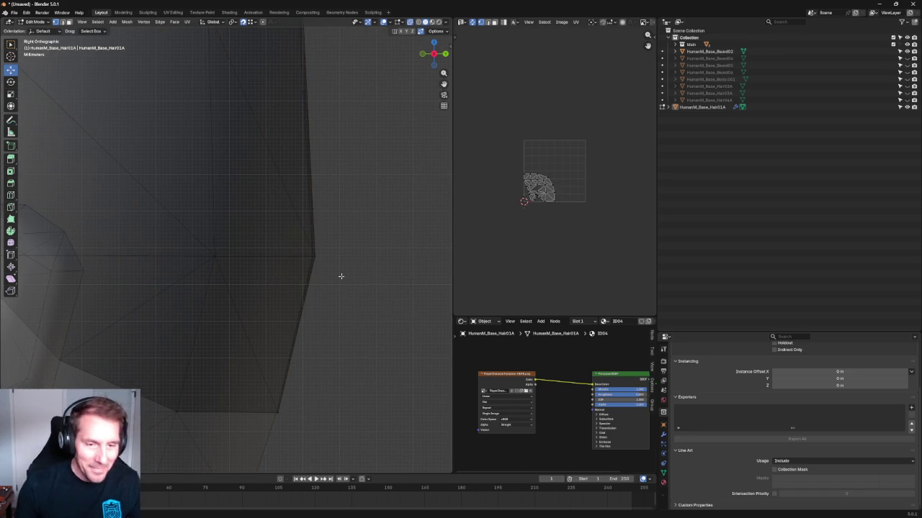
Step: Review the hair from behind, side and front, then box-select all the hair's UV faces
scroll(223, 220, "down", 3)
scroll(312, 200, "down", 2)
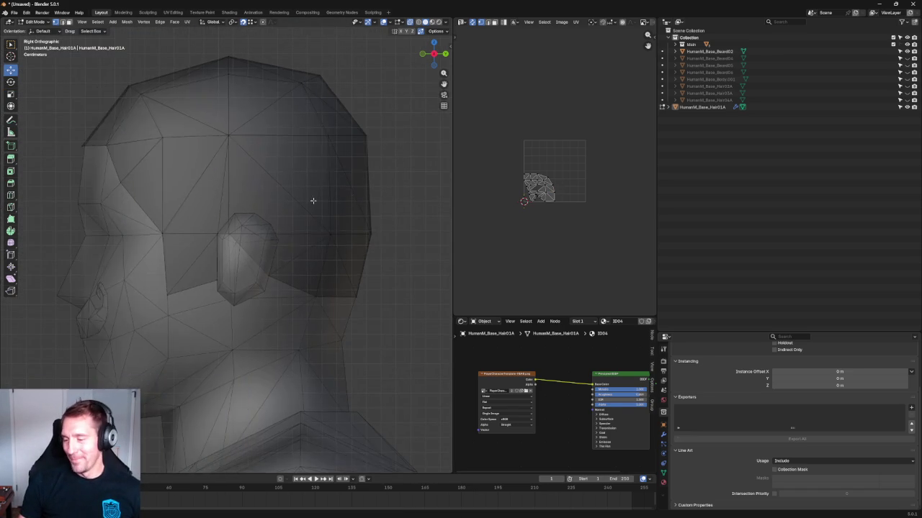
scroll(353, 230, "down", 2)
mouse_move(358, 251)
middle_mouse_down()
mouse_move(275, 228)
mouse_move(272, 262)
middle_mouse_up()
key("alt+z")
scroll(262, 252, "down", 2)
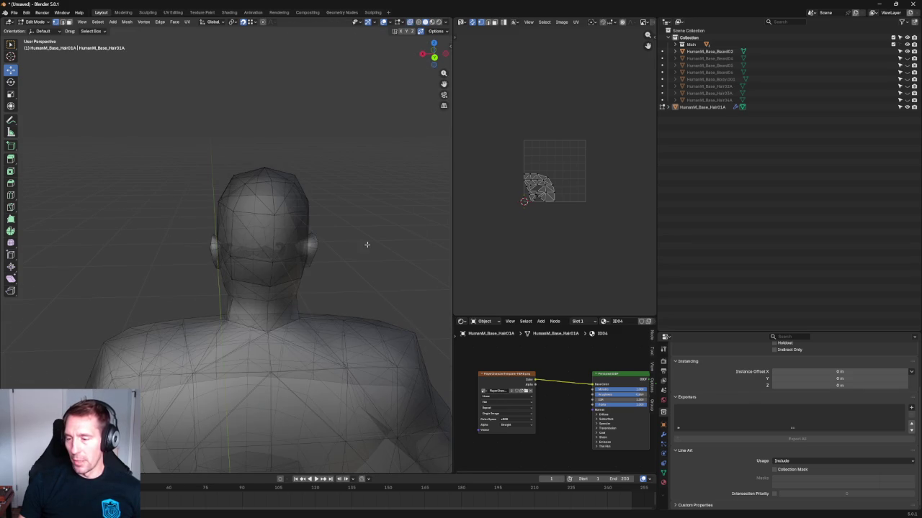
key("alt+z")
mouse_move(148, 253)
middle_mouse_down()
mouse_move(288, 237)
mouse_move(347, 246)
middle_mouse_up()
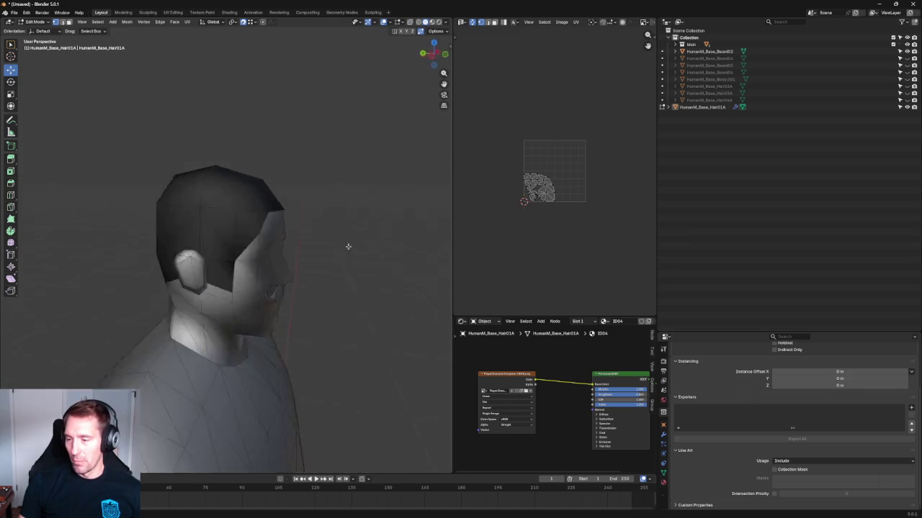
key("grave")
left_click(309, 247)
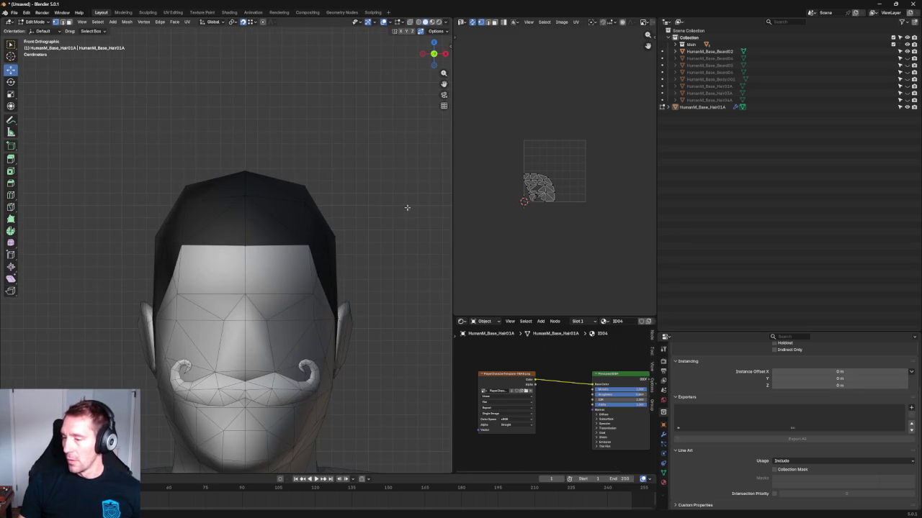
scroll(364, 220, "down", 2)
middle_click_drag(364, 220, 404, 216)
scroll(522, 165, "up", 2)
scroll(555, 148, "up", 2)
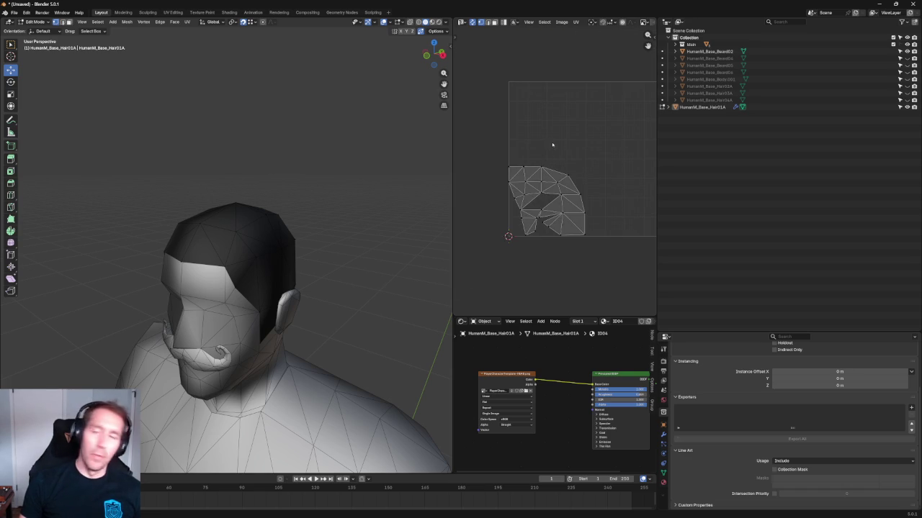
left_click_drag(624, 148, 472, 292)
Step: Unwrap the hair into a single UV island and rotate it
key("u")
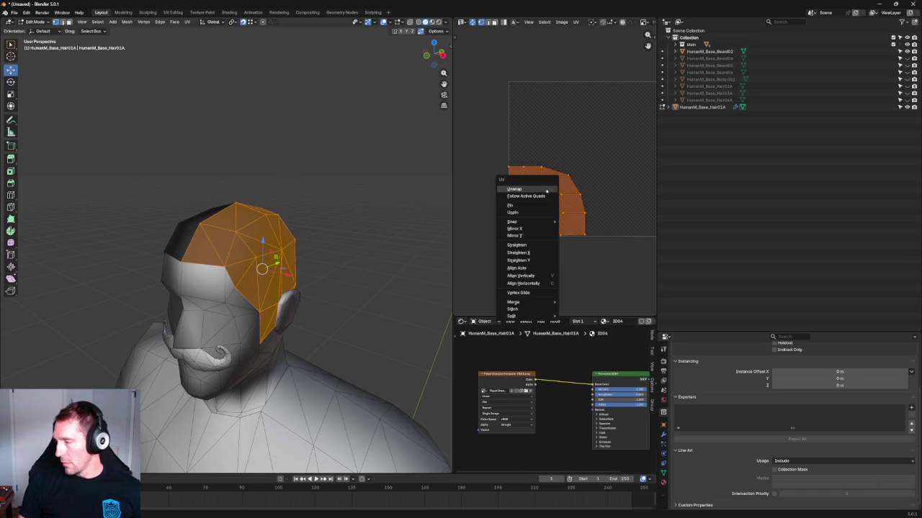
left_click(546, 189)
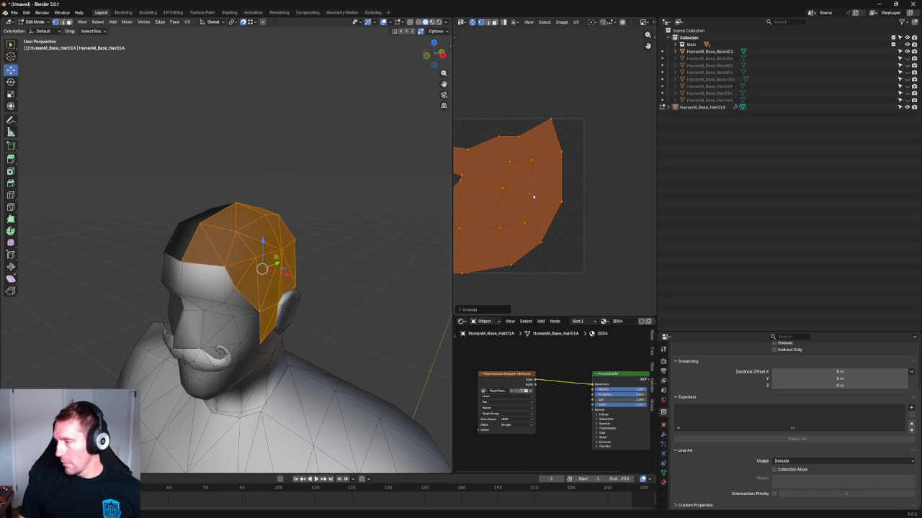
key("r")
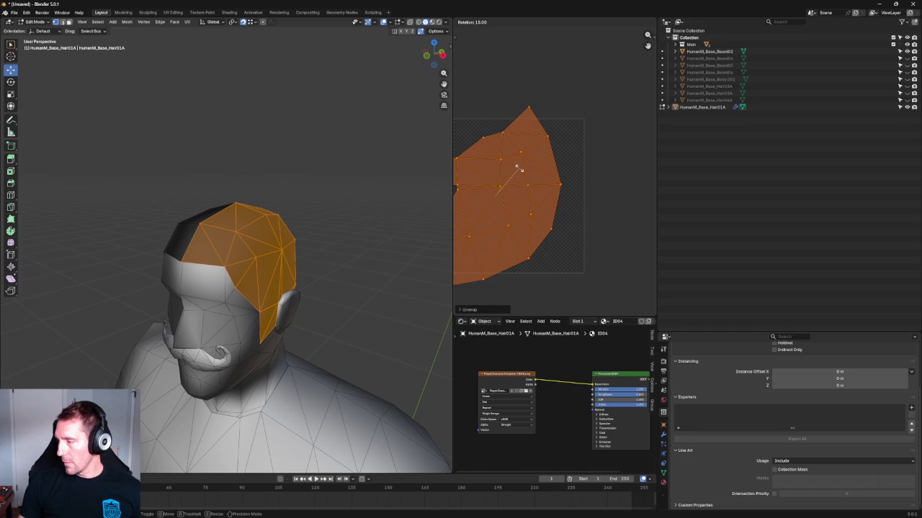
left_click(518, 165)
key("c")
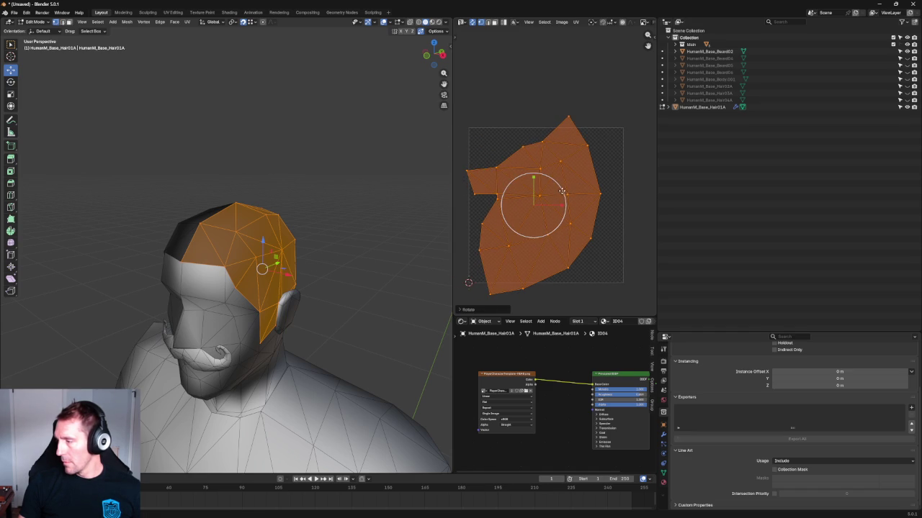
Step: Shrink the UV island and reposition it inside the texture square
key("s")
left_click(536, 206)
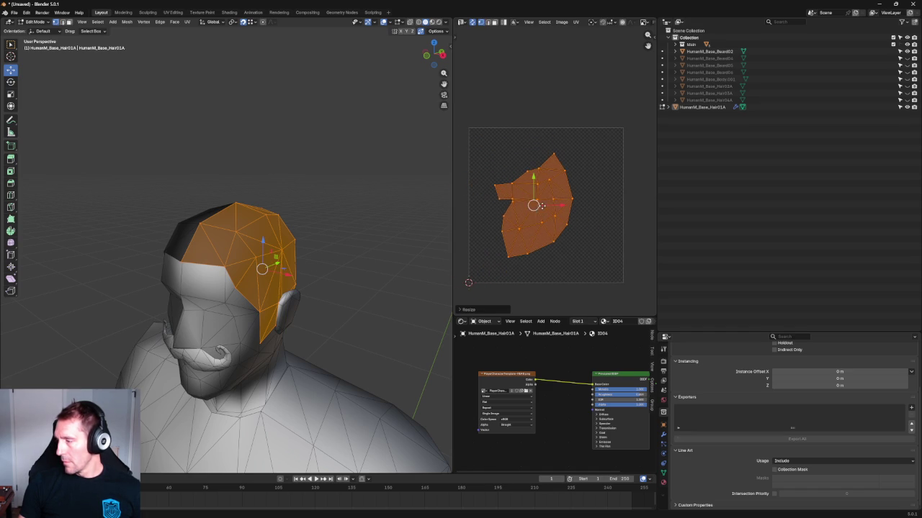
key("s")
left_click(516, 204)
key("c")
Step: Rotate the island slightly, then reselect the whole hair mesh
key("r")
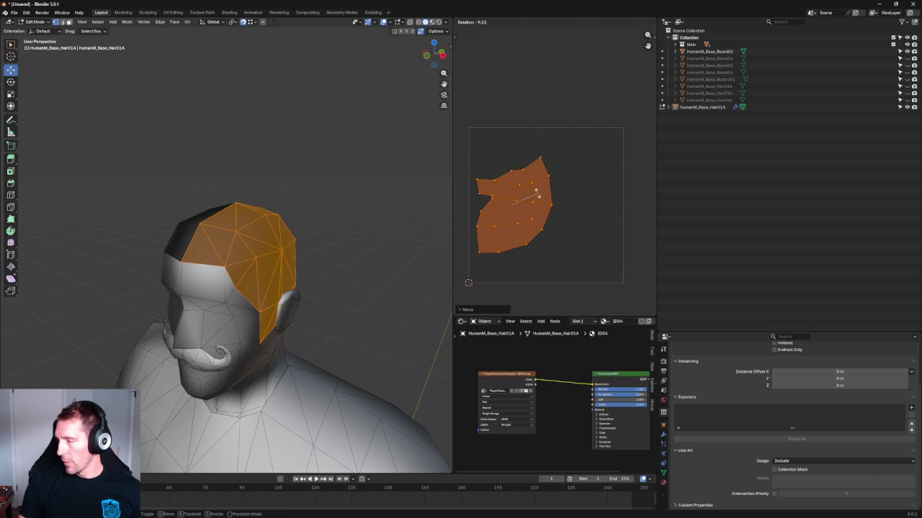
left_click(536, 194)
key("c")
key("alt+a")
key("a")
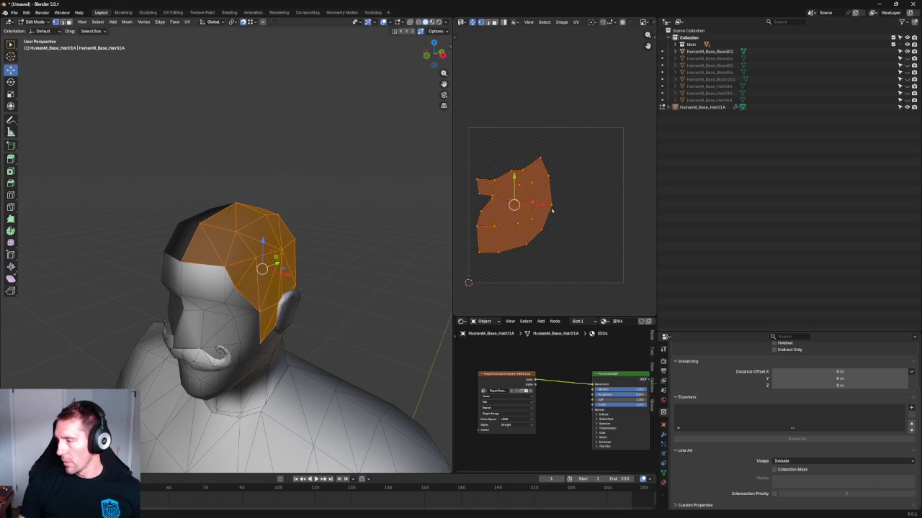
Step: Move the island left, rotate it a little more, and show the image settings
key("g")
left_click(537, 205)
key("c")
key("r")
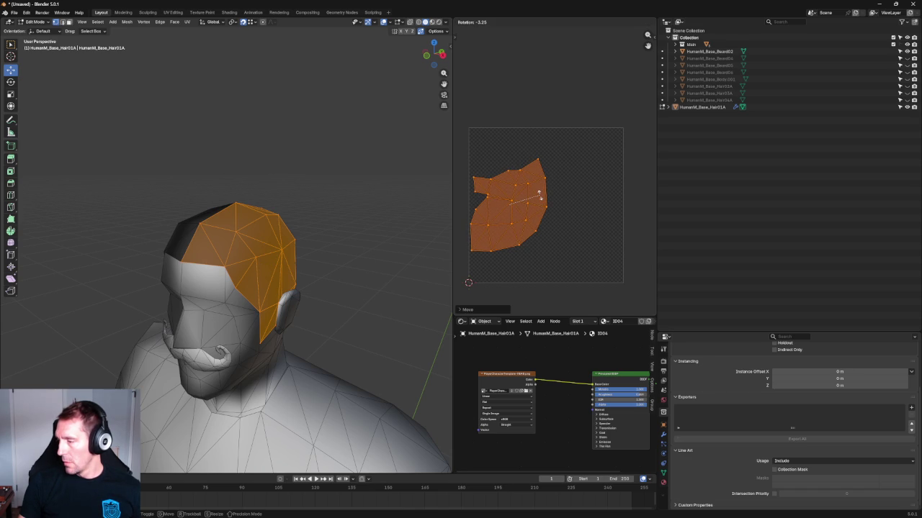
left_click(539, 194)
key("c")
key("alt+a")
scroll(578, 216, "up", 2)
scroll(578, 217, "down", 2)
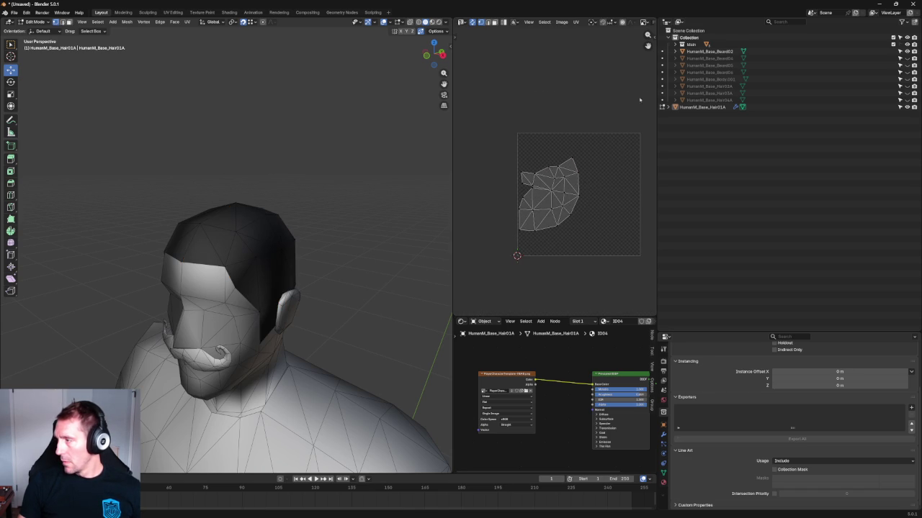
left_click(651, 35)
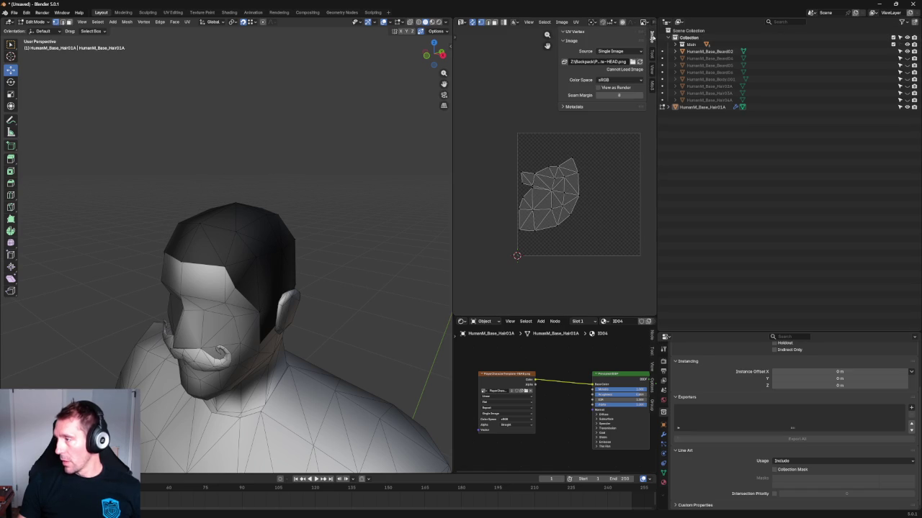
Step: With Mio3 UV tools, Gridify all hair UVs, try Normalize, then undo it
left_click(653, 87)
middle_click_drag(588, 143, 543, 142)
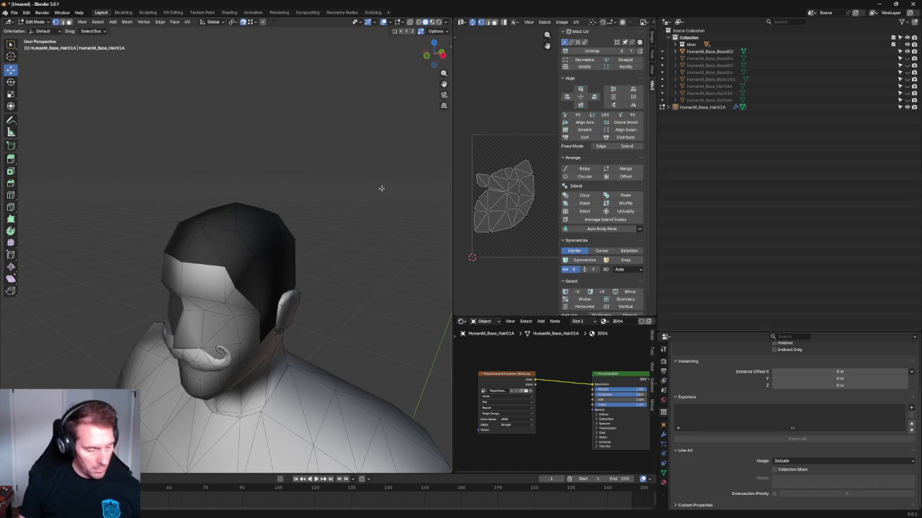
key("a")
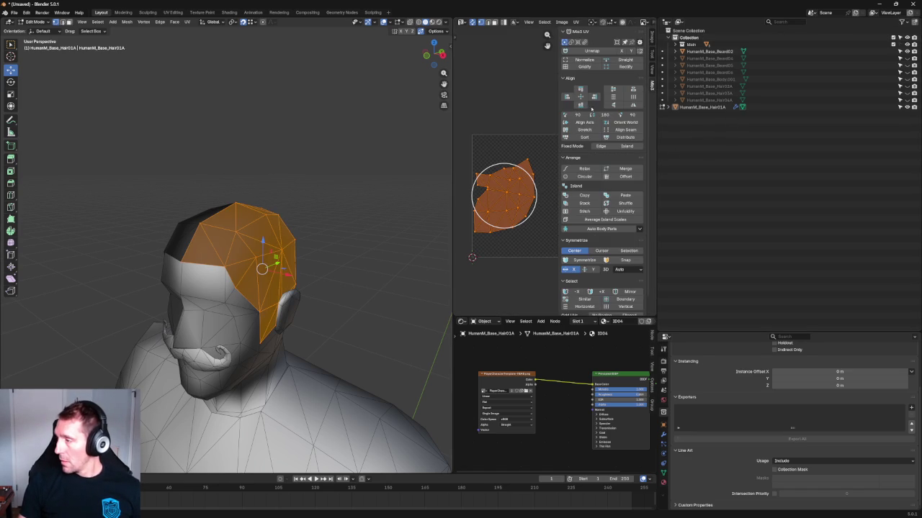
left_click(584, 66)
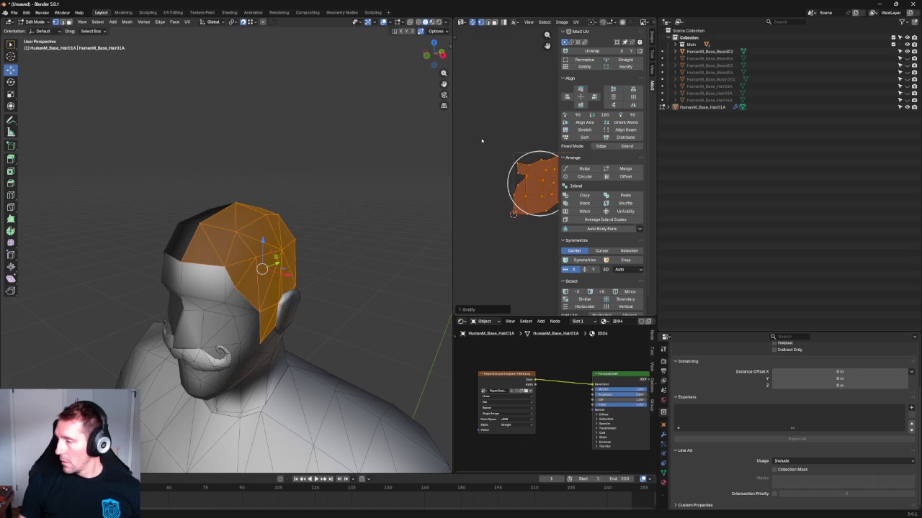
left_click(584, 60)
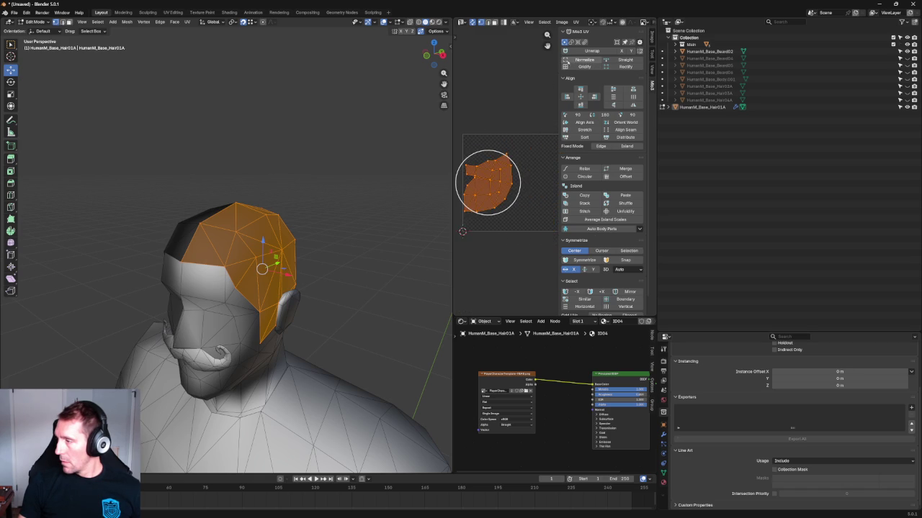
key("ctrl+z")
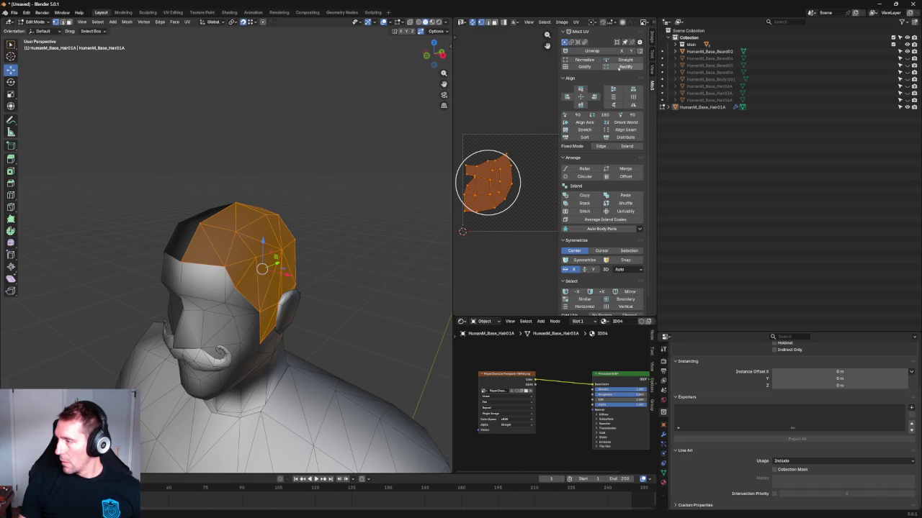
Step: Gridify the island again, rotate it, try Rectify, then undo the rectangle
left_click(588, 67)
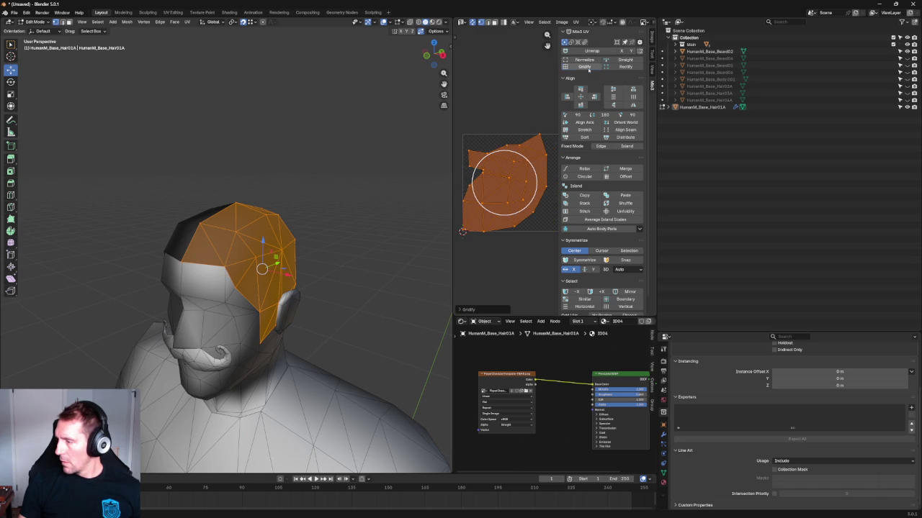
left_click(572, 114)
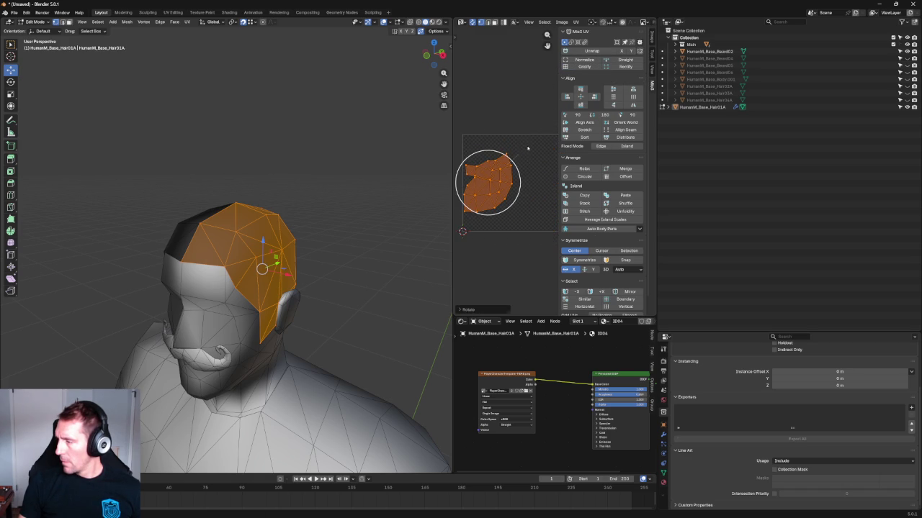
left_click(611, 67)
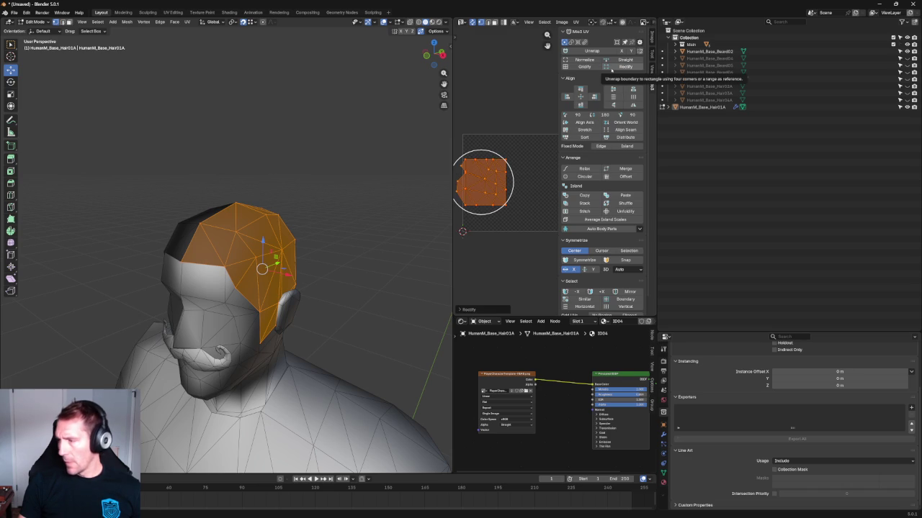
key("ctrl+z")
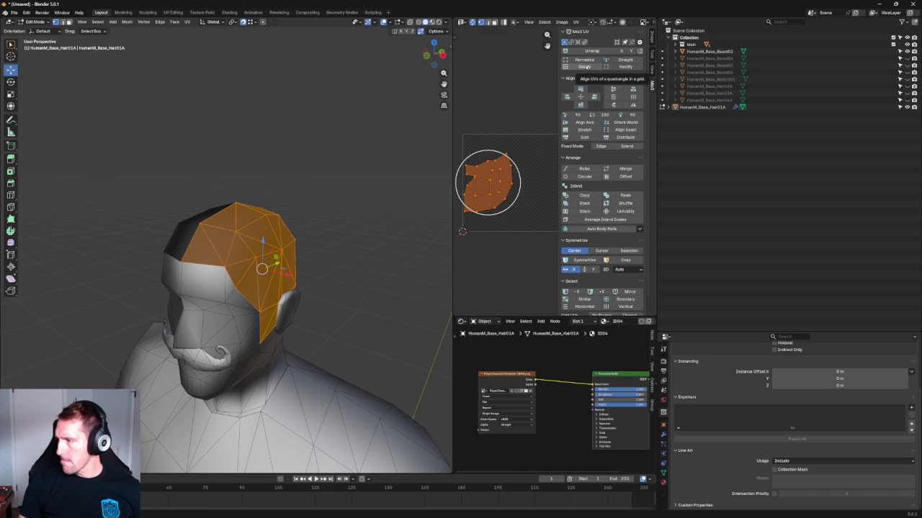
Step: Frame the UV island, then orbit around the head and deselect the hair faces
key("KP_Decimal")
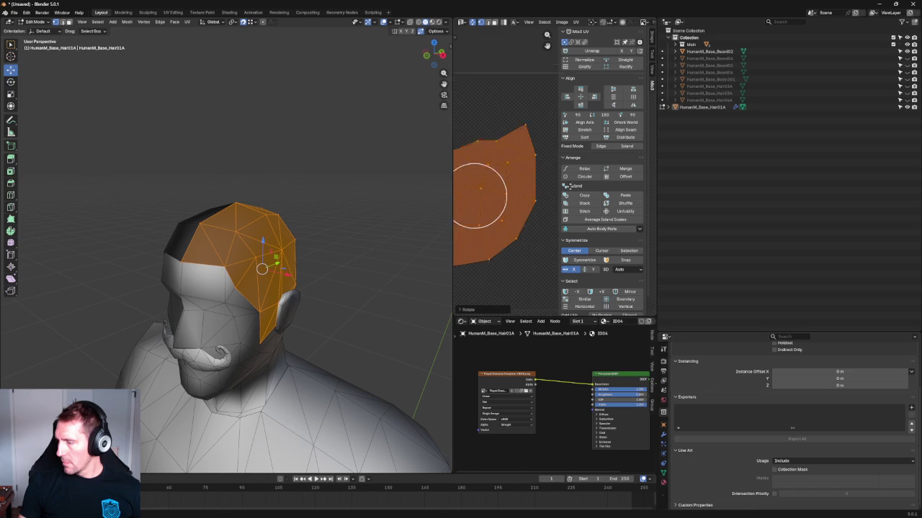
scroll(516, 204, "down", 2)
scroll(517, 203, "down", 1)
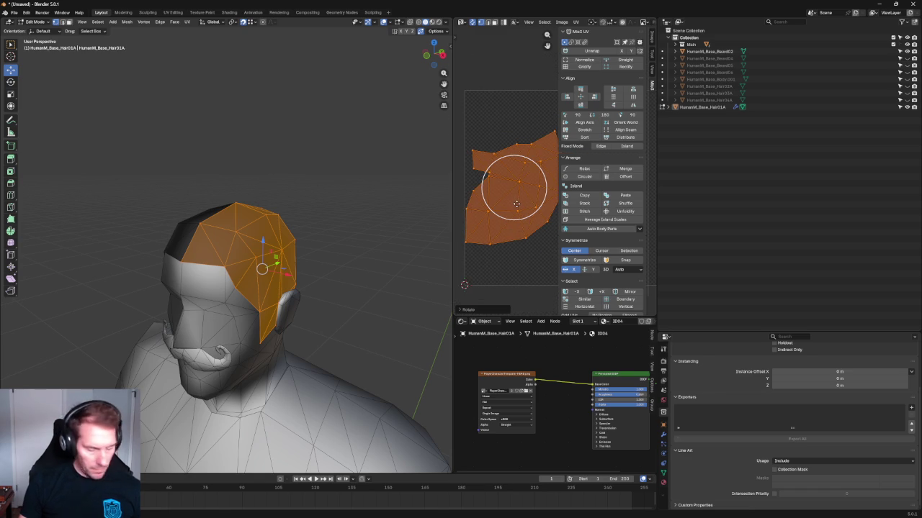
middle_click_drag(372, 255, 329, 242)
left_click(329, 242)
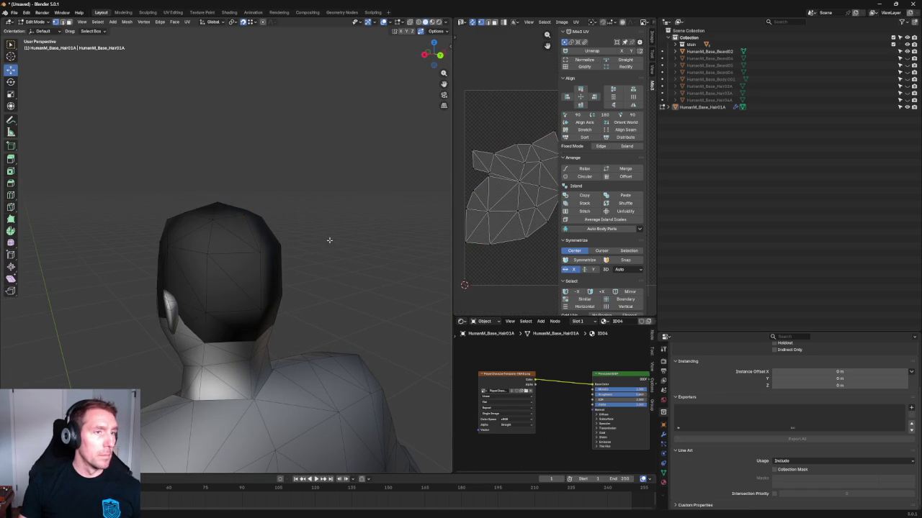
mouse_move(331, 241)
middle_mouse_down()
mouse_move(245, 218)
mouse_move(220, 273)
mouse_move(216, 257)
mouse_move(240, 236)
mouse_move(216, 261)
mouse_move(129, 262)
mouse_move(332, 255)
mouse_move(347, 266)
mouse_move(344, 288)
mouse_move(343, 229)
mouse_move(289, 270)
middle_mouse_up()
Step: In Right Ortho view, move the ear-base hair vertex up along Z
key("KP_3")
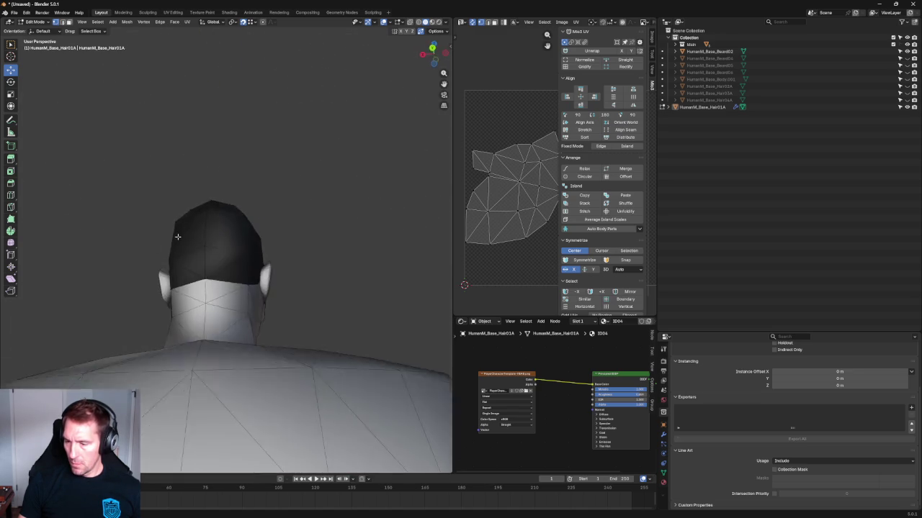
scroll(245, 279, "up", 6)
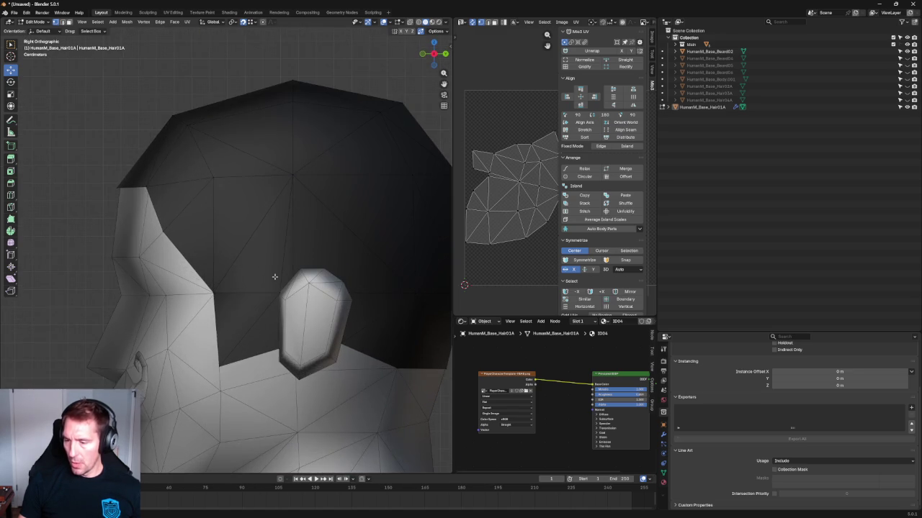
scroll(274, 276, "down", 4)
scroll(245, 311, "up", 3)
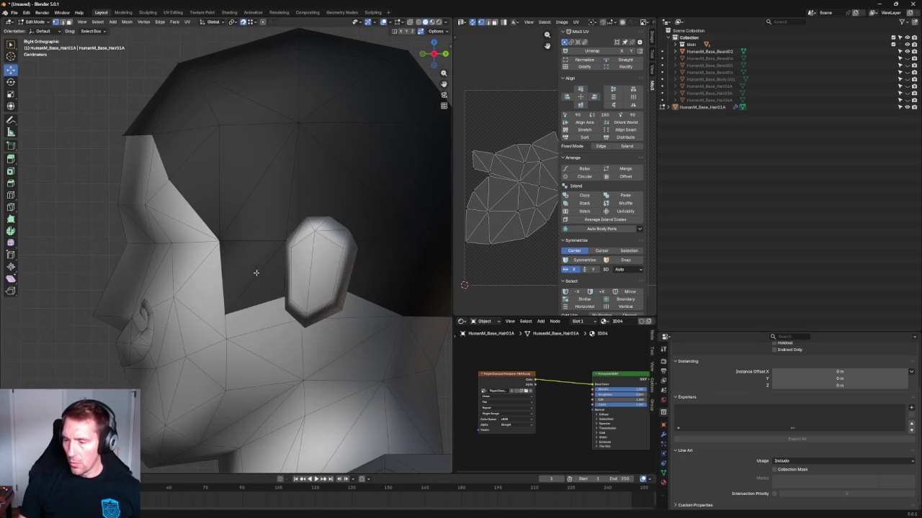
left_click(286, 296)
key("g")
key("z")
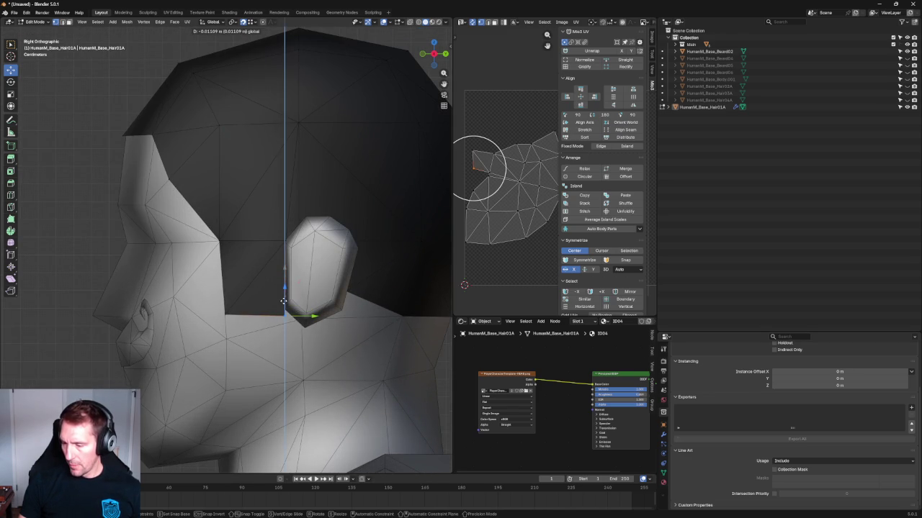
left_click(236, 326)
Step: Nudge the neighbouring vertex beside the ear slightly upward, cancelling the failed moves
left_click(221, 318)
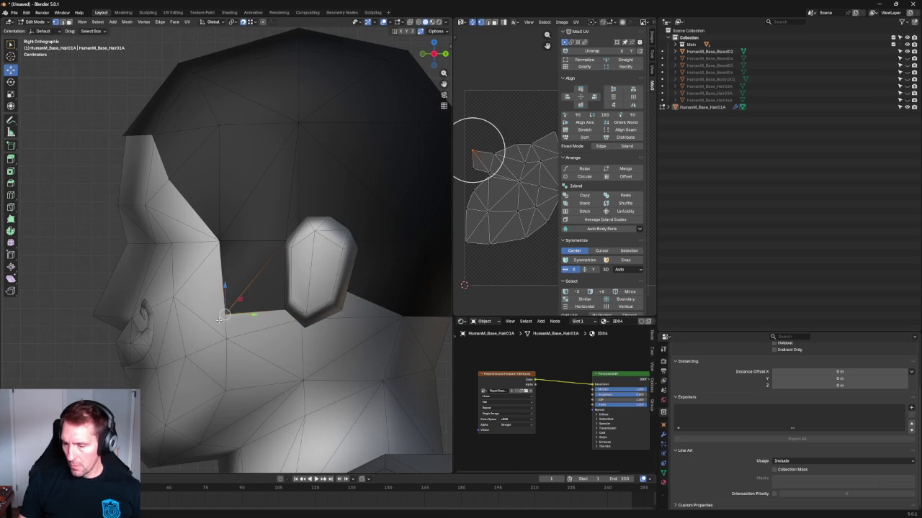
key("g")
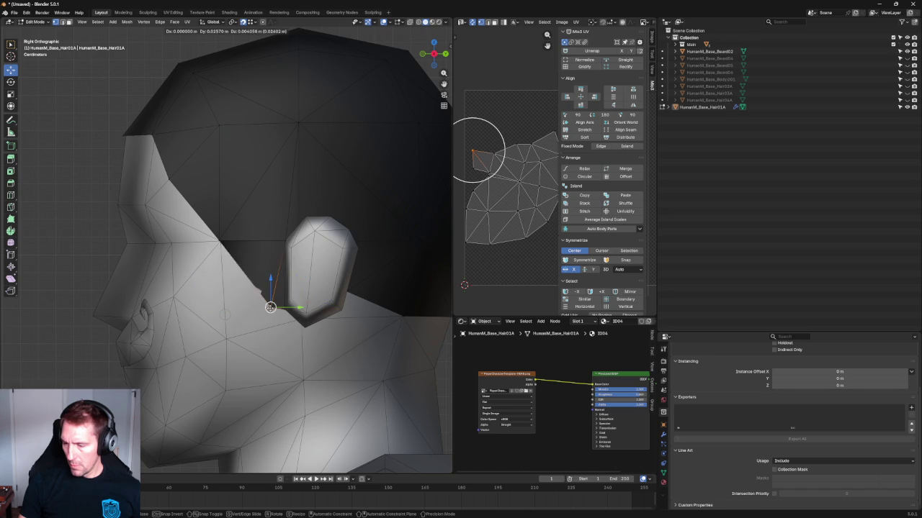
right_click(264, 308)
key("ctrl+z")
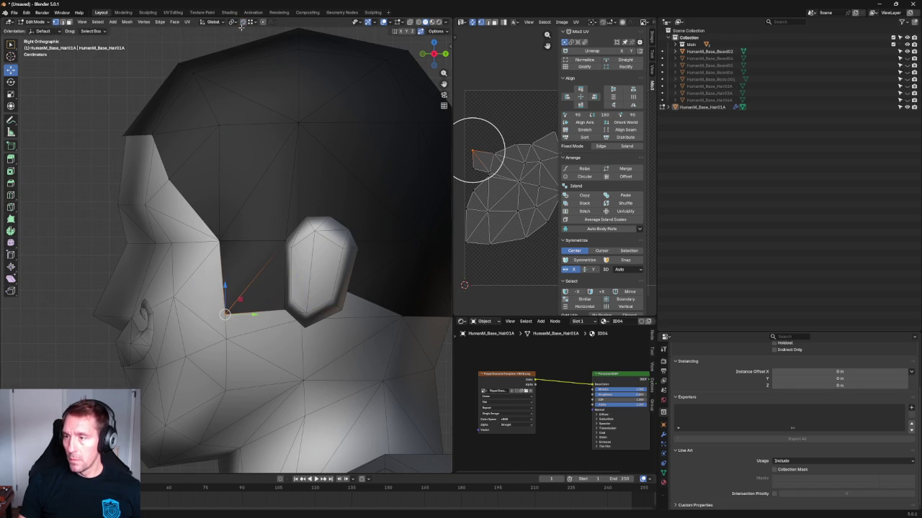
left_click_drag(225, 286, 223, 284)
key("shift+space")
key("s")
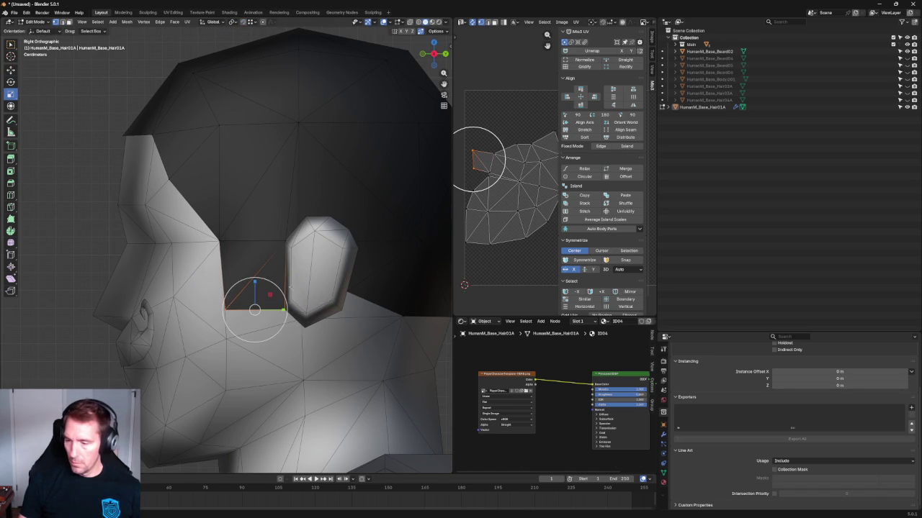
key("g")
key("z")
key("Escape")
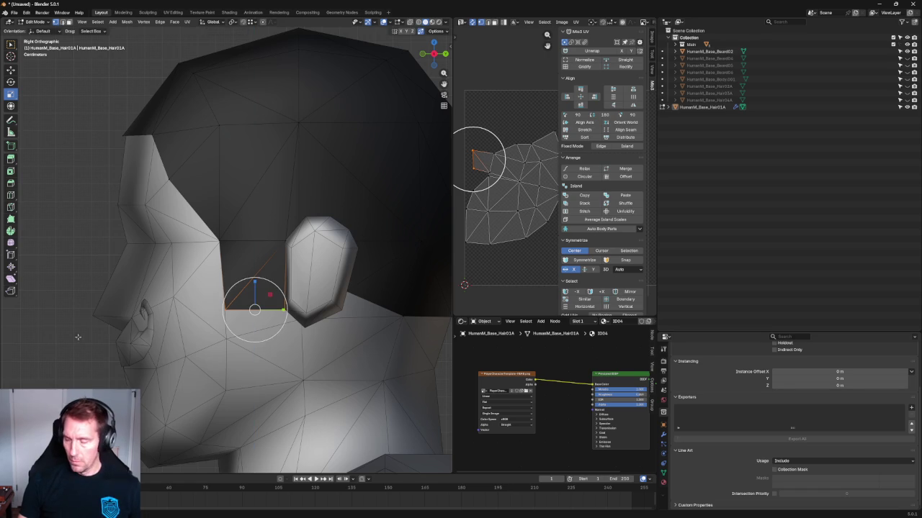
Step: Clear the selection, turn on X-ray and box-select a row of hair vertices
left_click(45, 383)
middle_click_drag(338, 264, 309, 274, "shift")
key("alt+z")
left_click_drag(426, 241, 344, 285)
Step: Flatten the selected vertex row and an upper edge loop with proportional S Z scaling
left_click_drag(262, 245, 263, 258)
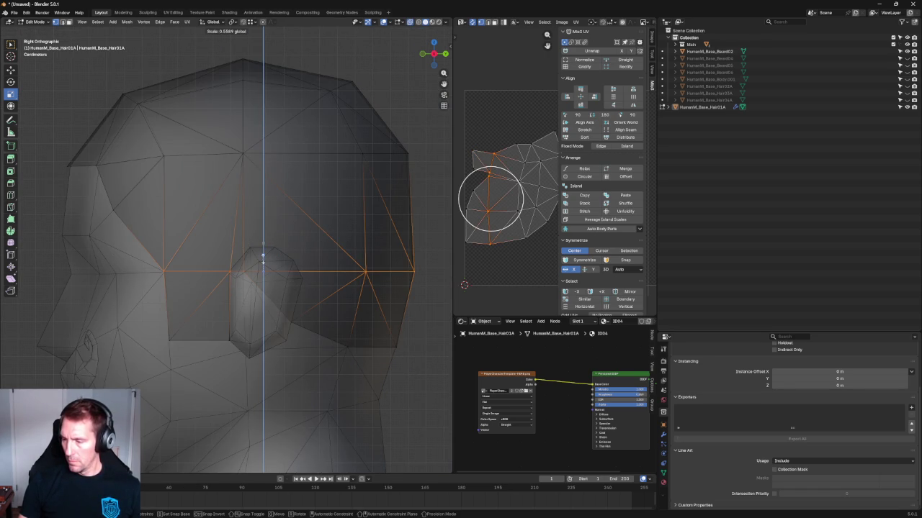
left_click(263, 257)
key("alt+a")
middle_click_drag(248, 180, 245, 255, "shift")
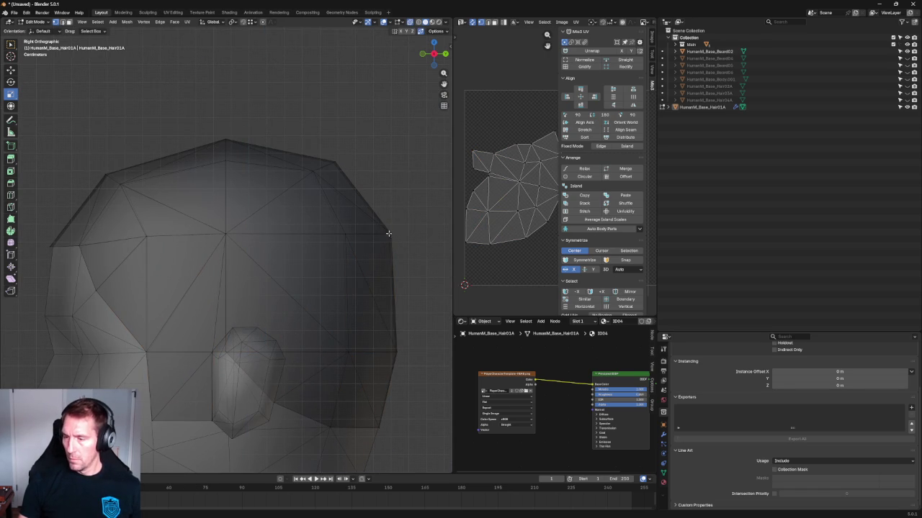
left_click(276, 234, "alt")
key("s")
key("z")
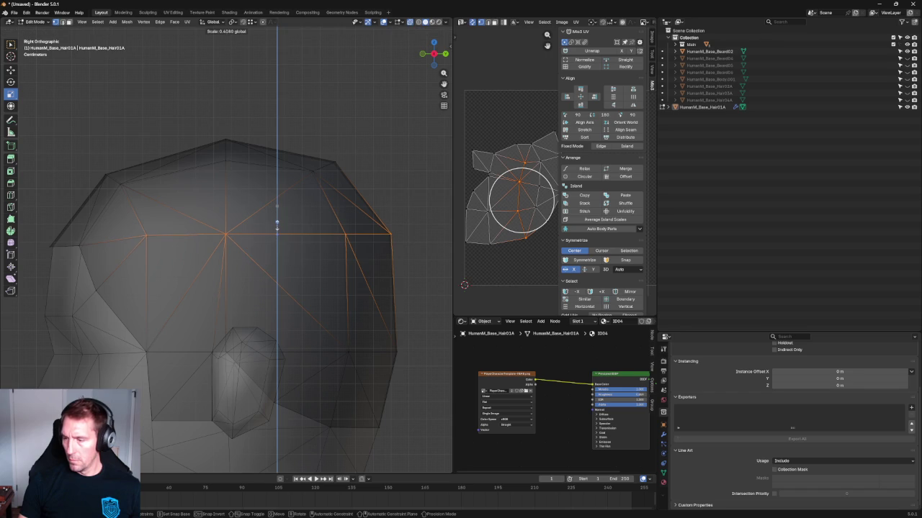
type("0")
left_click(276, 225)
key("alt+a")
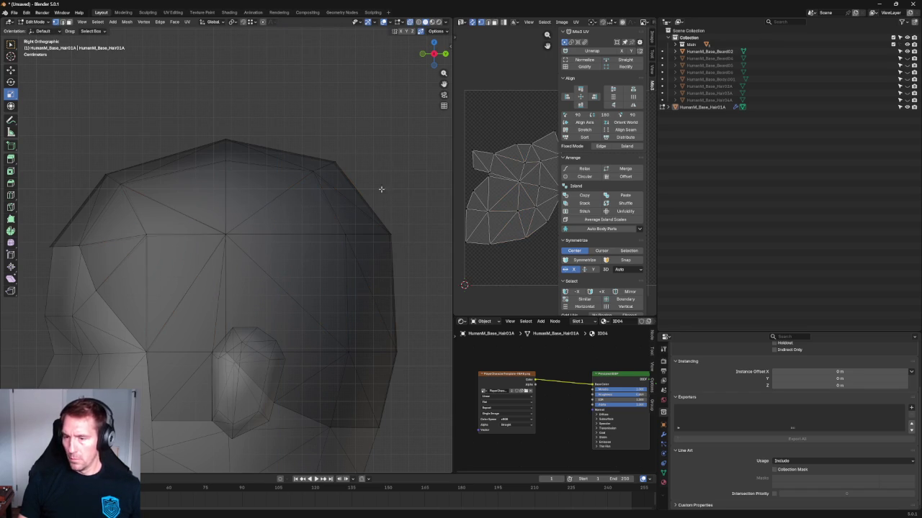
Step: Squeeze a vertical strip of hair vertices along Y, then turn X-ray off
scroll(374, 131, "down", 1)
left_click_drag(252, 124, 214, 360)
key("s")
left_click_drag(253, 225, 244, 225)
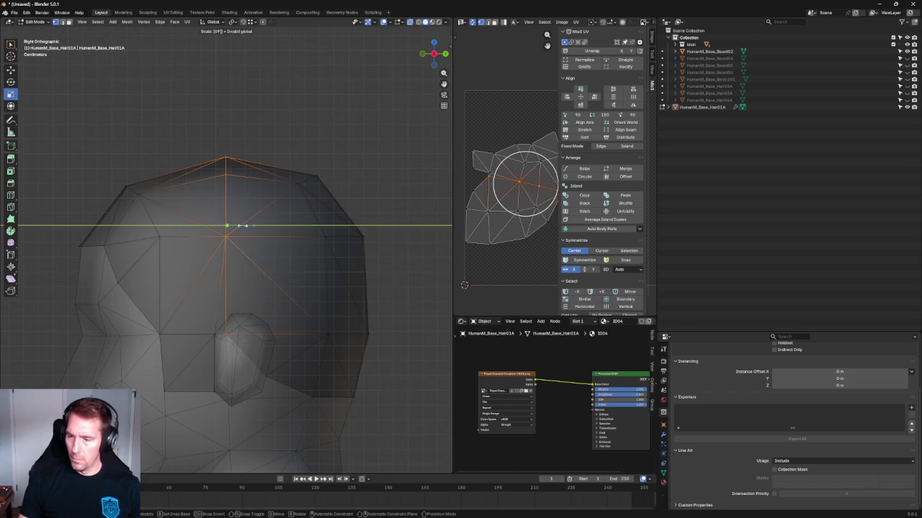
left_click(242, 224)
key("alt+a")
key("alt+z")
Step: Orbit to a front-side view to inspect the hair's edge
scroll(321, 123, "down", 2)
mouse_move(261, 171)
middle_mouse_down()
mouse_move(247, 210)
mouse_move(302, 185)
mouse_move(371, 193)
mouse_move(343, 216)
mouse_move(298, 185)
mouse_move(251, 191)
mouse_move(323, 206)
mouse_move(247, 210)
mouse_move(323, 206)
mouse_move(305, 261)
mouse_move(305, 300)
mouse_move(322, 281)
mouse_move(324, 208)
mouse_move(377, 291)
middle_mouse_up()
left_click(319, 191)
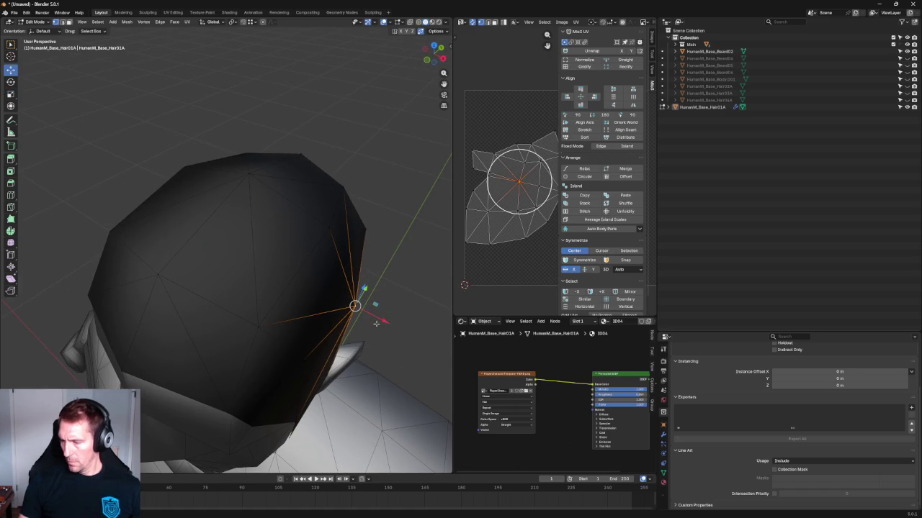
left_click(397, 261)
Step: Check the hair from the front orthographic view, toggling X-ray on and off
middle_click_drag(397, 262, 405, 228)
key("alt+z")
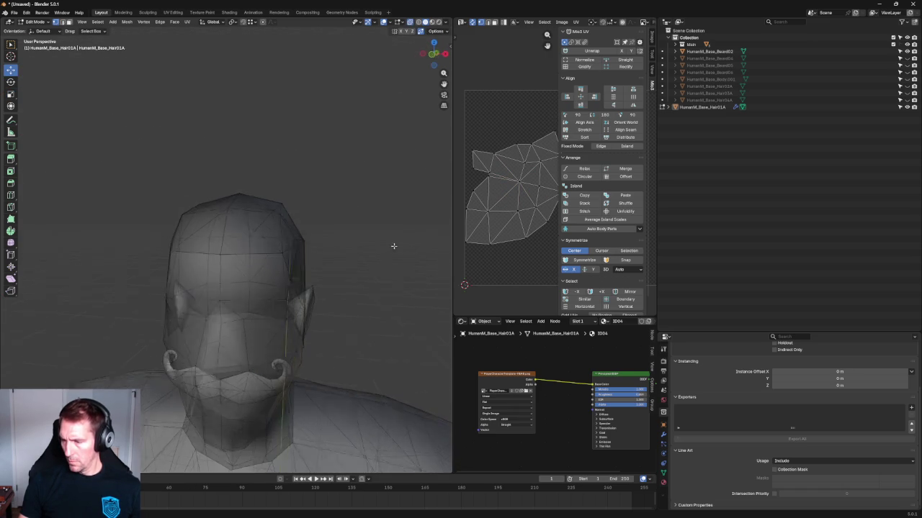
key("KP_1")
key("alt+z")
scroll(396, 247, "down", 3)
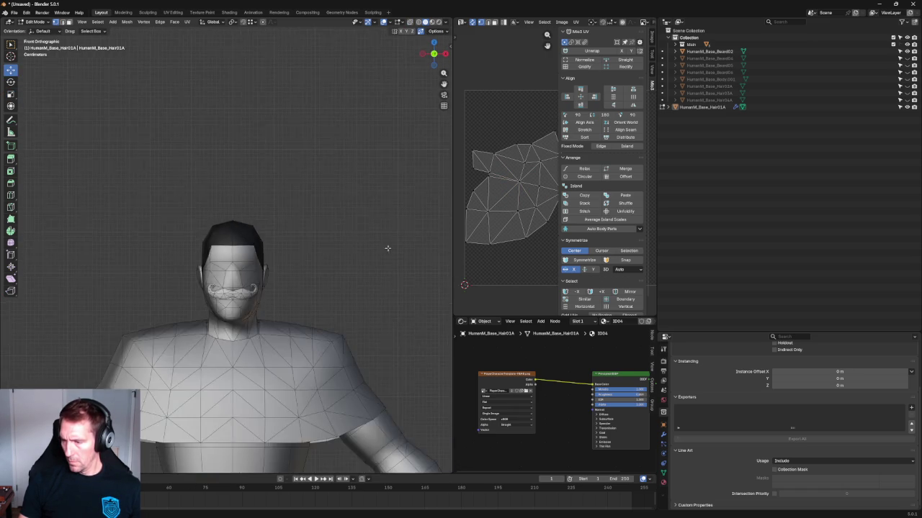
scroll(385, 249, "down", 3)
mouse_move(381, 249)
middle_mouse_down()
mouse_move(291, 267)
mouse_move(356, 256)
mouse_move(339, 247)
middle_mouse_up()
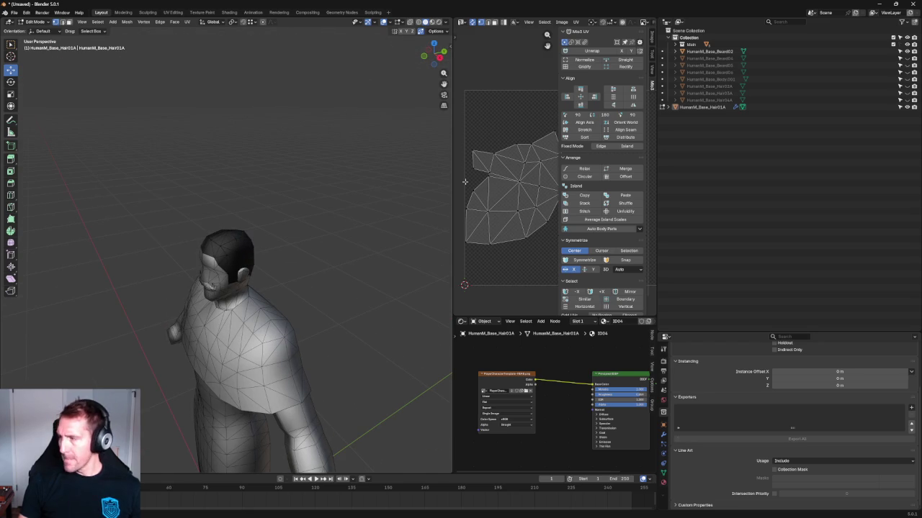
Step: In Object Mode, select the hair and expand its Mirror modifier (X axis, 0.001 m merge)
left_click(665, 436)
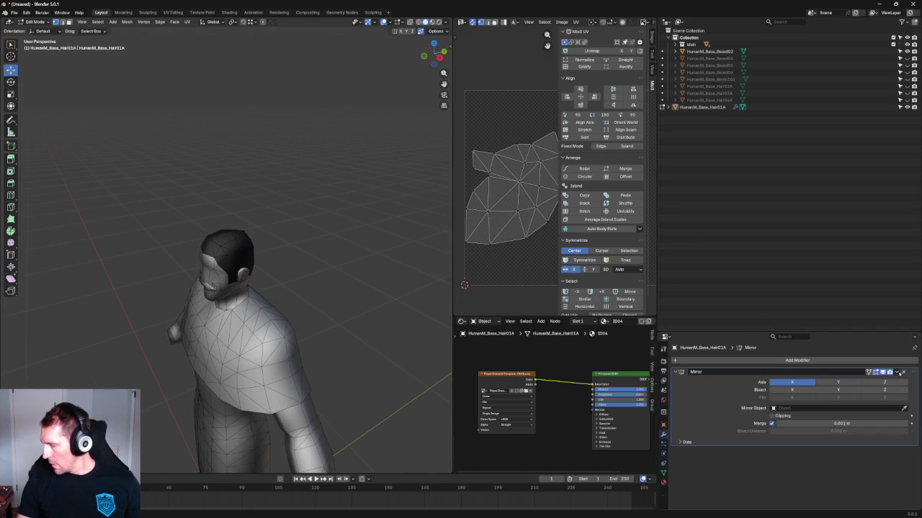
key("Tab")
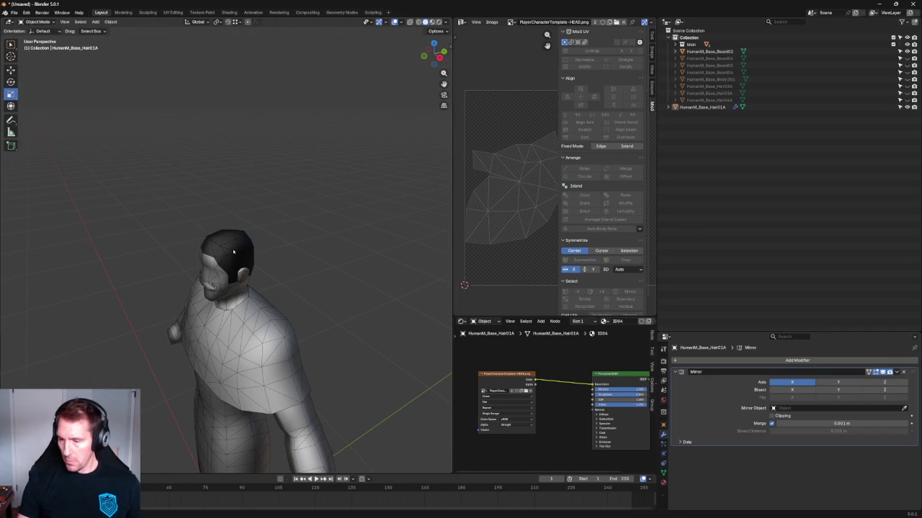
left_click(233, 251)
left_click(896, 372)
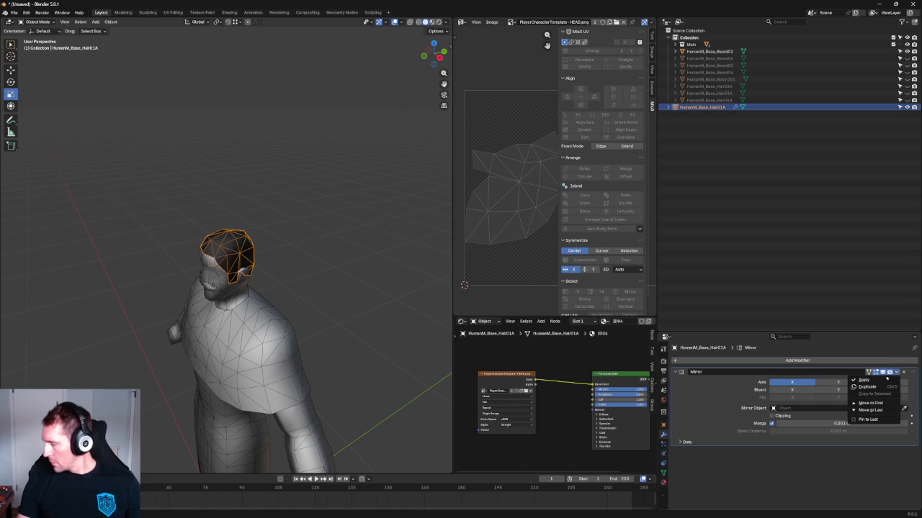
Step: Apply the Mirror modifier, then unwrap the full hair into one framed UV island
left_click(882, 379)
left_click(257, 127)
middle_click_drag(266, 176, 264, 197)
key("Tab")
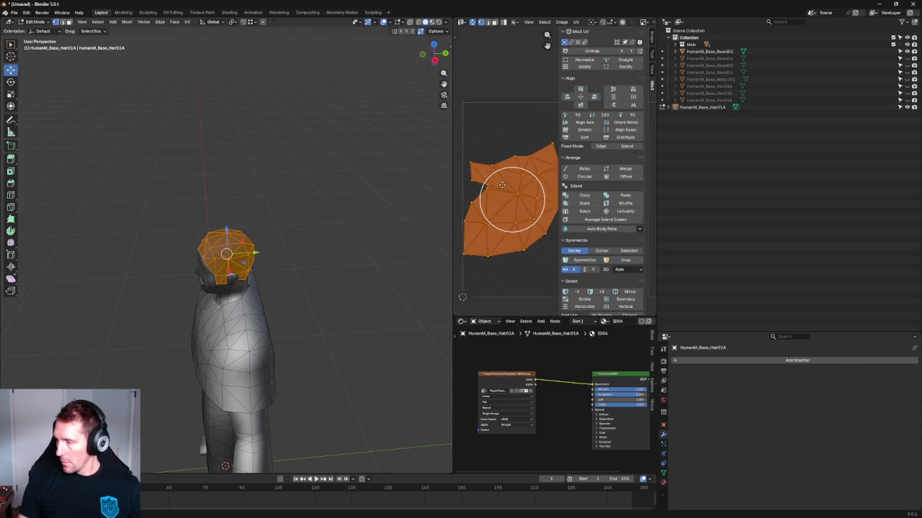
key("u")
left_click(520, 207)
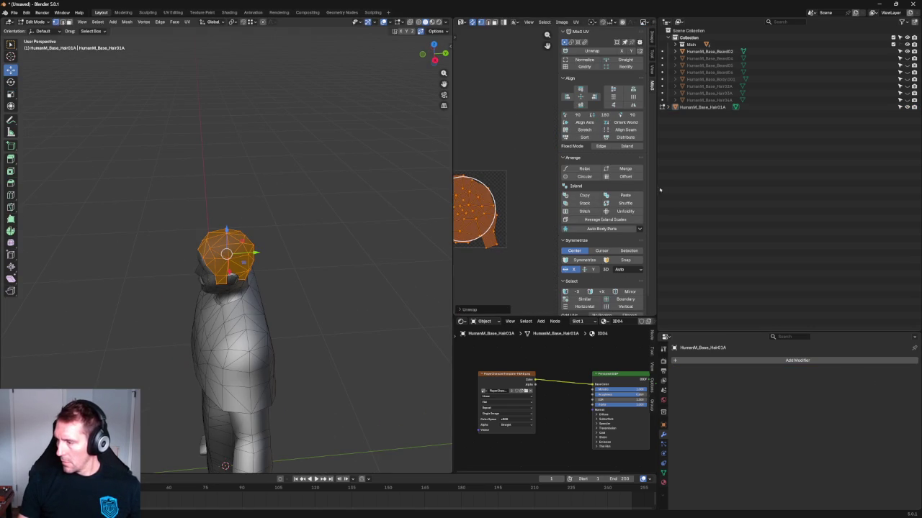
key("KP_Decimal")
Step: Make the UV editor wider and taller with the island centred, then deselect all
left_click_drag(452, 201, 360, 201)
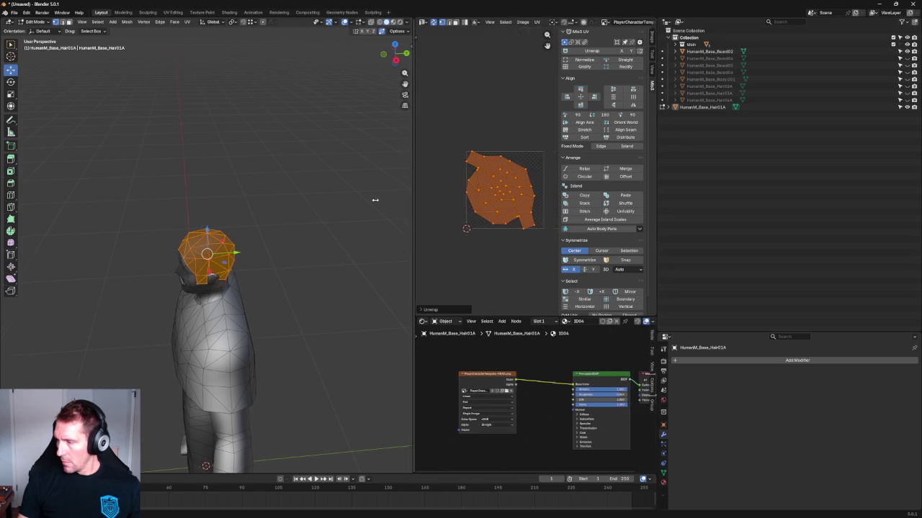
scroll(471, 183, "up", 3)
middle_click_drag(471, 183, 546, 171)
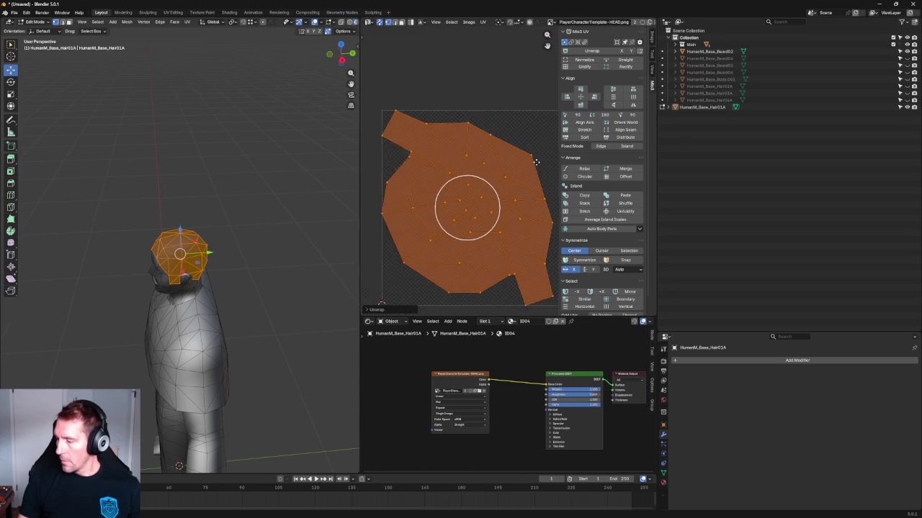
left_click_drag(545, 315, 545, 361)
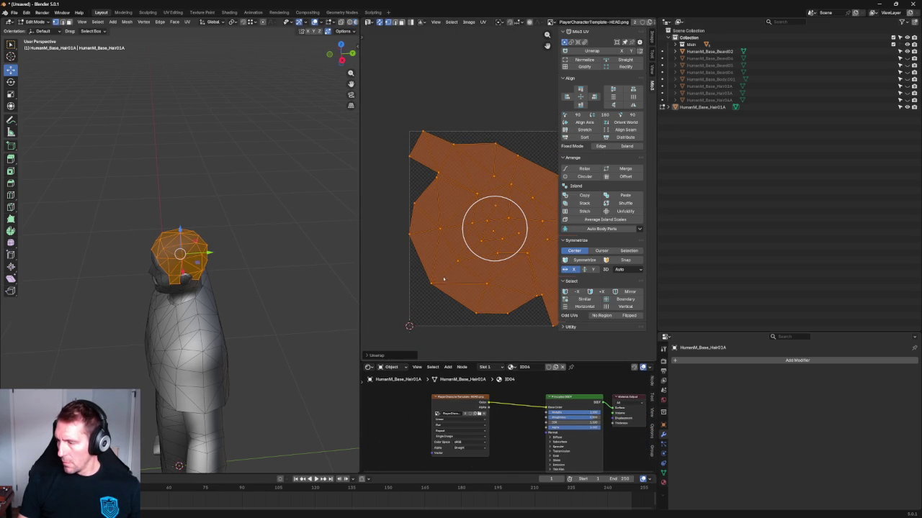
scroll(443, 278, "down", 4)
scroll(442, 279, "up", 4)
mouse_move(187, 274)
middle_mouse_down()
mouse_move(172, 245)
mouse_move(173, 213)
middle_mouse_up()
scroll(172, 245, "up", 5)
key("alt+a")
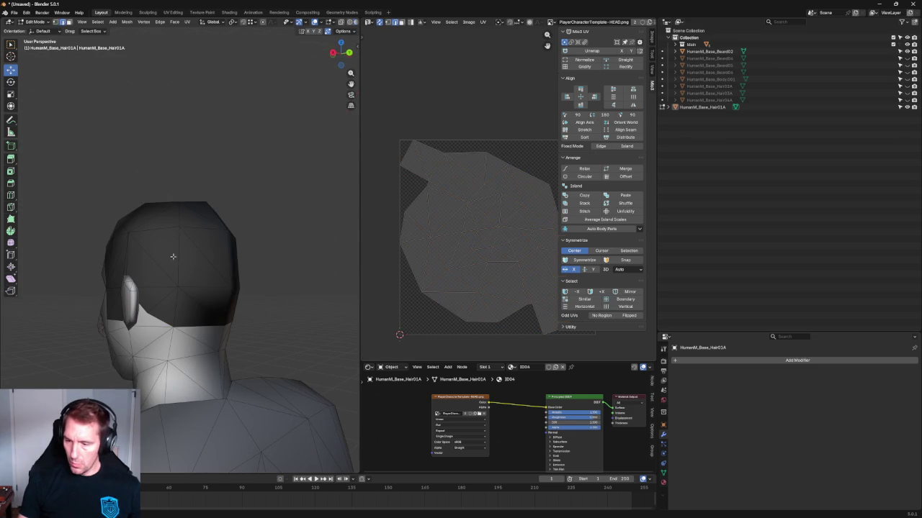
Step: Select the whole hair and rotate its UV island about 50 degrees upright
left_click(177, 242)
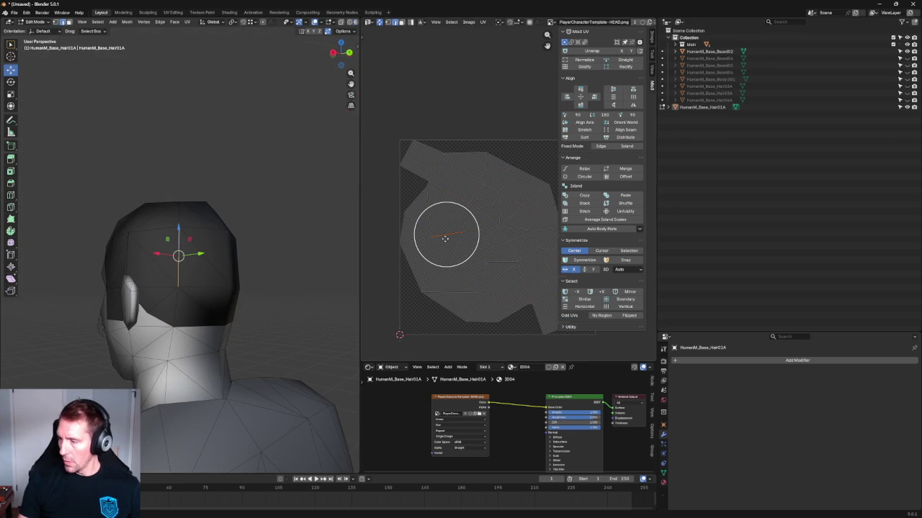
scroll(476, 228, "down", 2)
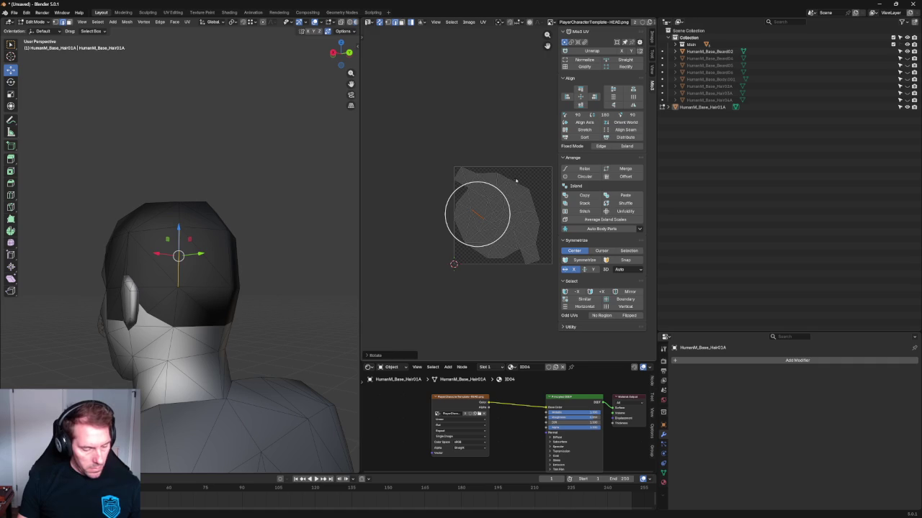
left_click(515, 216)
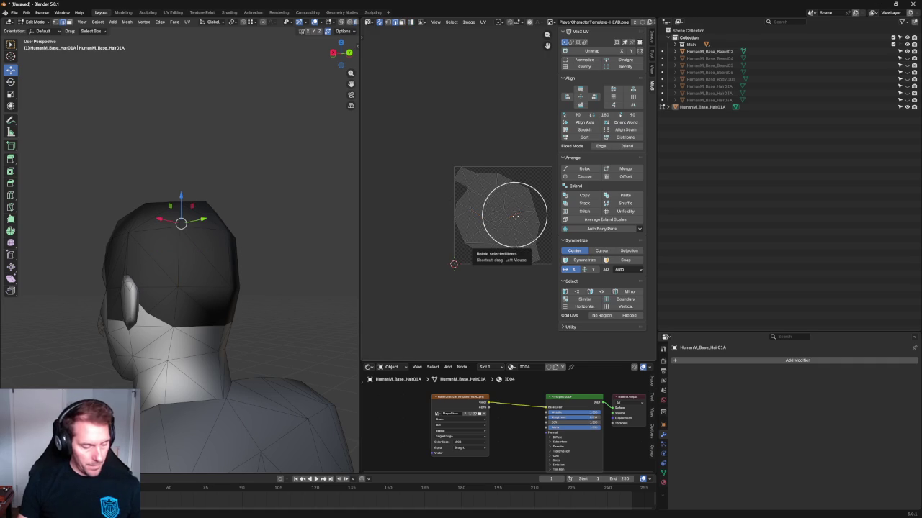
key("alt+a")
key("a")
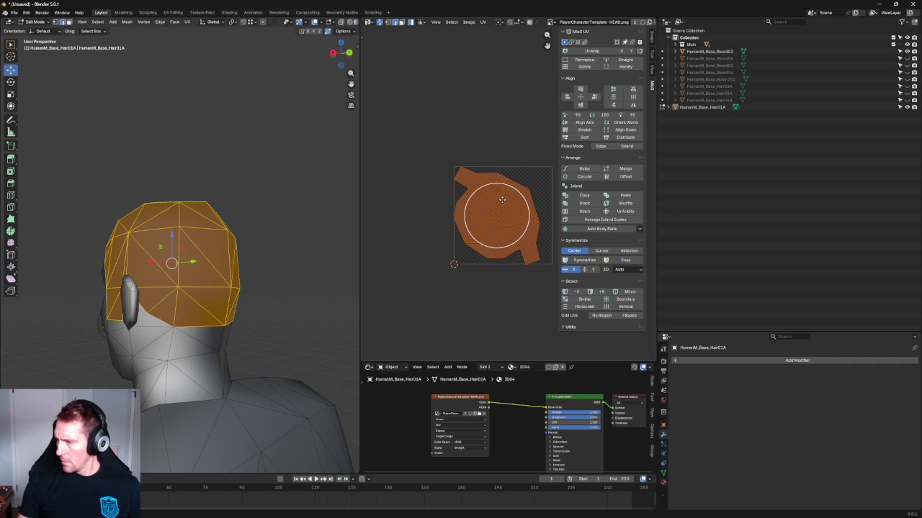
left_click_drag(522, 201, 502, 179)
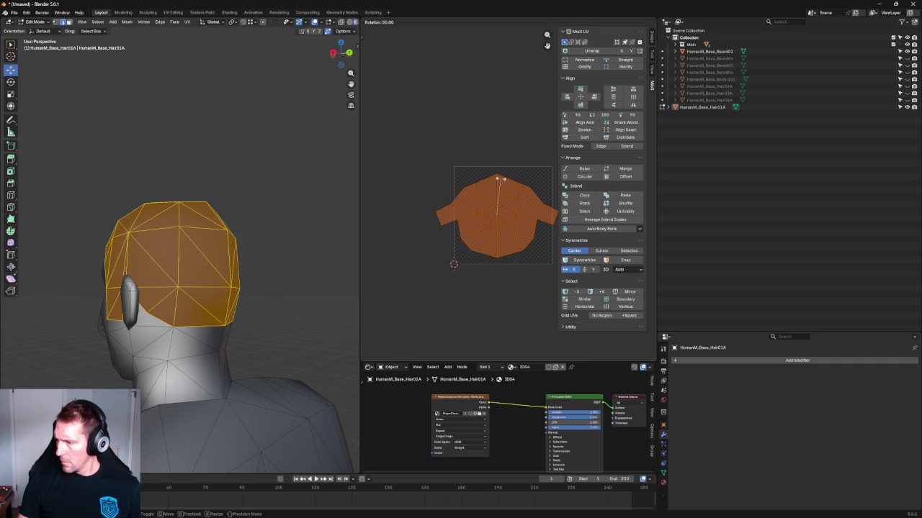
left_click(501, 179)
Step: Shrink and re-centre the island inside the texture square, then orbit the head
scroll(502, 232, "up", 2)
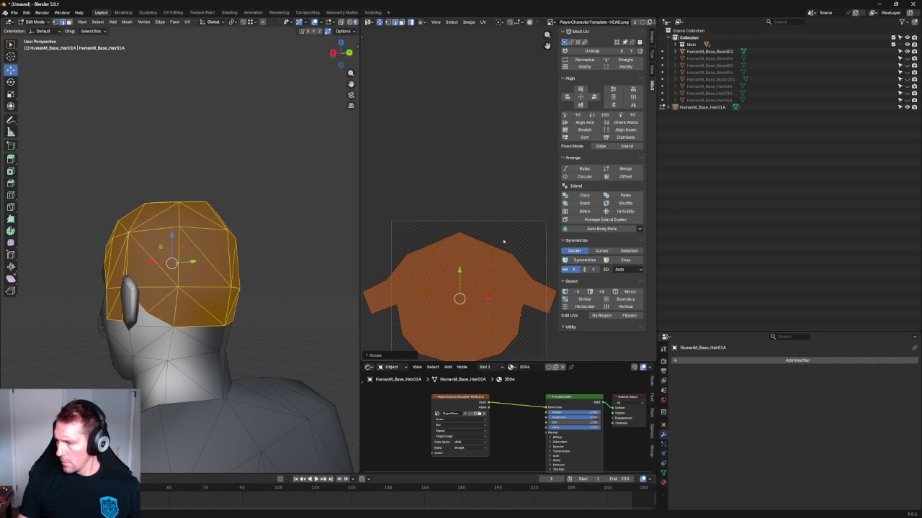
scroll(502, 232, "down", 1)
mouse_move(491, 247)
left_mouse_down()
mouse_move(494, 257)
mouse_move(473, 257)
left_mouse_up()
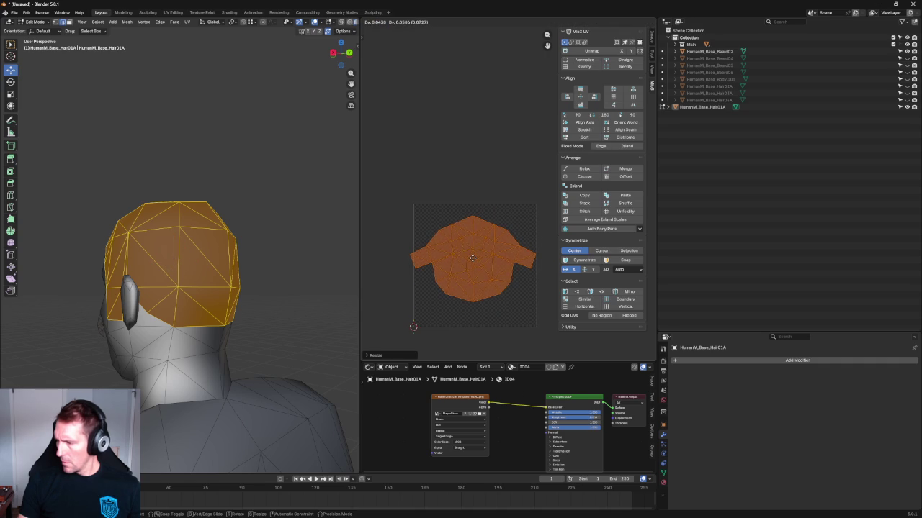
left_click(474, 257)
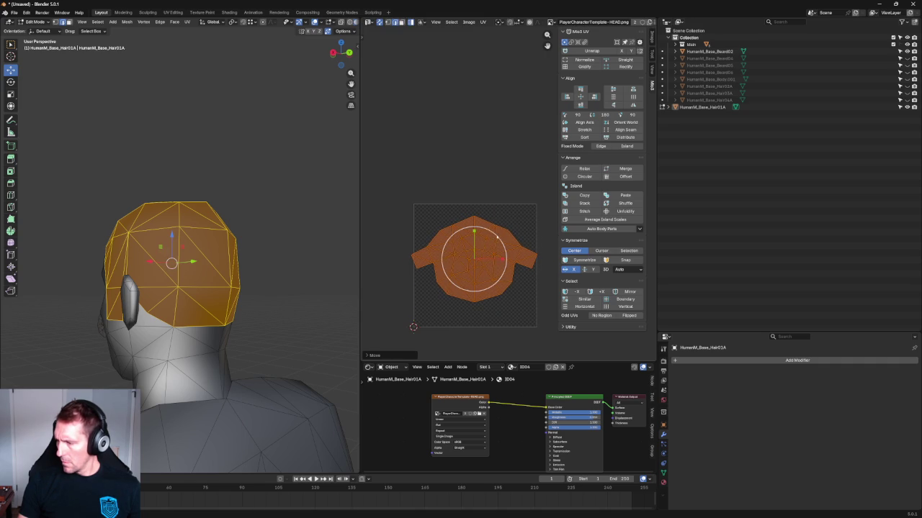
key("s")
left_click(495, 236)
left_click(539, 195)
scroll(569, 202, "up", 2)
mouse_move(309, 166)
middle_mouse_down()
mouse_move(256, 155)
mouse_move(310, 142)
middle_mouse_up()
middle_click_drag(490, 221, 489, 200)
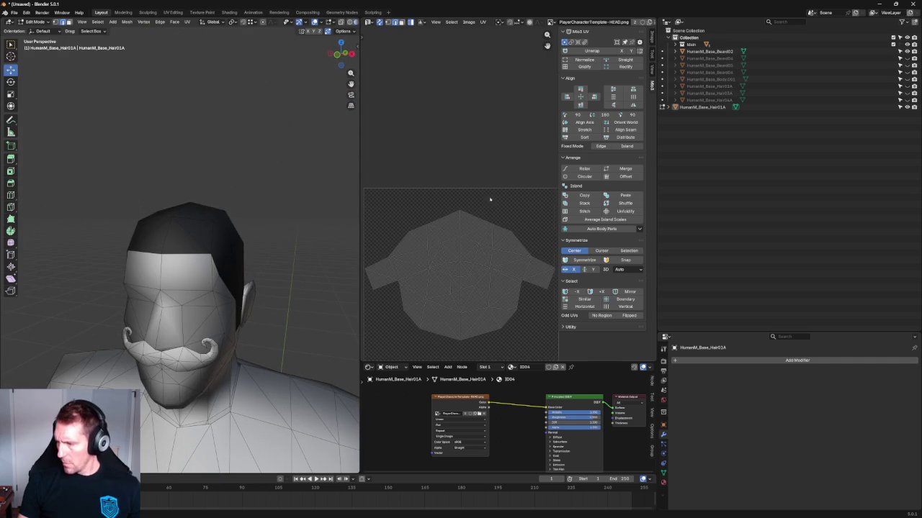
Step: Select and deselect all of the hair's faces and UVs a few times
key("a")
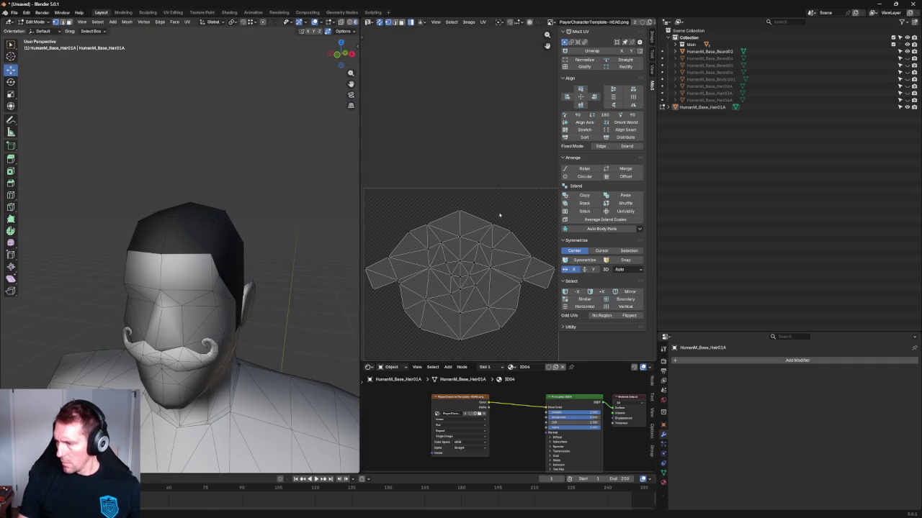
key("a")
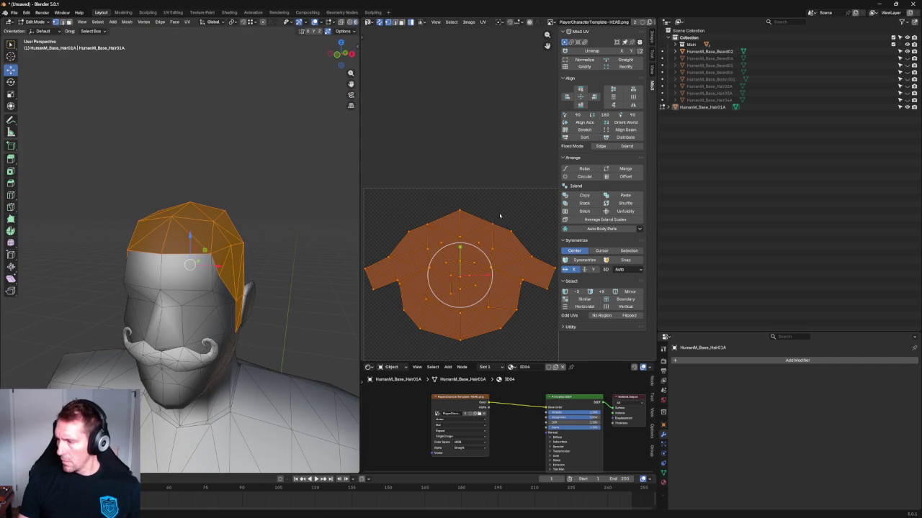
key("alt+a")
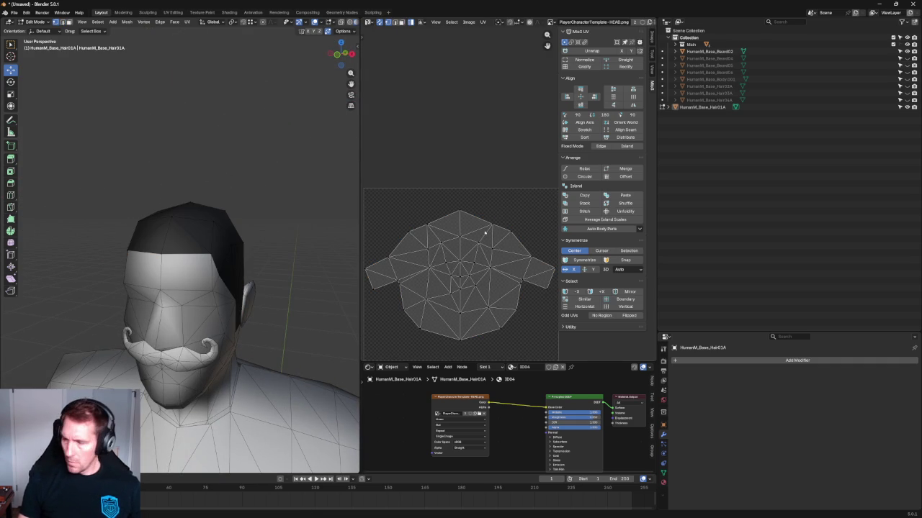
key("a")
key("alt+a")
key("a")
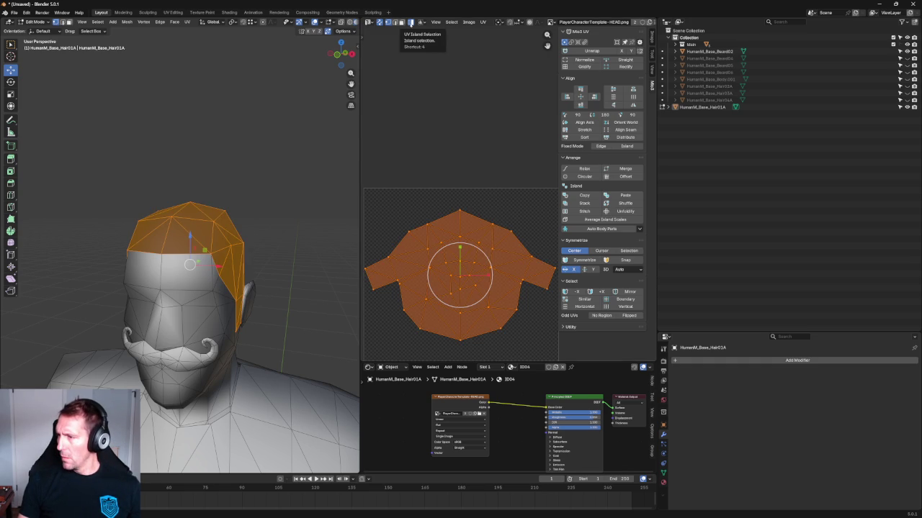
Step: Turn off island selection, pick two top UV vertices, then start and cancel a scale
left_click(411, 22)
key("alt+a")
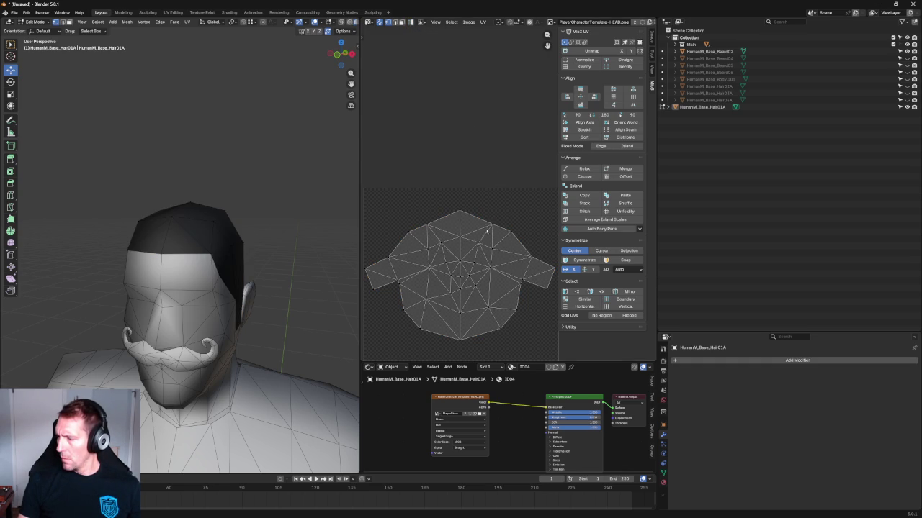
left_click(493, 224)
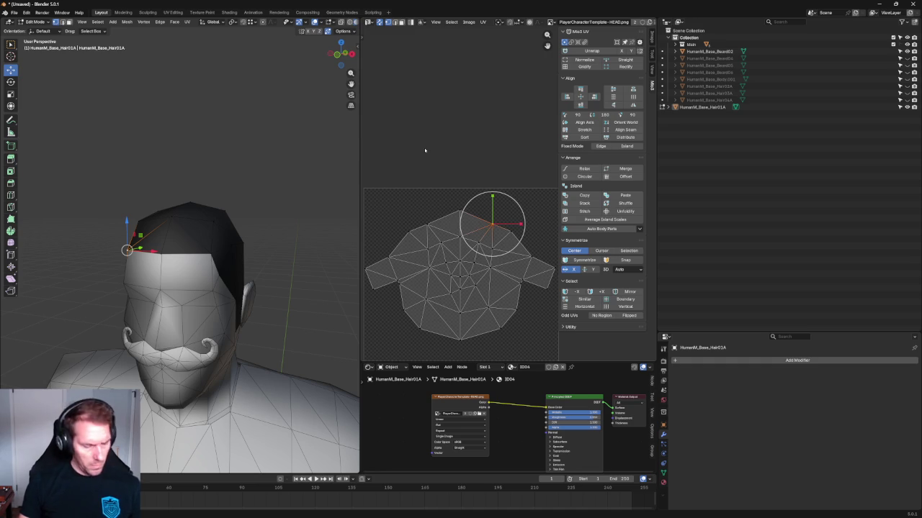
left_click(430, 224, "shift")
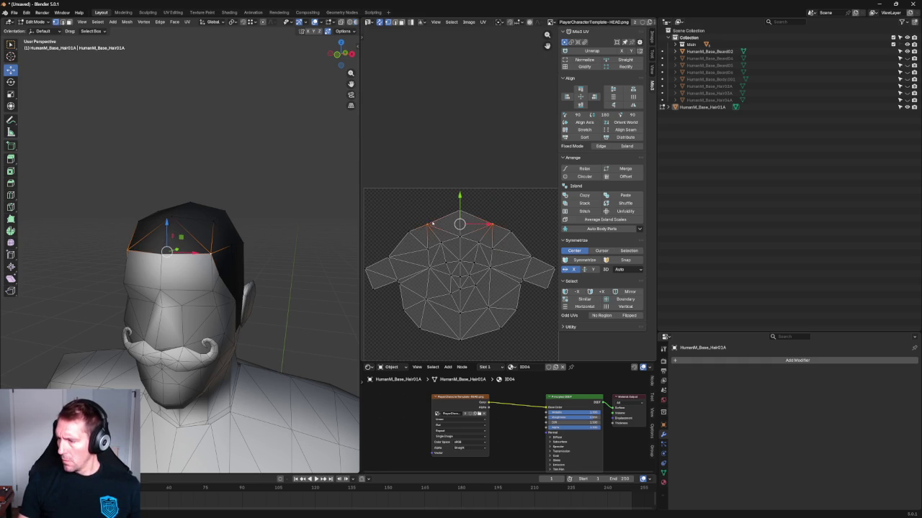
key("s")
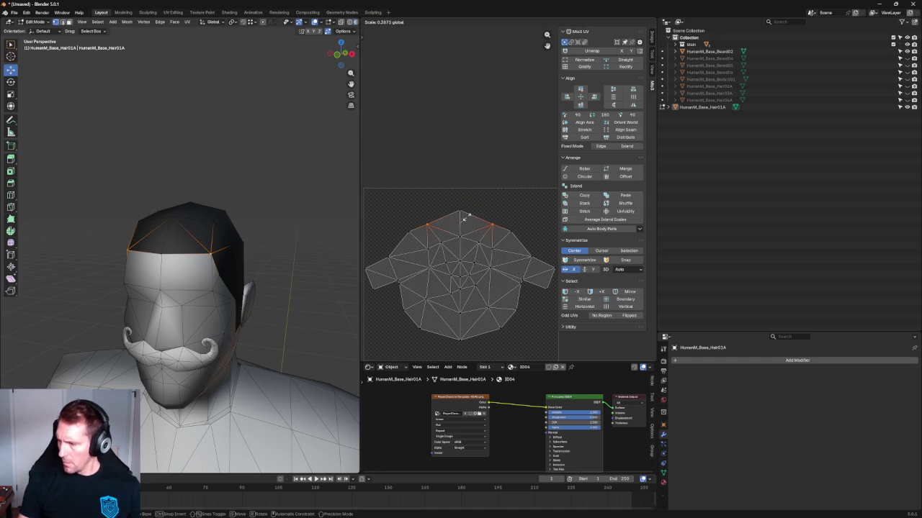
key("Escape")
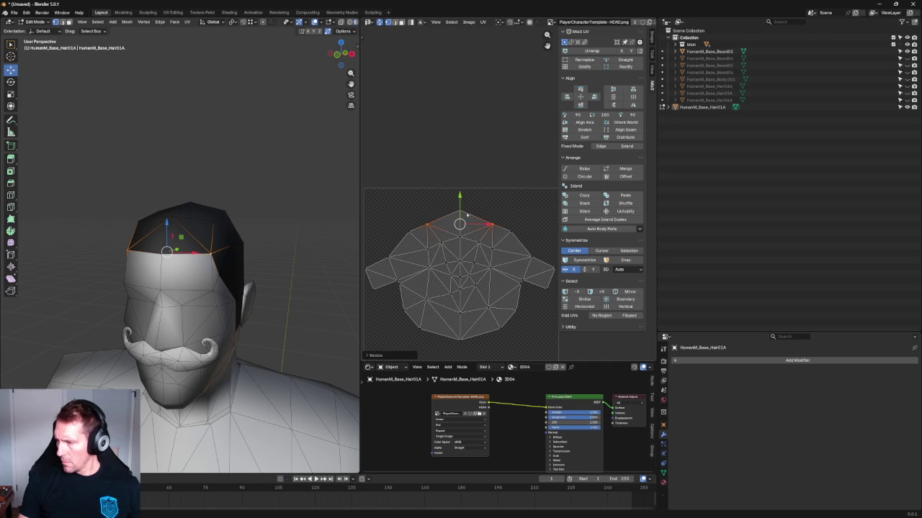
left_click(509, 177)
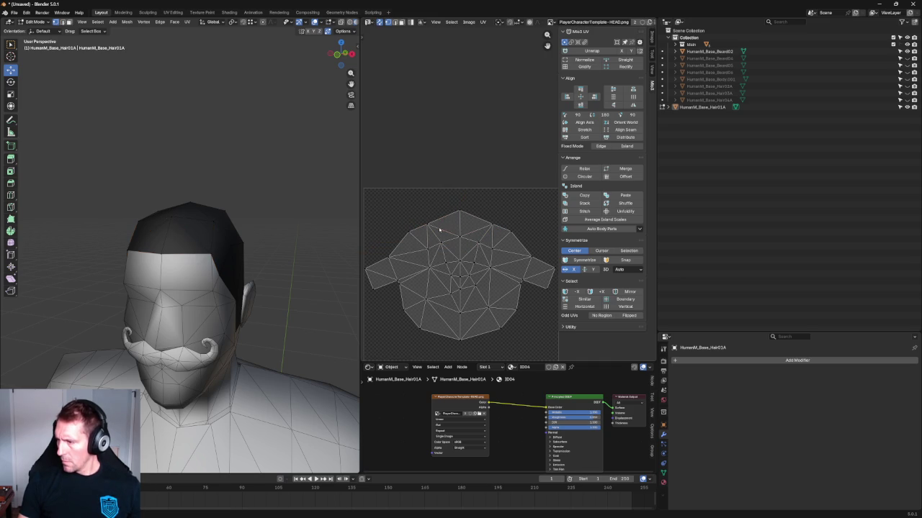
Step: Toggle UV sync selection so the UV editor no longer shows the hair UVs
left_click(389, 23)
left_click(388, 22)
left_click(389, 22)
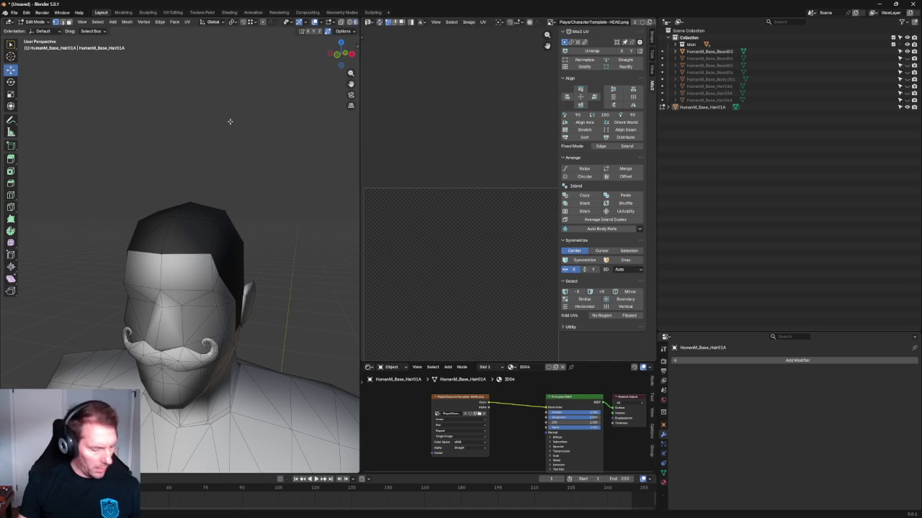
key("a")
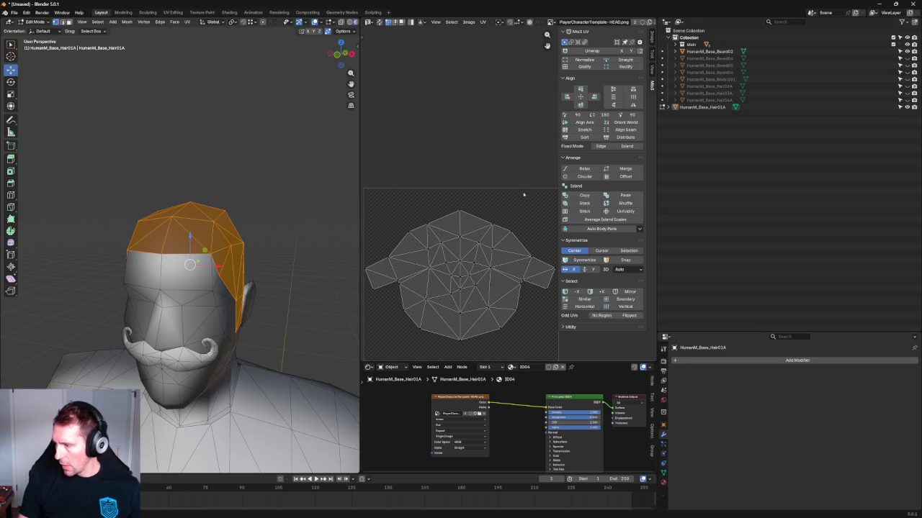
left_click(427, 224)
key("g")
left_click(547, 257)
key("ctrl+z")
key("ctrl+z")
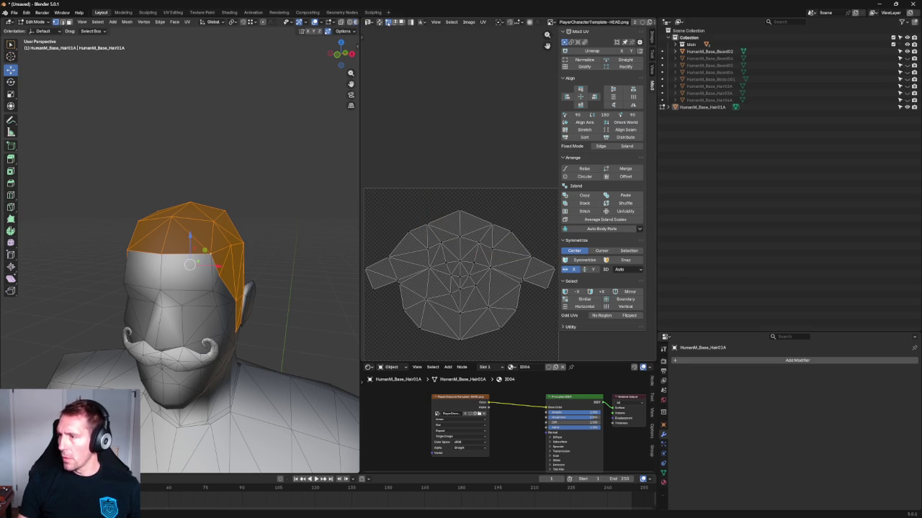
left_click(394, 22)
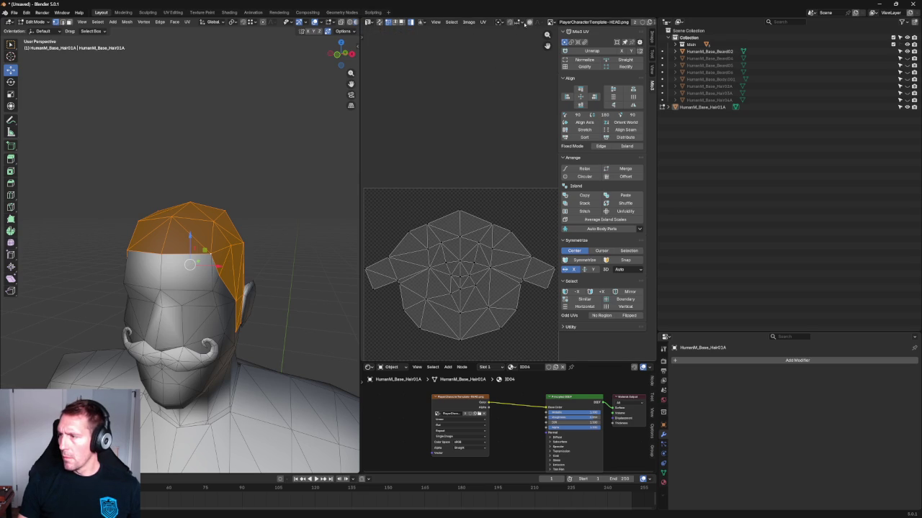
left_click(482, 22)
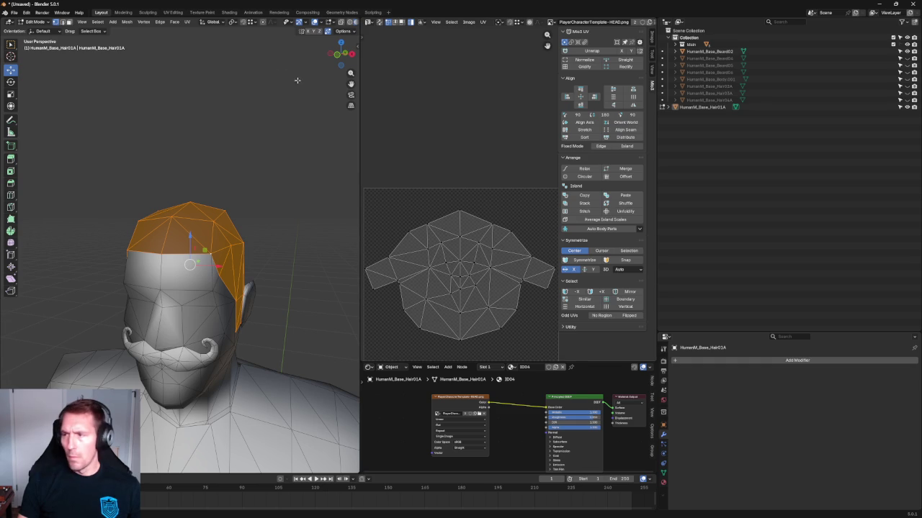
left_click(652, 36)
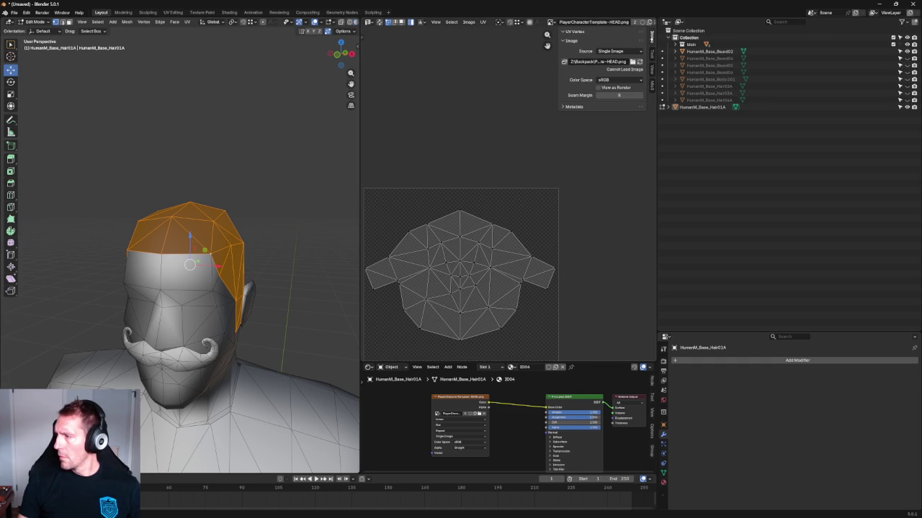
left_click(651, 36)
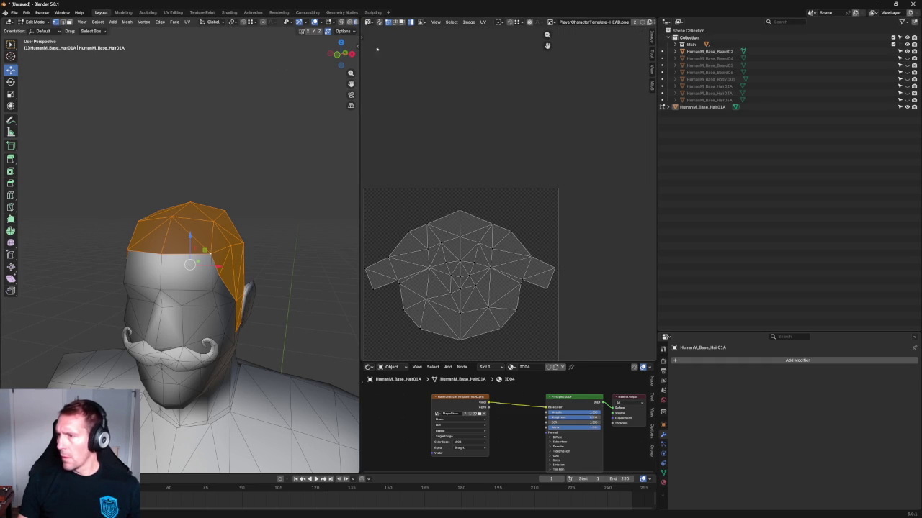
left_click(368, 23)
left_click(368, 22)
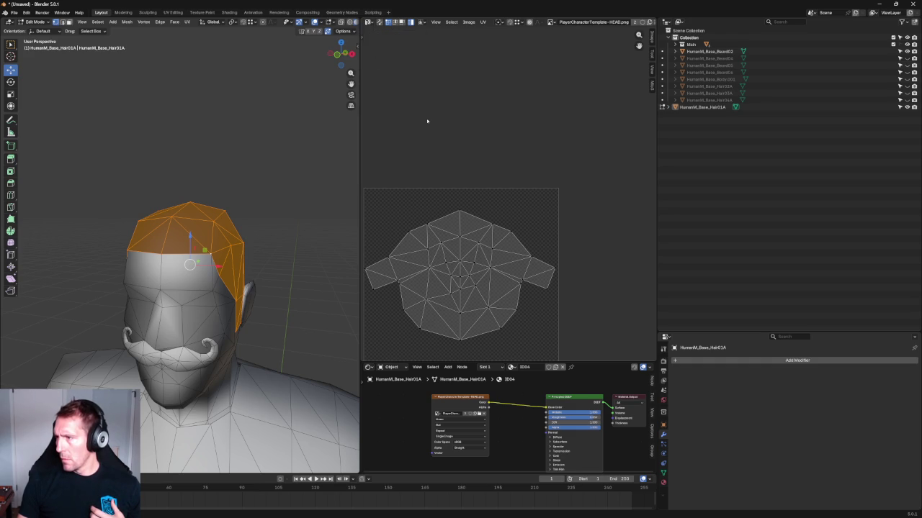
right_click(427, 121)
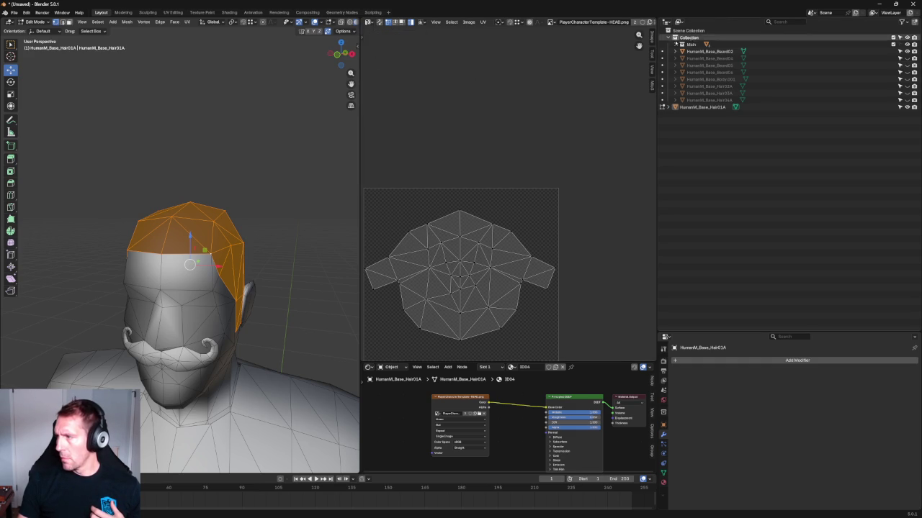
left_click(652, 54)
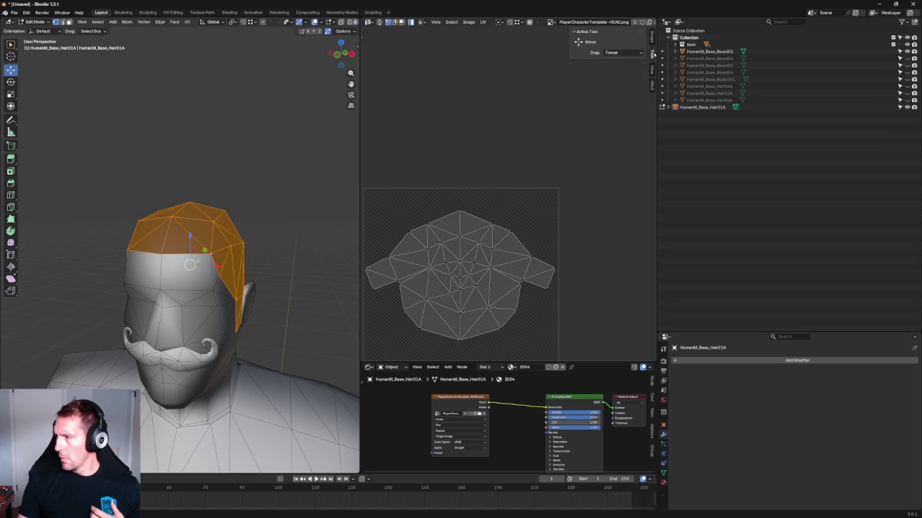
Step: Set UV drag to Select Box, then scale the island's two top-edge vertices
left_click(619, 54)
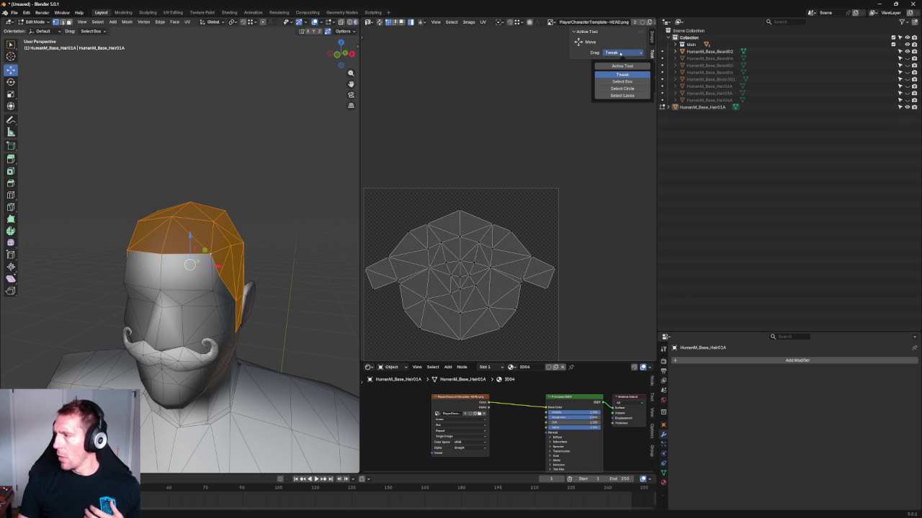
left_click(619, 67)
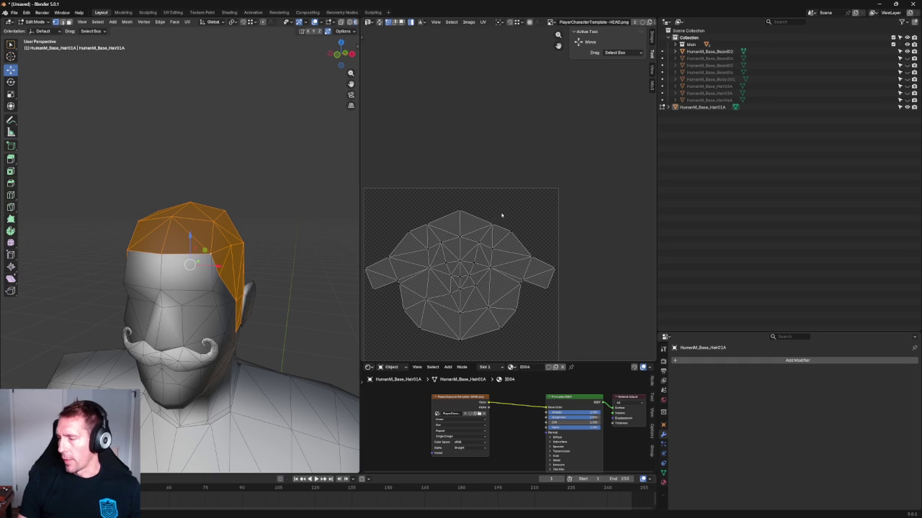
key("a")
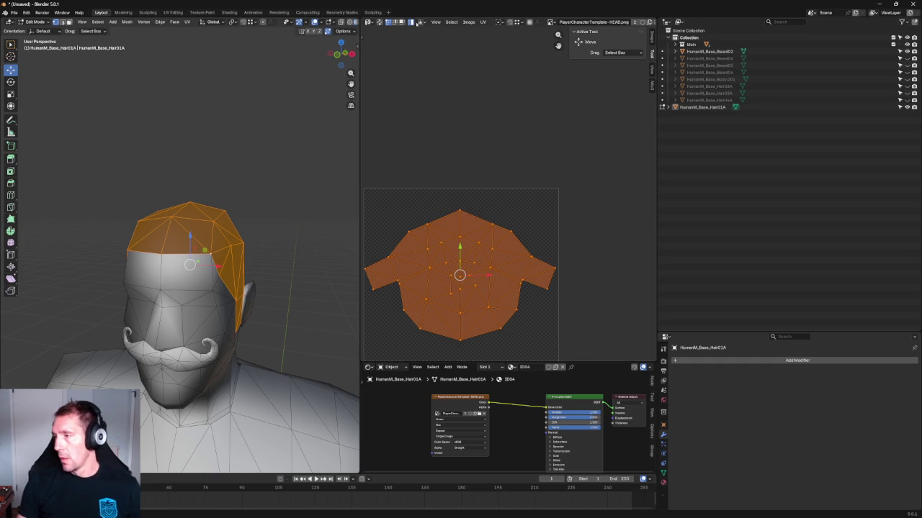
left_click(493, 164)
left_click(489, 225)
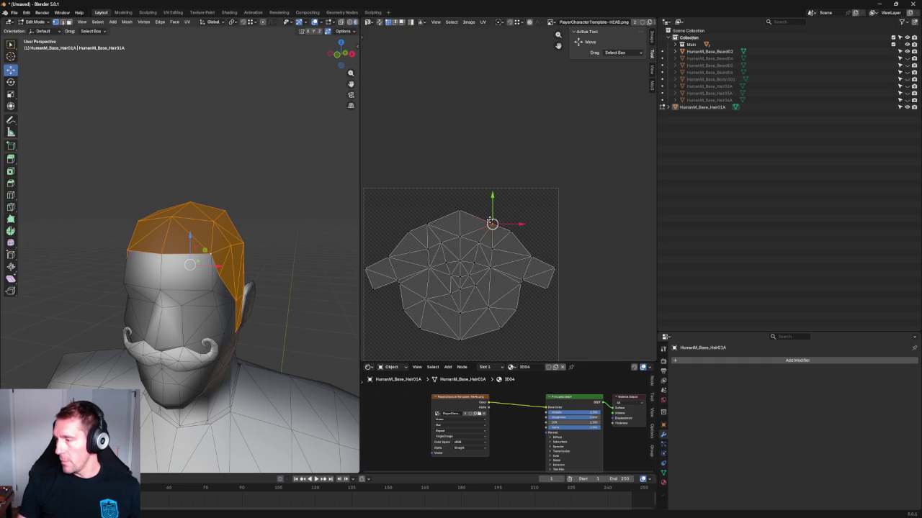
left_click(429, 224, "shift")
key("s")
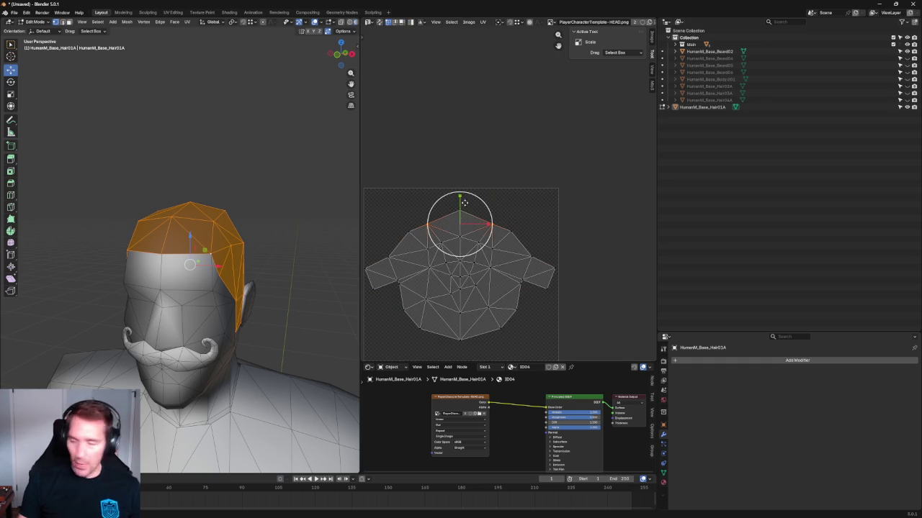
left_click(463, 218)
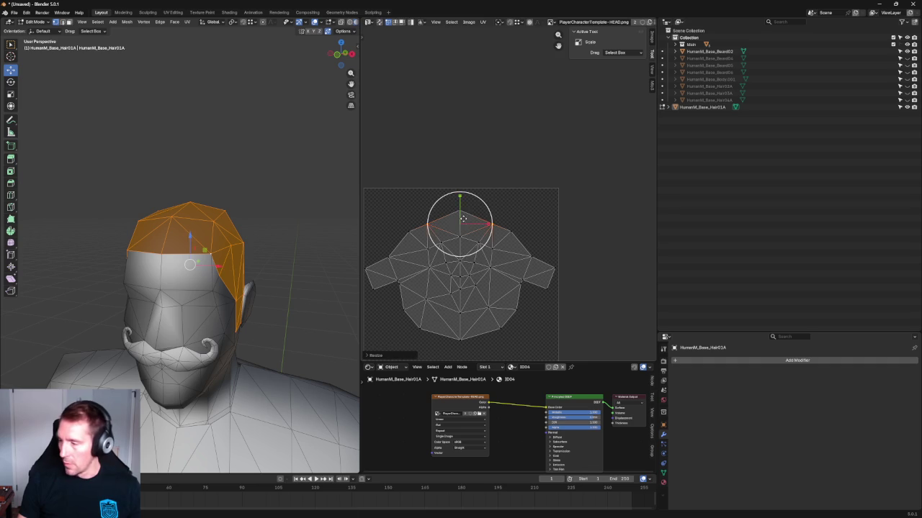
Step: Box-select the top row of UV vertices and align it into a straight line
left_click_drag(507, 183, 423, 225)
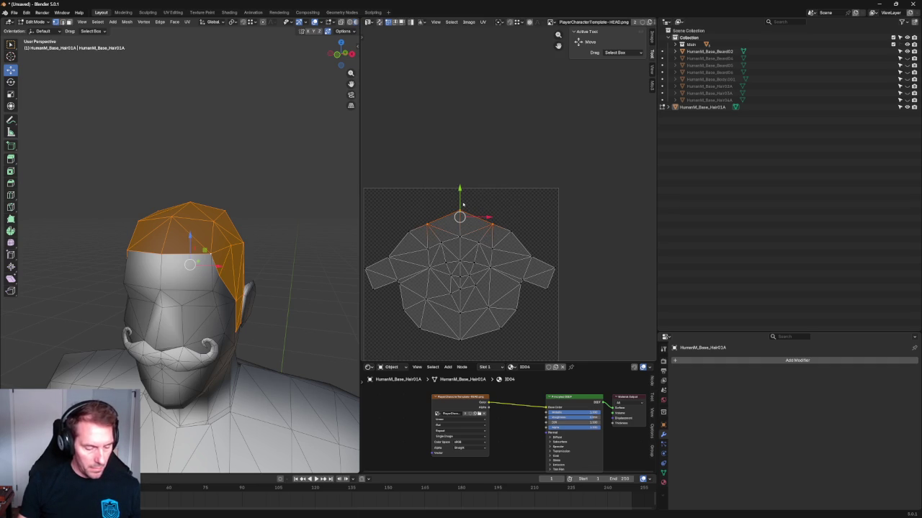
left_click(483, 195)
scroll(492, 196, "up", 1)
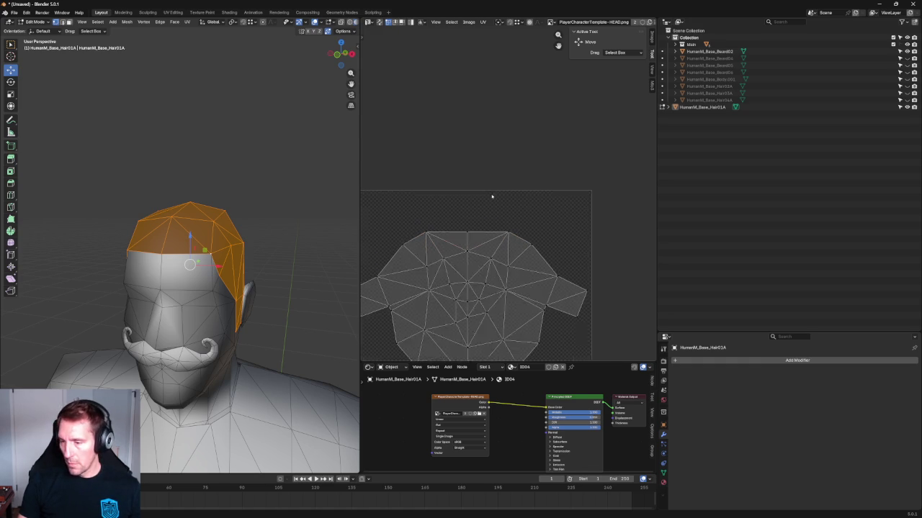
scroll(520, 221, "up", 1)
scroll(535, 170, "up", 1)
left_click_drag(534, 207, 414, 245)
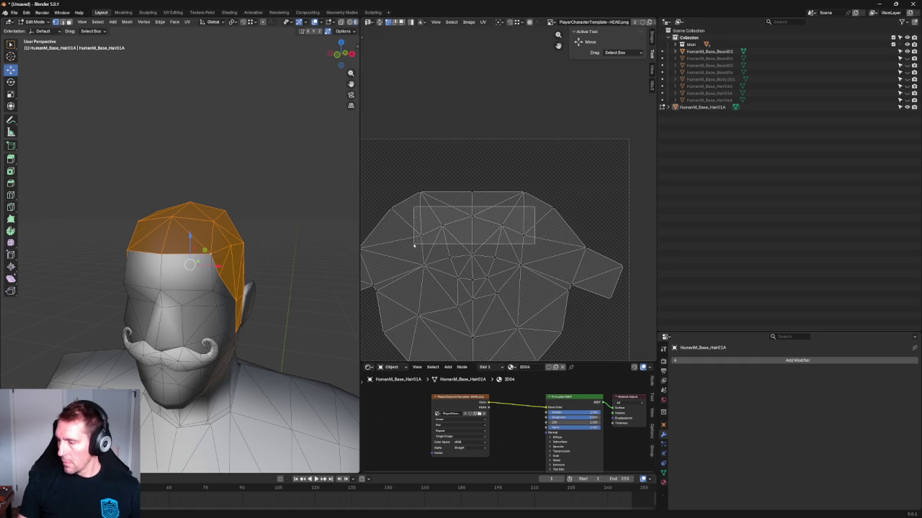
scroll(504, 231, "down", 2)
key("shift+w")
left_click(547, 218)
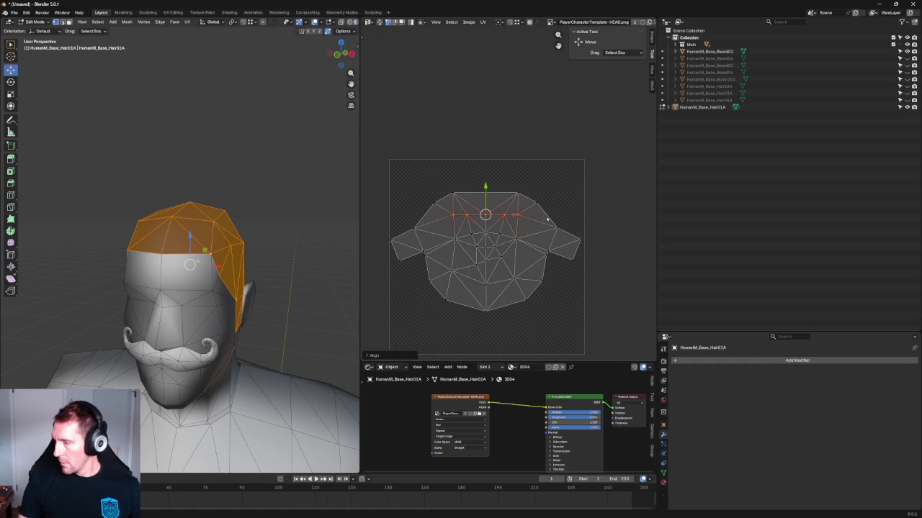
Step: Level the left and right side-edge vertices and nudge the row upward
left_click(601, 216)
left_click_drag(601, 212, 545, 247)
left_click_drag(418, 218, 381, 243)
key("shift+w")
left_click(430, 229)
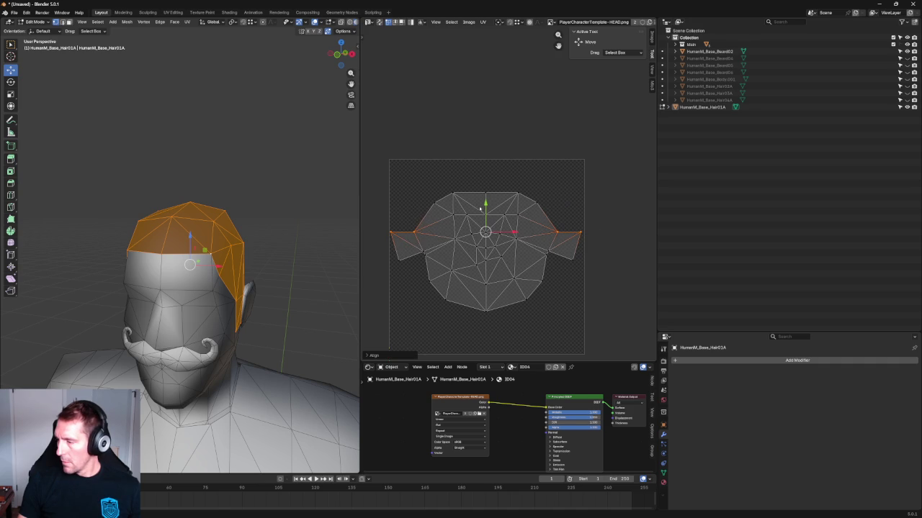
left_click_drag(488, 210, 488, 203)
Step: Align both wings' vertices horizontally and move them slightly into place
left_click_drag(582, 233, 549, 273)
left_click_drag(421, 251, 391, 263, "shift")
key("shift+w")
left_click(481, 232)
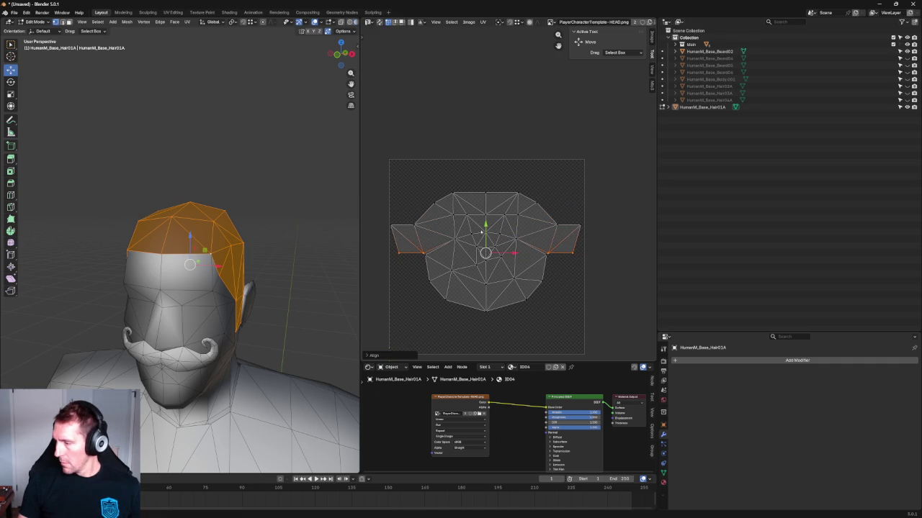
key("g")
left_click(487, 220)
key("g")
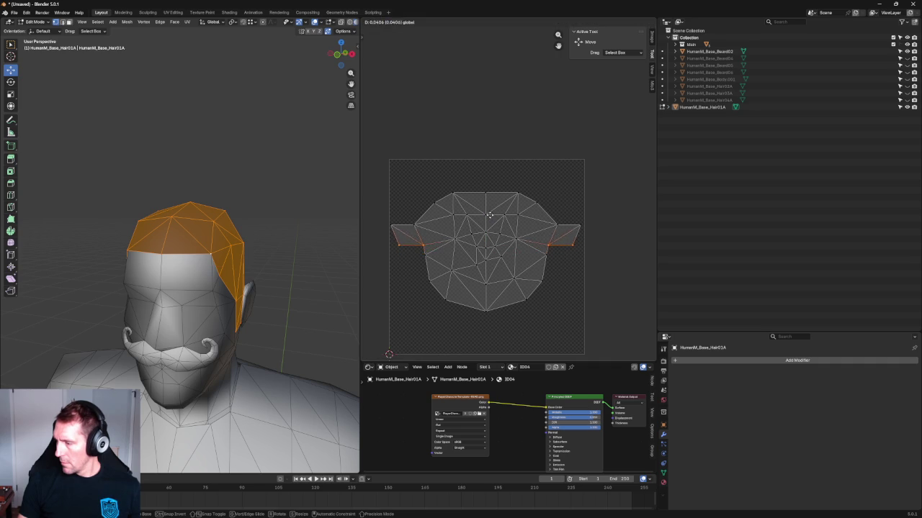
left_click(490, 213)
Step: Box-select the lower-centre UV faces and unwrap them
scroll(490, 213, "up", 5)
left_click_drag(638, 234, 404, 268)
scroll(404, 269, "down", 1)
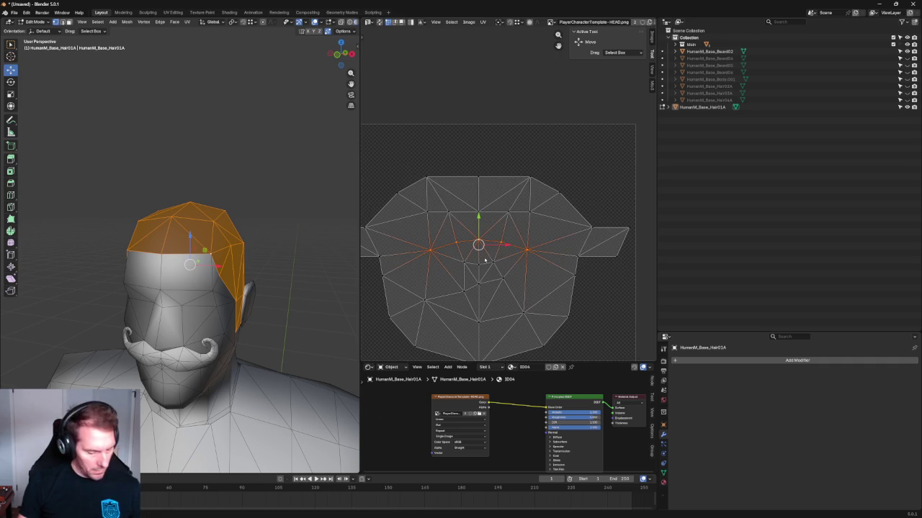
key("alt+a")
left_click(481, 273)
right_click(461, 280)
left_click(461, 303)
left_click(532, 285)
left_click_drag(513, 265, 416, 308)
right_click(468, 289)
left_click(468, 301)
Step: Re-unwrap the bottom faces into a symmetric layout, then deselect the hair mesh
scroll(534, 259, "down", 4)
left_click(532, 244)
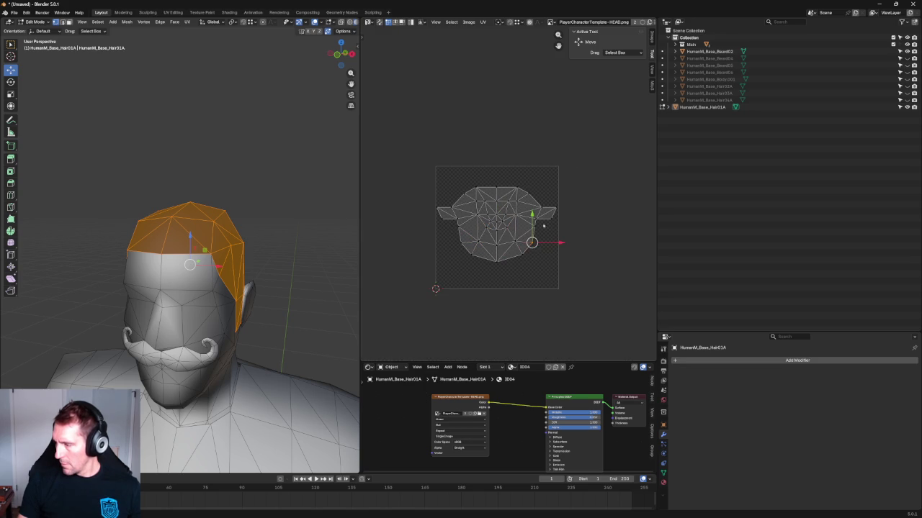
mouse_move(543, 273)
left_mouse_down()
mouse_move(446, 239)
mouse_move(452, 229)
left_mouse_up()
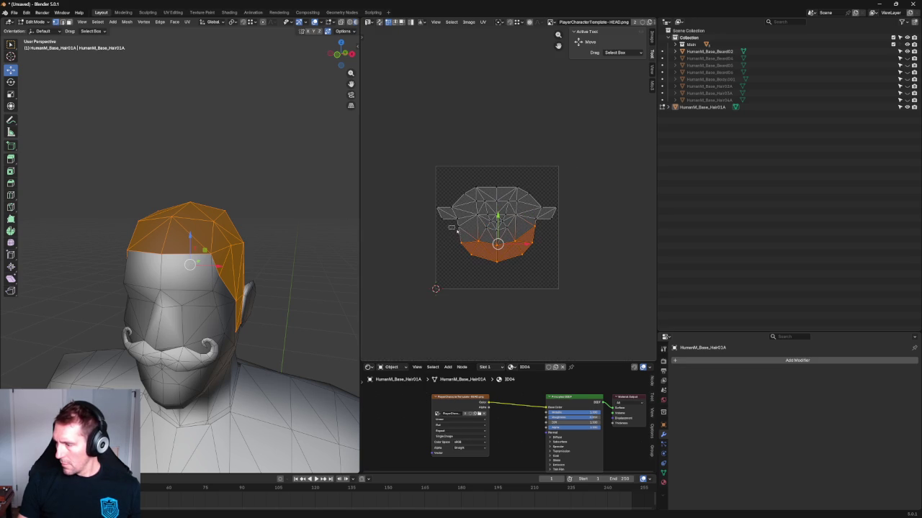
right_click(462, 234)
left_click(431, 233)
scroll(497, 205, "up", 4)
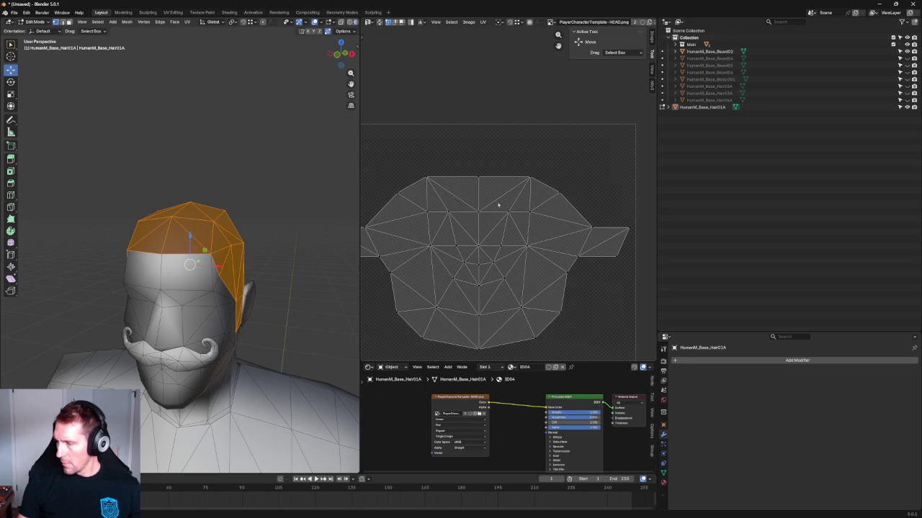
scroll(526, 239, "down", 3)
scroll(526, 220, "up", 4)
left_click_drag(531, 216, 436, 330)
scroll(264, 214, "up", 3)
middle_click_drag(264, 213, 267, 165)
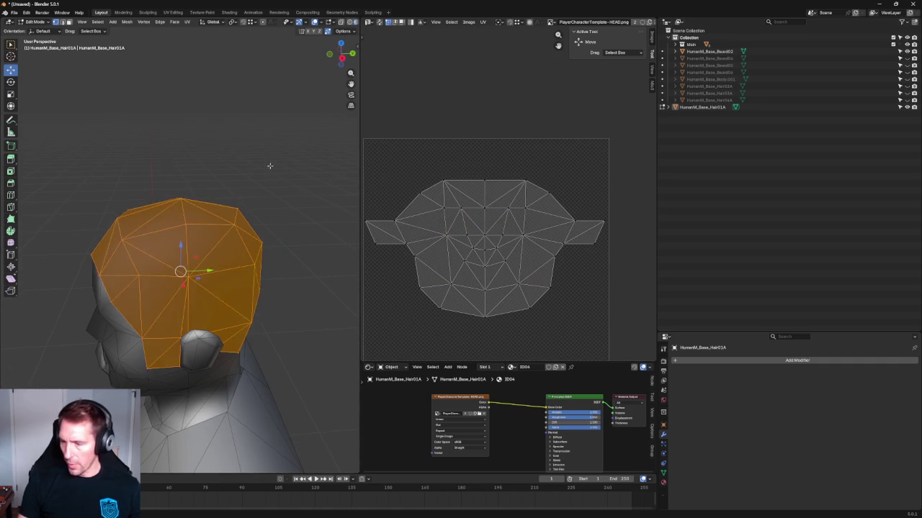
key("alt+a")
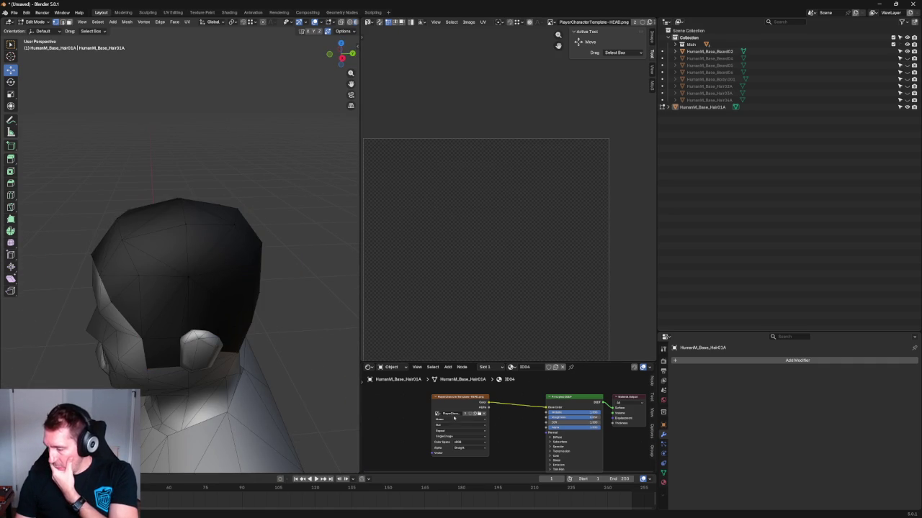
Step: From the Image Texture node, browse the Google Drive volume for UV_test_Texture2.png
double_click(452, 413)
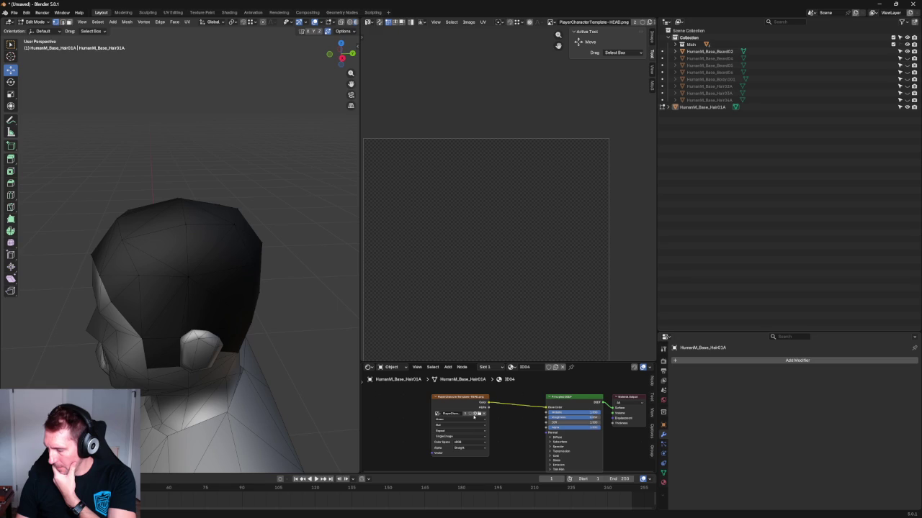
left_click(479, 414)
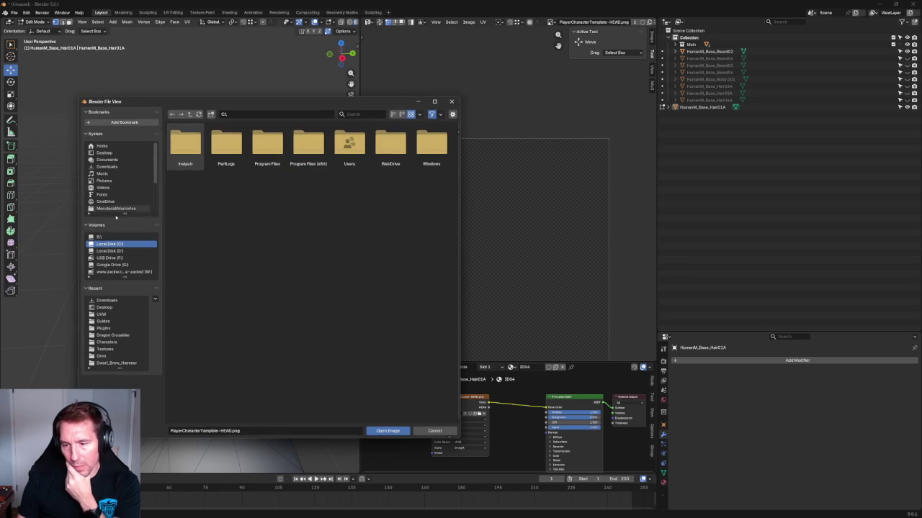
left_click(112, 265)
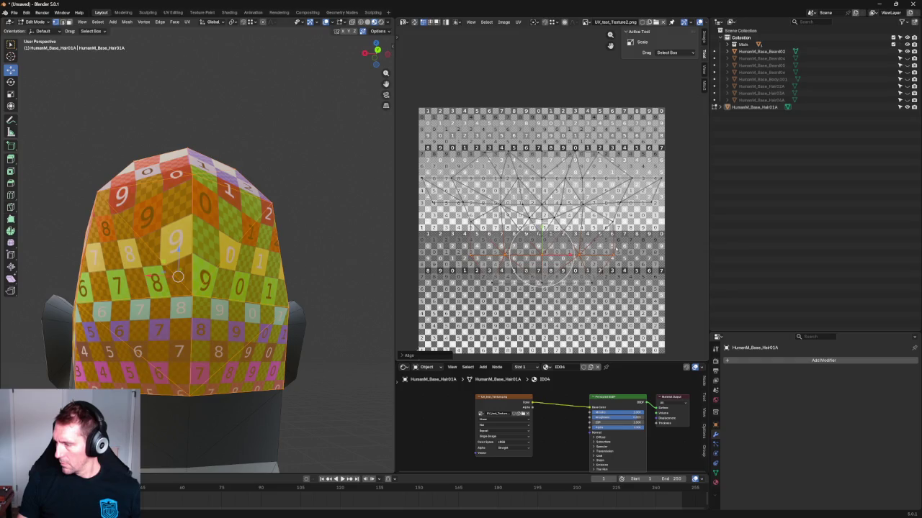
Step: Re-unwrap the hair mesh and straighten the selected UV edges
key("u")
left_click(522, 236)
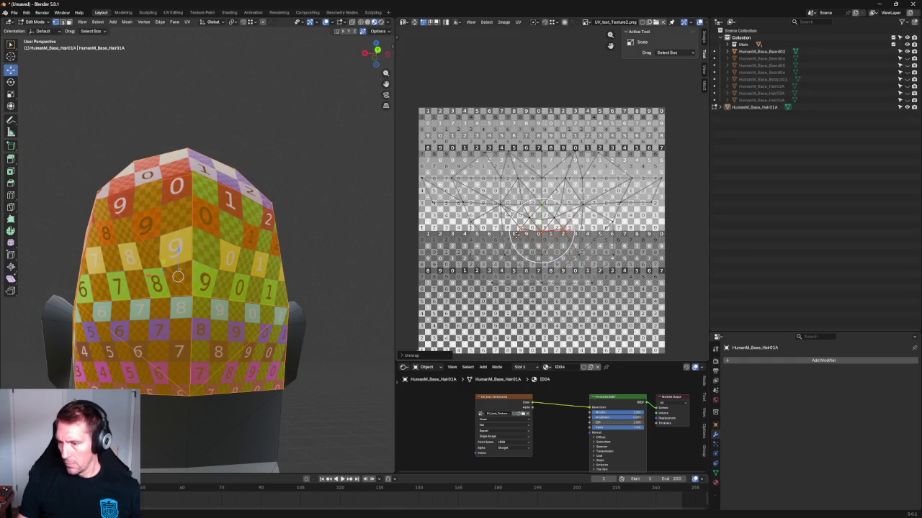
key("shift+w")
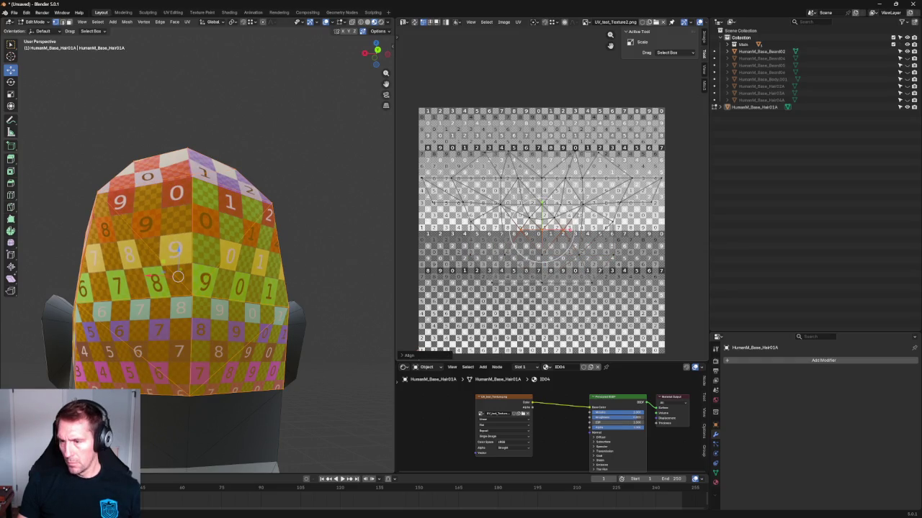
middle_click_drag(301, 157, 319, 201)
scroll(319, 202, "down", 3)
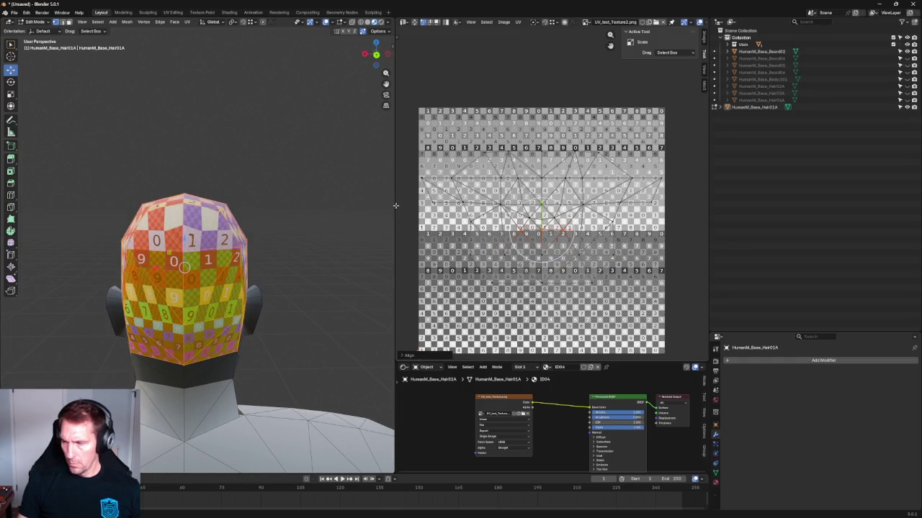
scroll(605, 242, "up", 2)
scroll(547, 238, "down", 2)
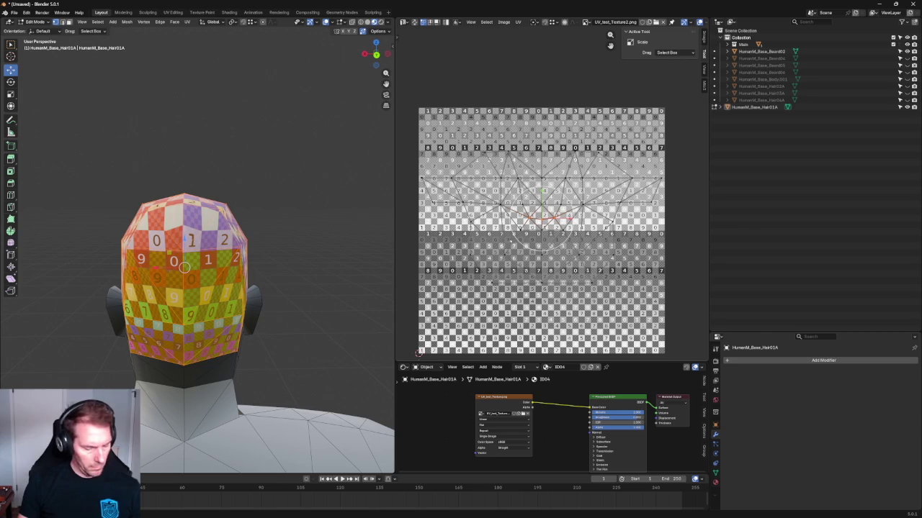
key("shift+w")
Step: Box-select the central horizontal row of UV edges, straighten it, and nudge it slightly
mouse_move(280, 203)
middle_mouse_down()
mouse_move(235, 232)
mouse_move(278, 258)
middle_mouse_up()
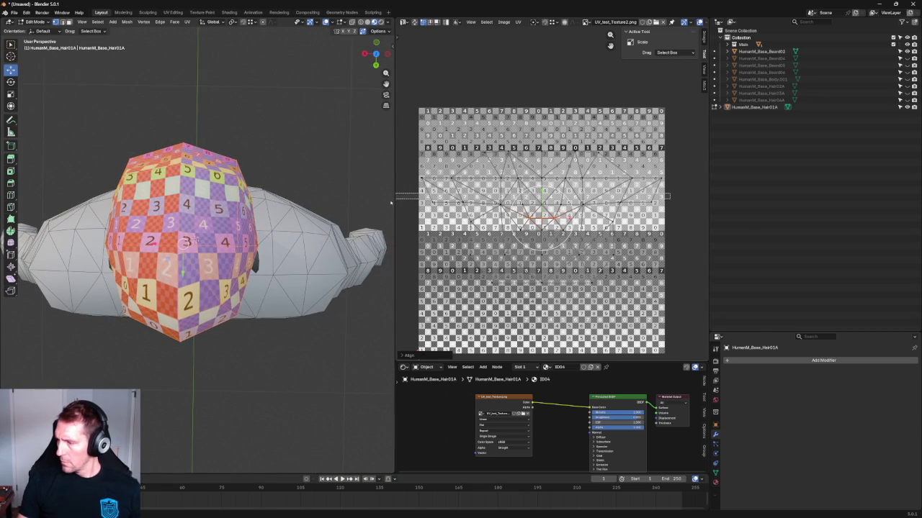
left_click_drag(667, 194, 409, 209)
key("shift+w")
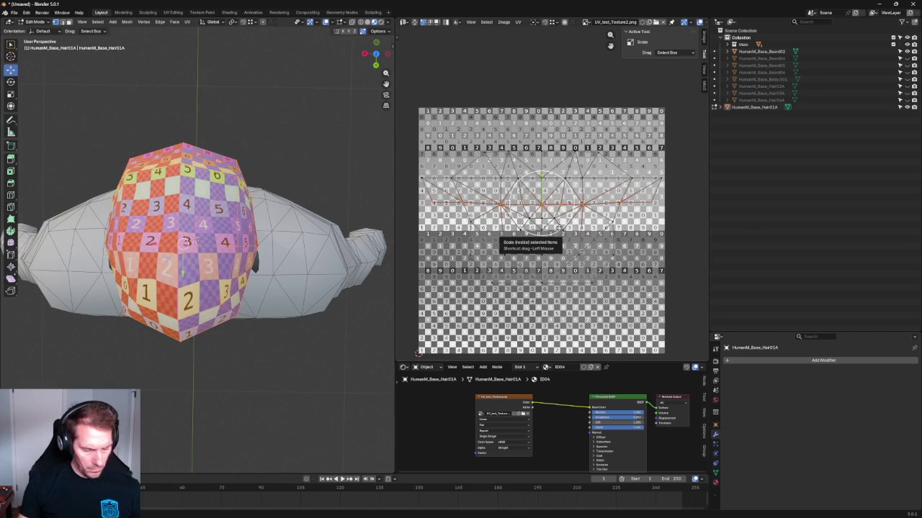
key("Return")
key("g")
left_click(558, 228)
Step: Orbit around the head and select the hair's lower boundary and back vertical edge
mouse_move(238, 238)
middle_mouse_down()
mouse_move(287, 206)
mouse_move(194, 270)
mouse_move(185, 265)
middle_mouse_up()
scroll(194, 270, "up", 4)
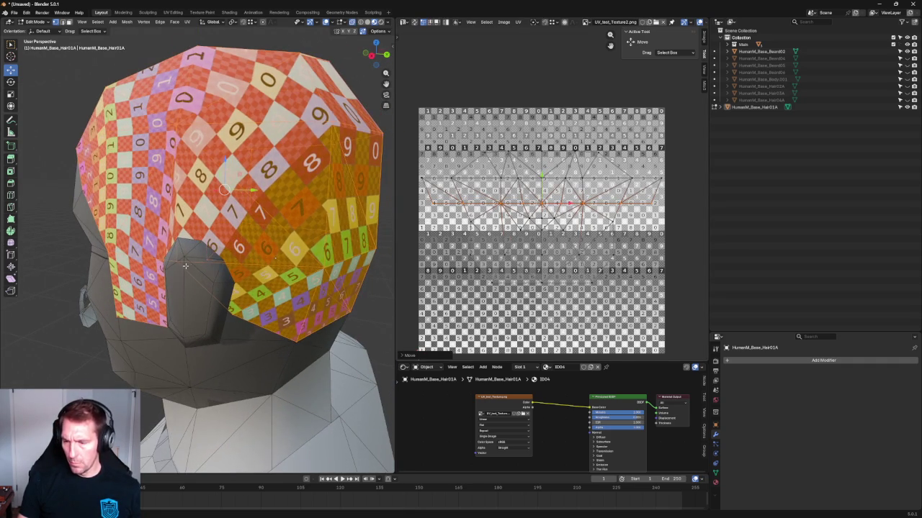
left_click(174, 259)
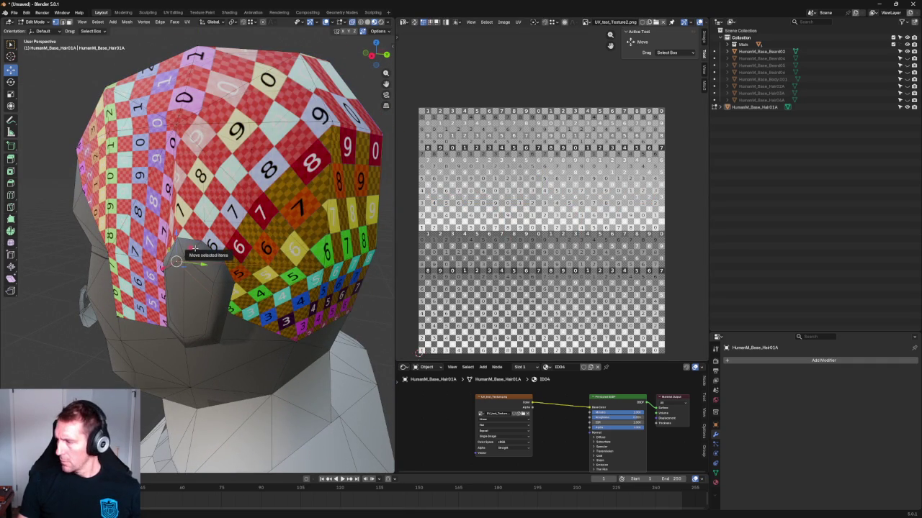
middle_click_drag(195, 248, 268, 311)
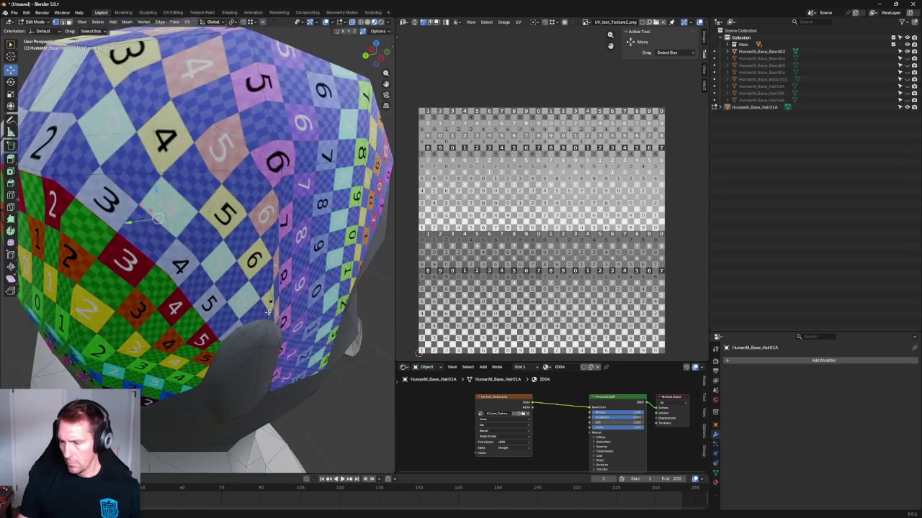
left_click(276, 323, "alt")
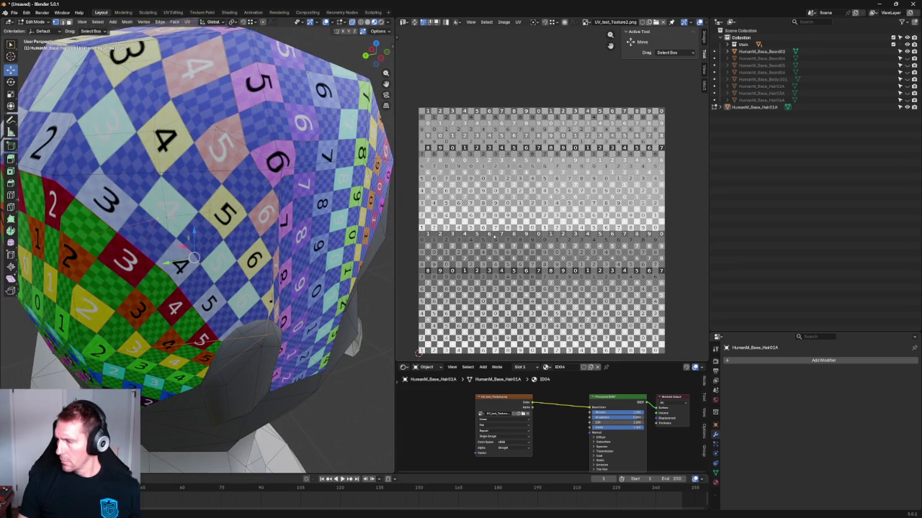
left_click(272, 331)
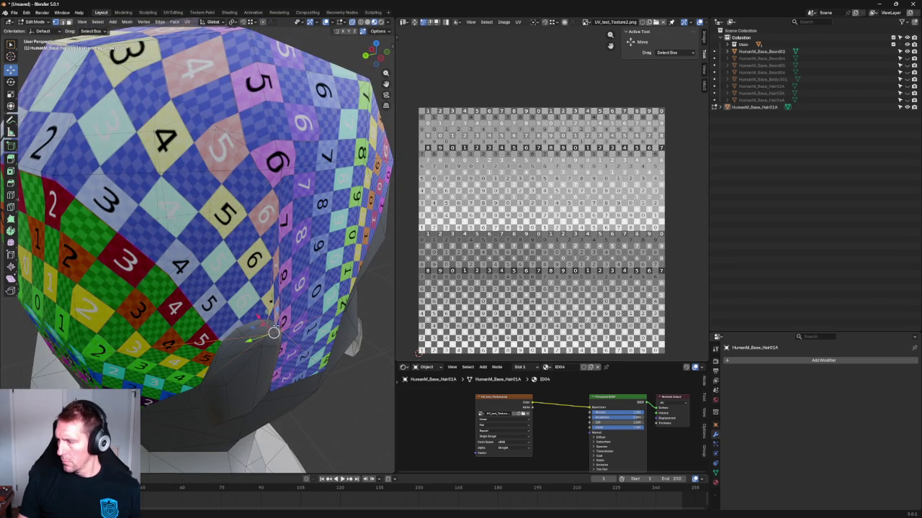
middle_click_drag(274, 332, 257, 287)
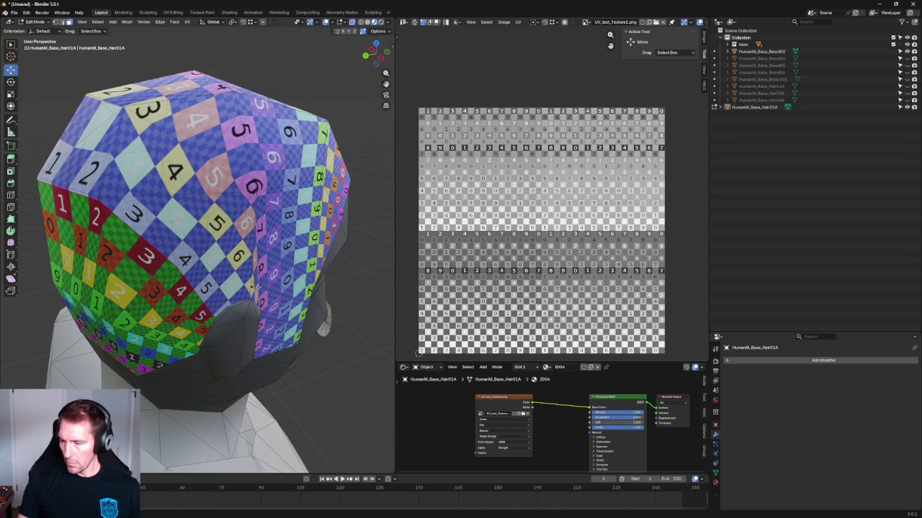
left_click(258, 287)
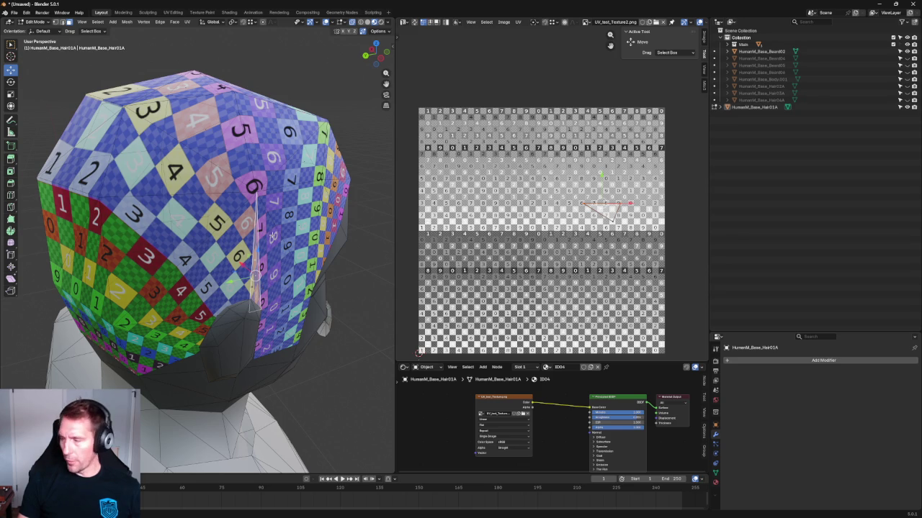
Step: Select the whole hair, re-unwrap, and reposition the UVs and edges
key("a")
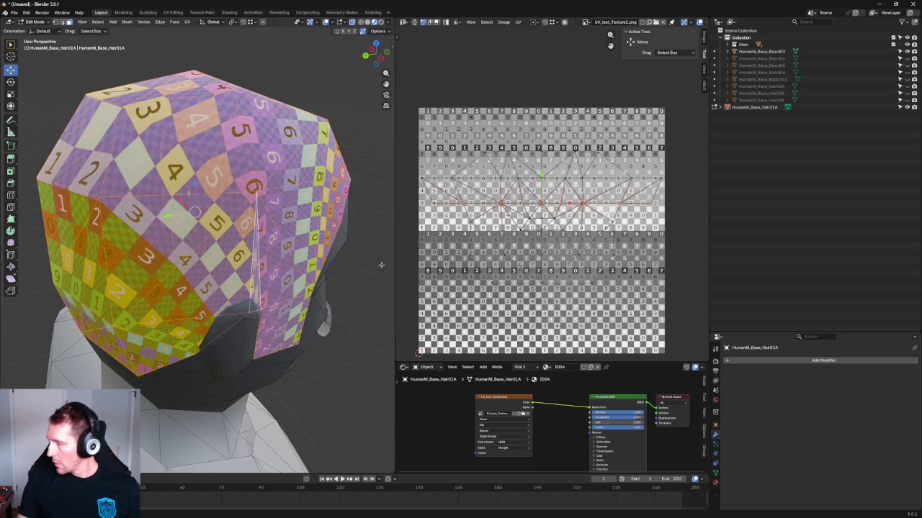
key("u")
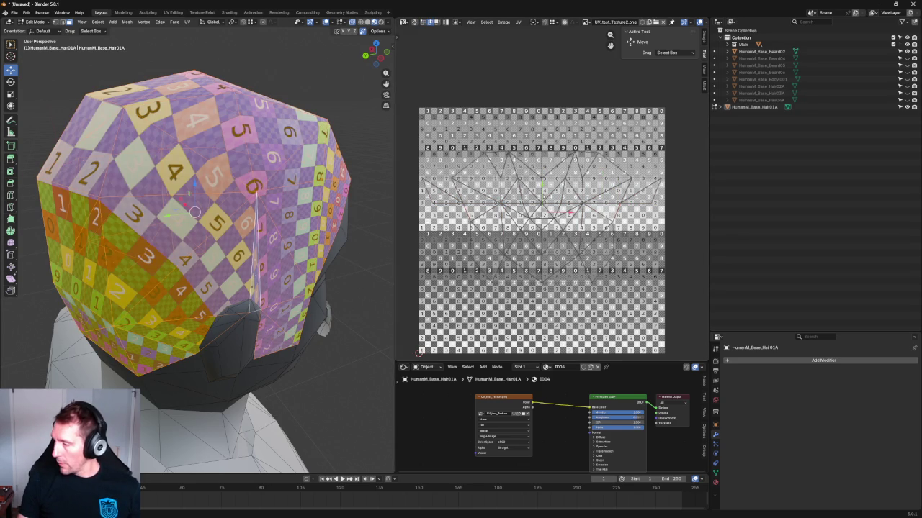
key("g")
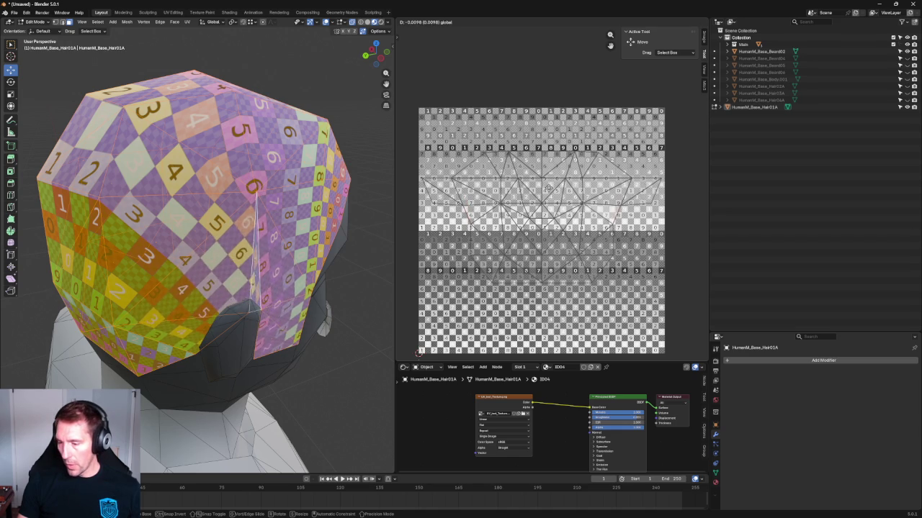
left_click(548, 189)
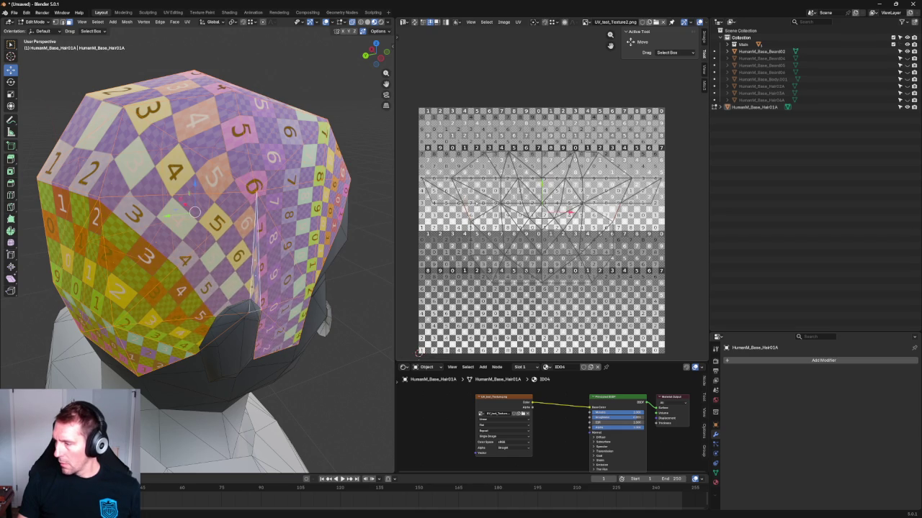
key("2")
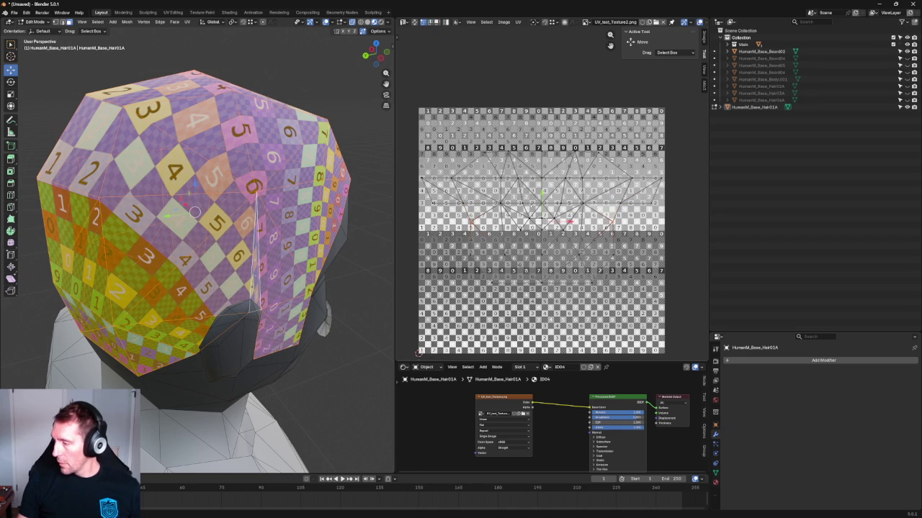
key("g")
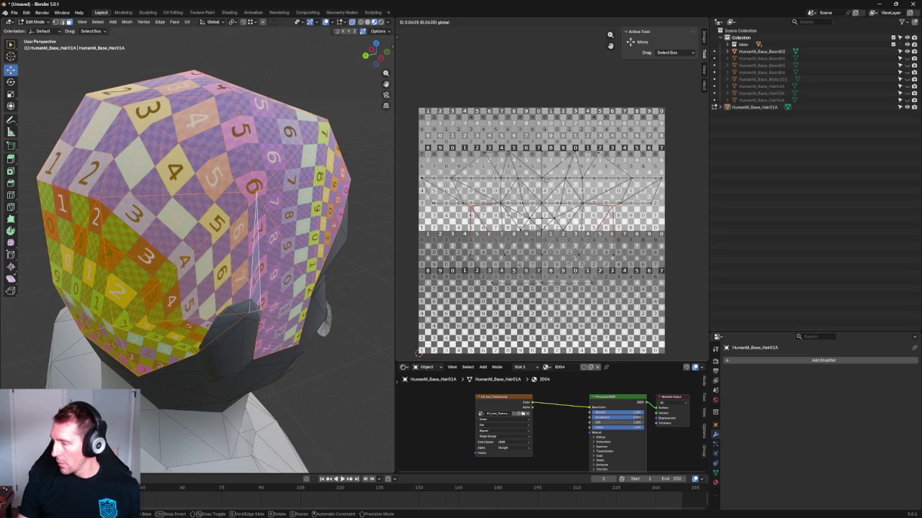
left_click(545, 182)
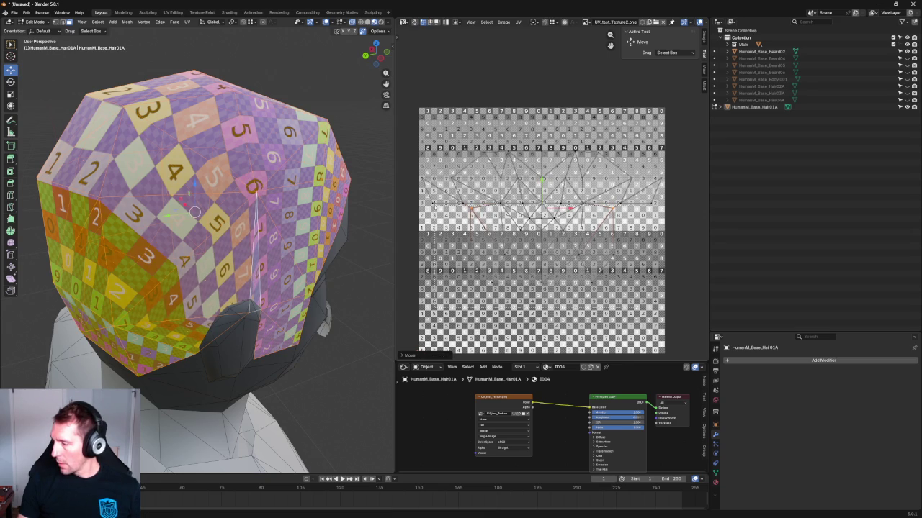
Step: Scale up and align the lower band of UV faces, then check the back-right side
key("ctrl+z")
key("s")
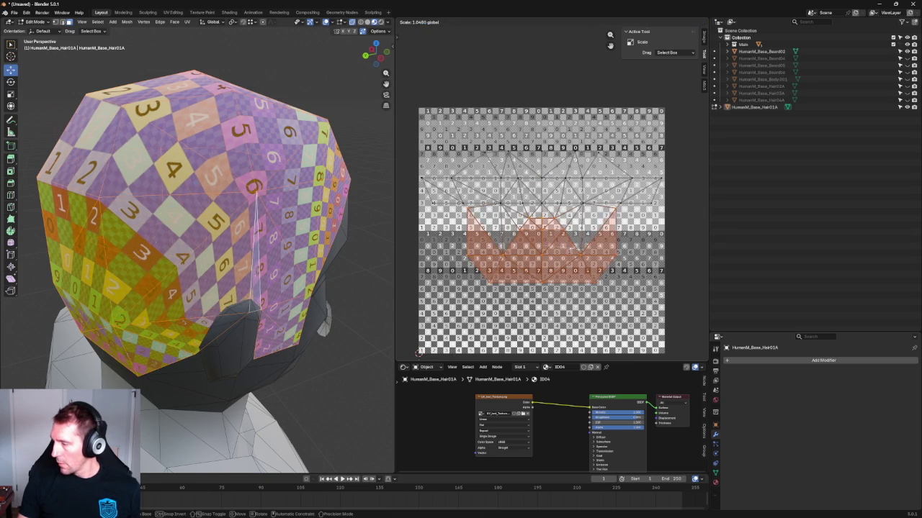
left_click(418, 353)
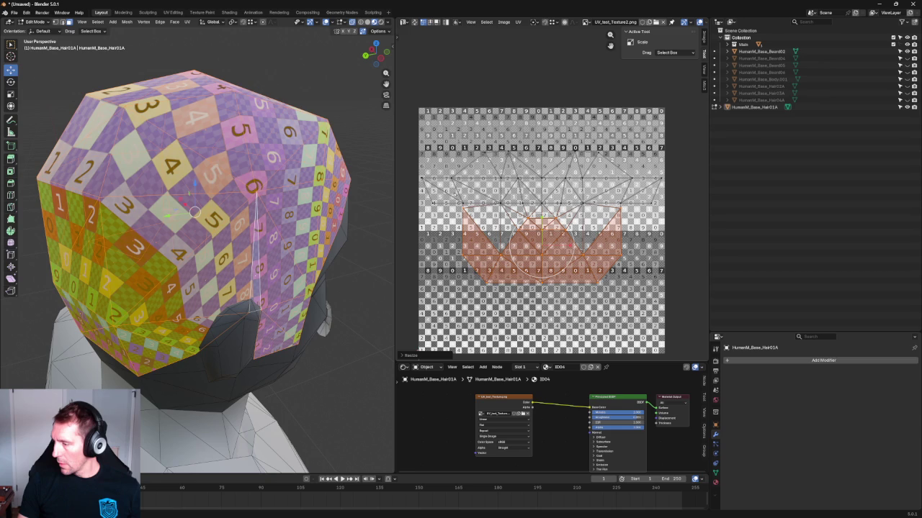
key("shift+w")
left_click(418, 353)
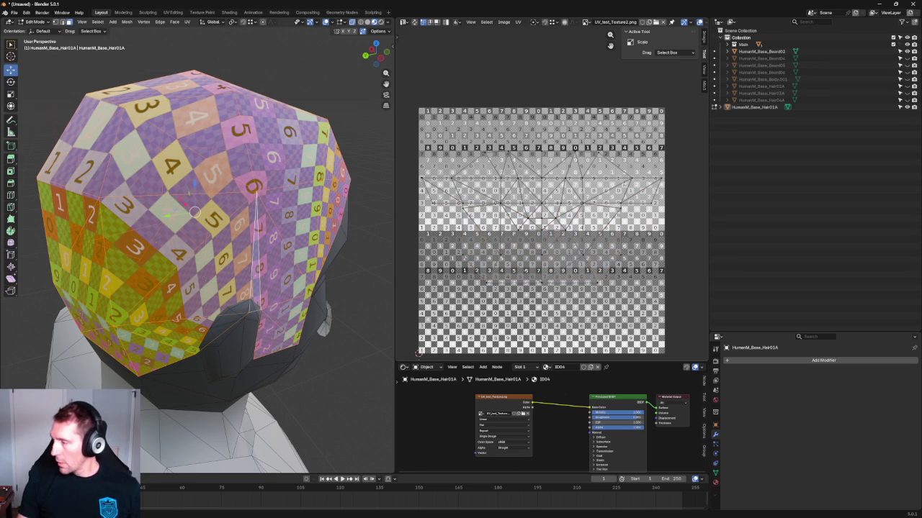
middle_click_drag(216, 237, 172, 231)
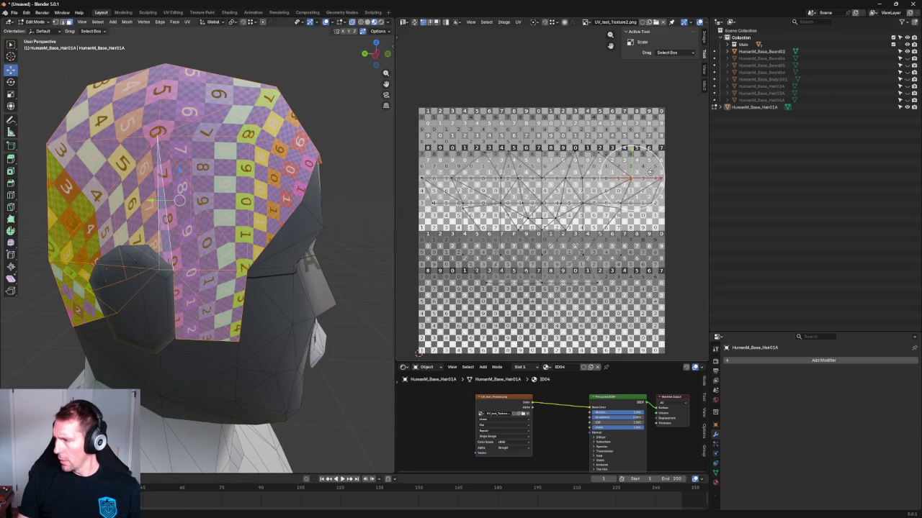
Step: Nudge and shrink the right UV edge loop, then straighten the right-side vertical edges
key("g")
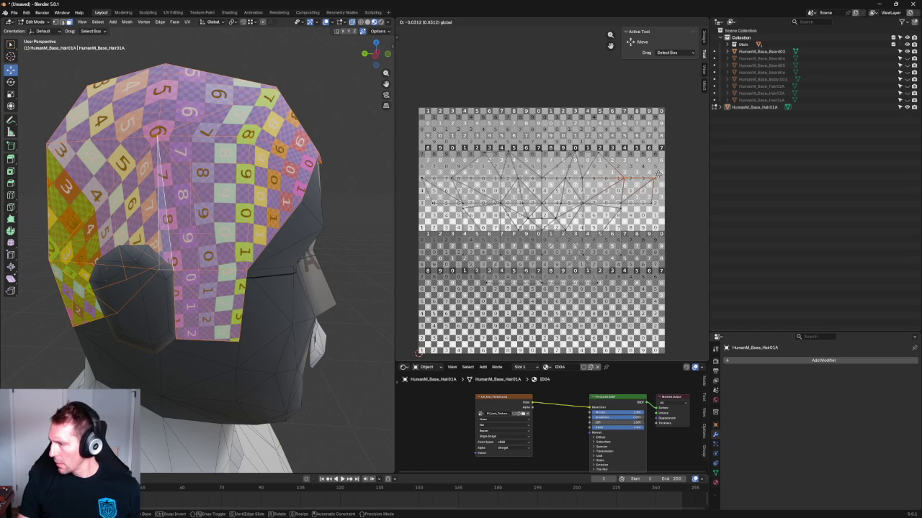
left_click(658, 175)
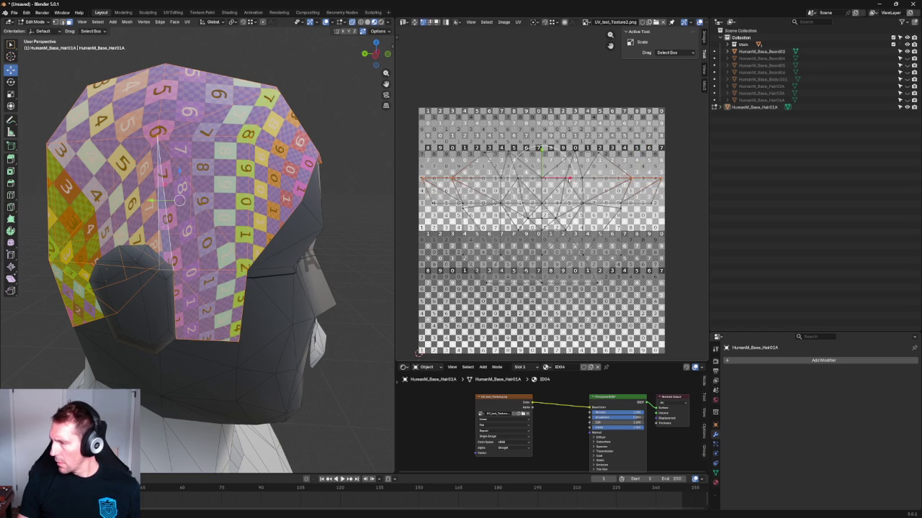
key("s")
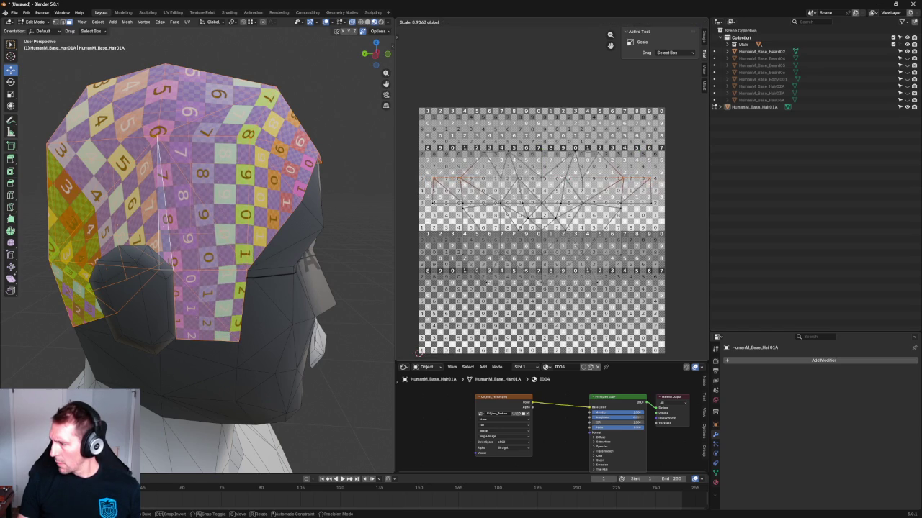
left_click(418, 353)
left_click(619, 249)
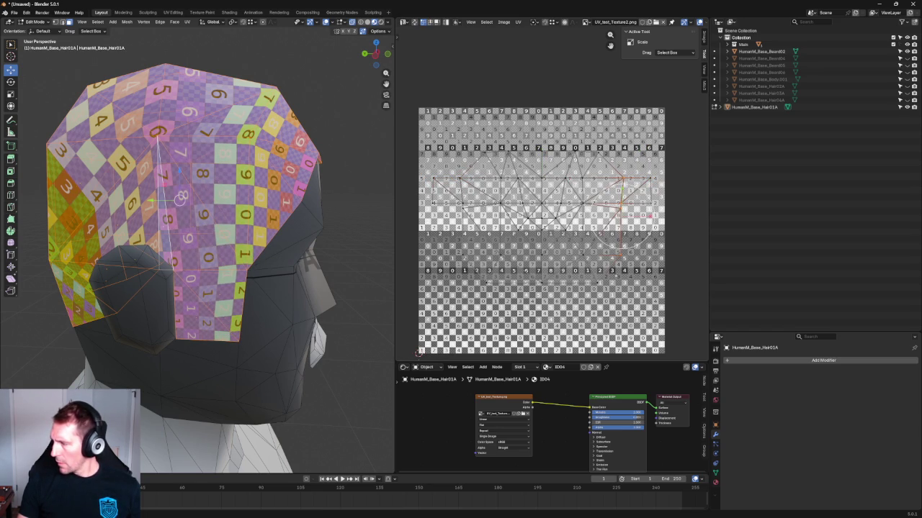
key("shift+w")
left_click(621, 252)
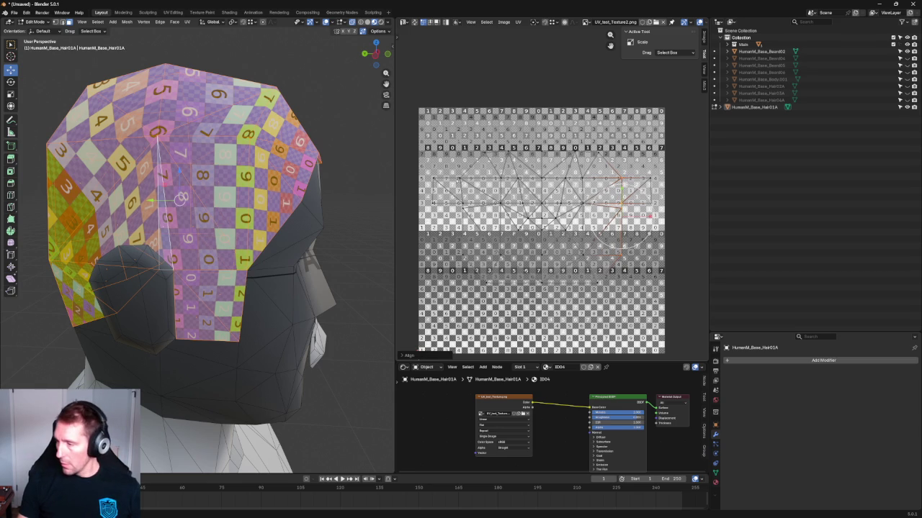
Step: Select the left edges and horizontal edge row, then enlarge a small UV triangle cluster
left_click(462, 237)
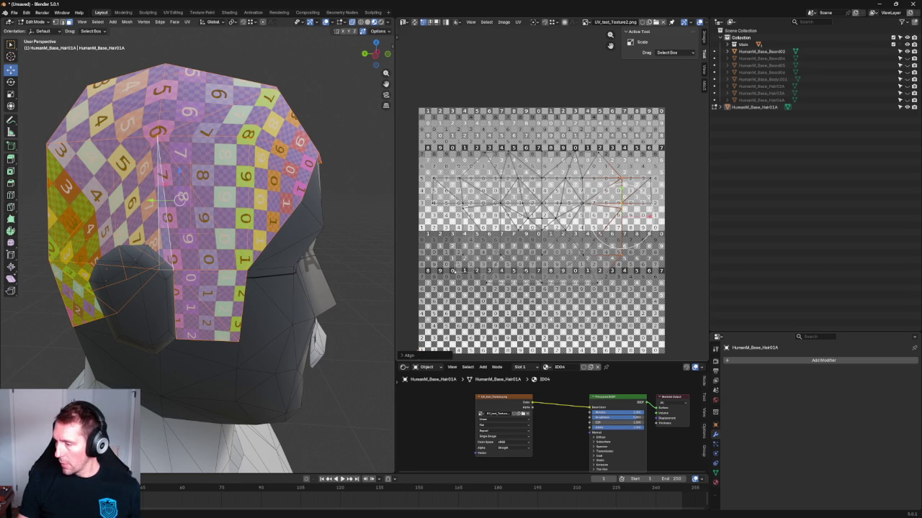
left_click(664, 179, "alt")
left_click_drag(670, 190, 394, 211)
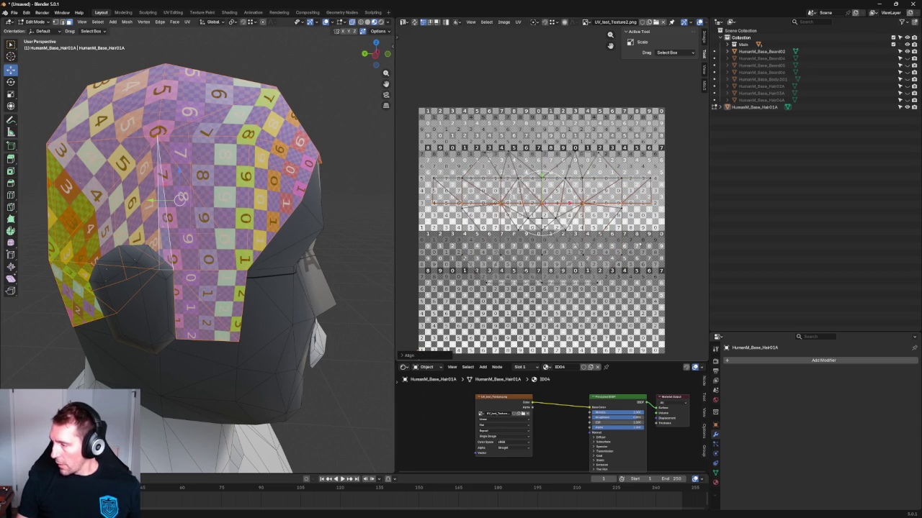
middle_click_drag(216, 216, 302, 216)
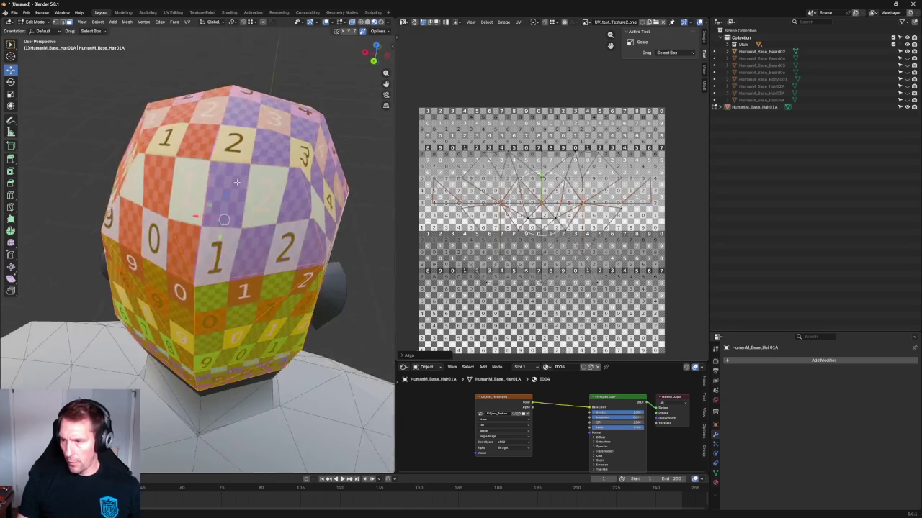
left_click(546, 222)
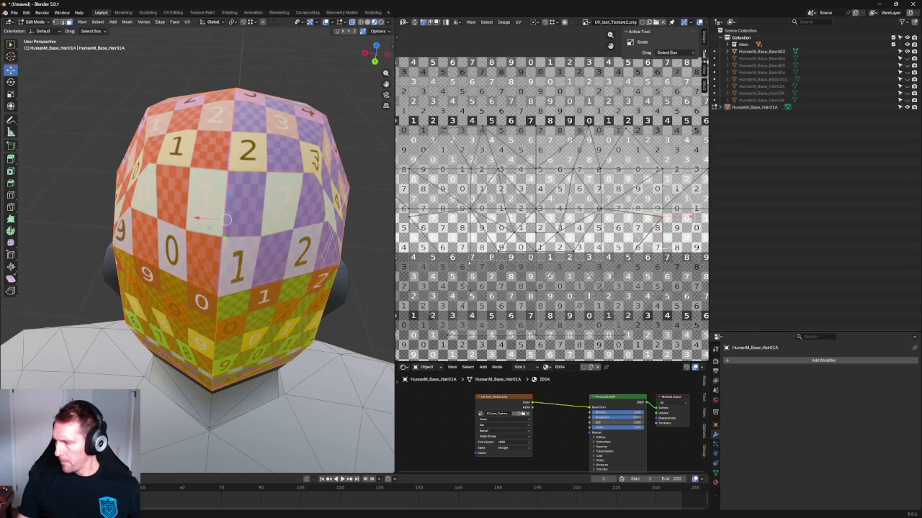
key("s")
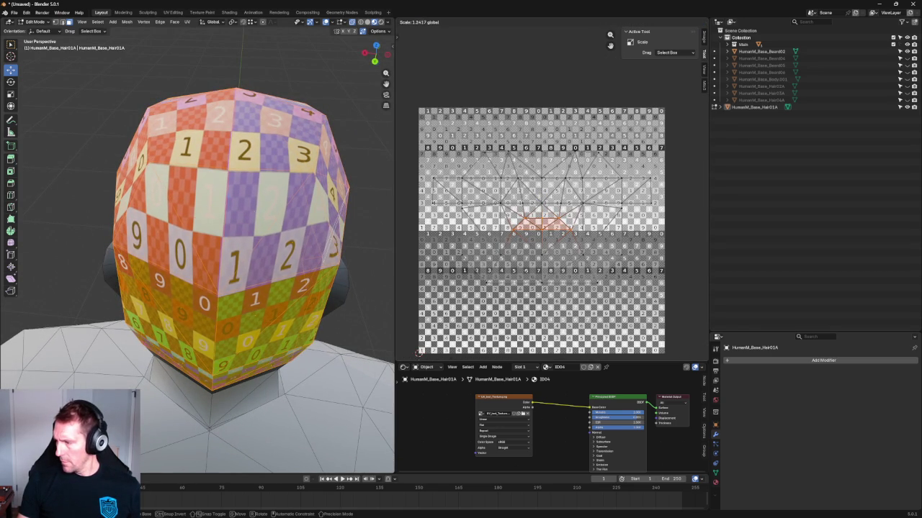
key("Return")
Step: Move the lower UV island downward along the Y axis
left_click(561, 269)
key("g")
key("y")
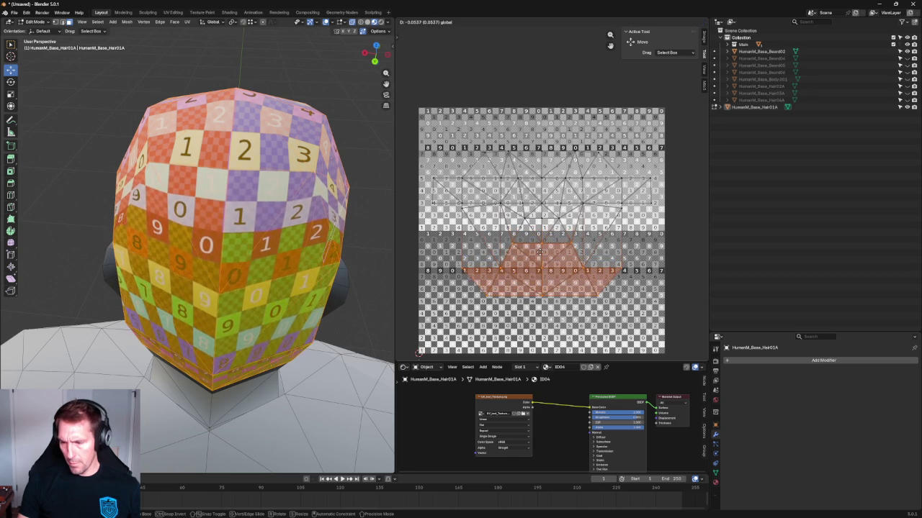
left_click(540, 247)
scroll(250, 190, "down", 4)
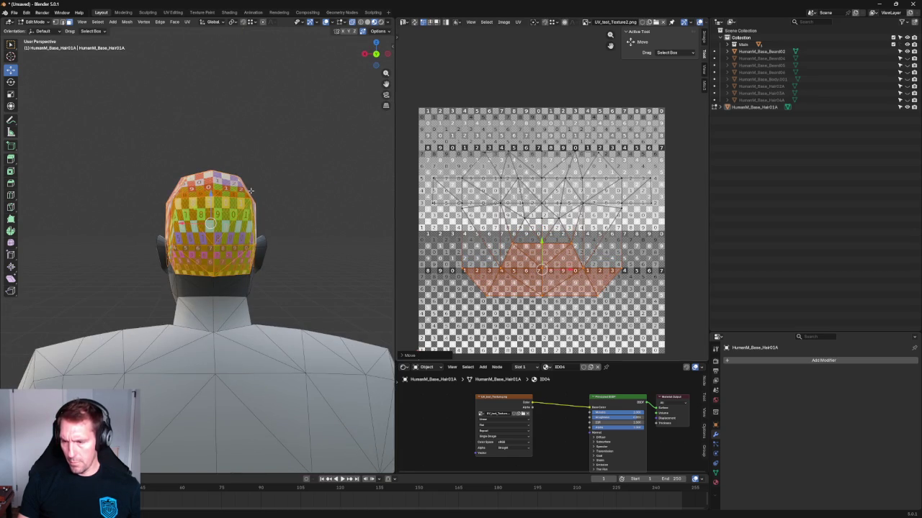
middle_click_drag(252, 191, 263, 188)
Step: Shift the lower strip of UV faces down and unlink the checker image from the UV editor
left_click(418, 352)
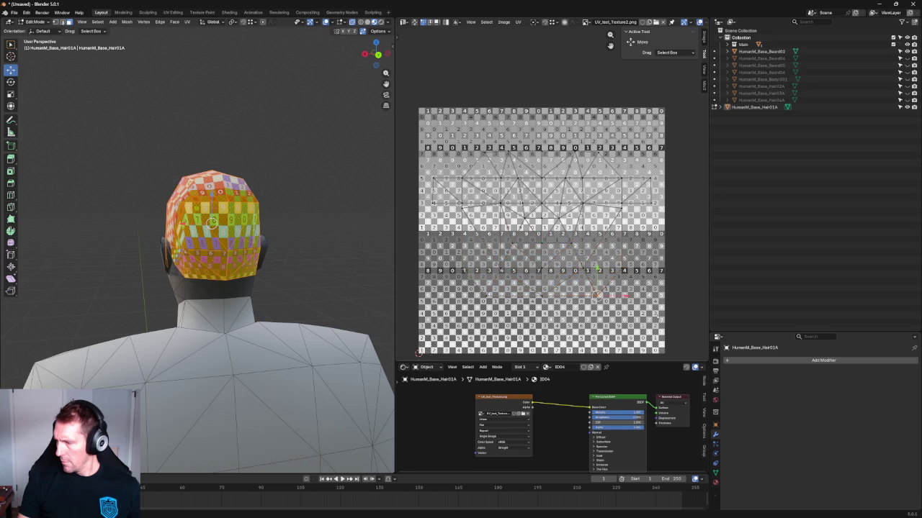
left_click(541, 282)
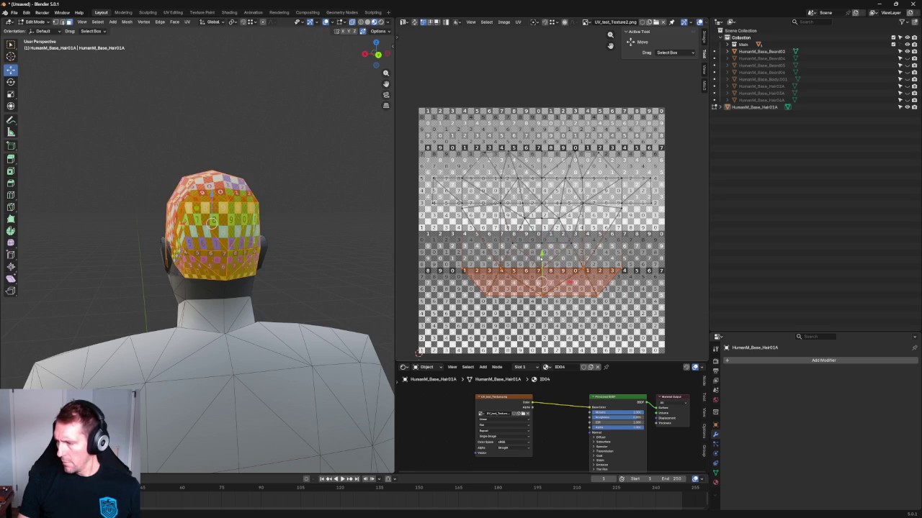
key("g")
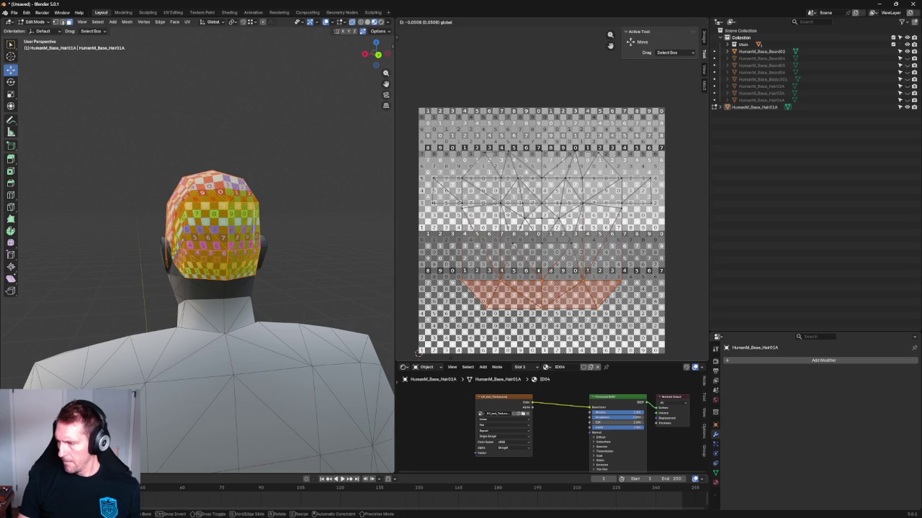
left_click(418, 352)
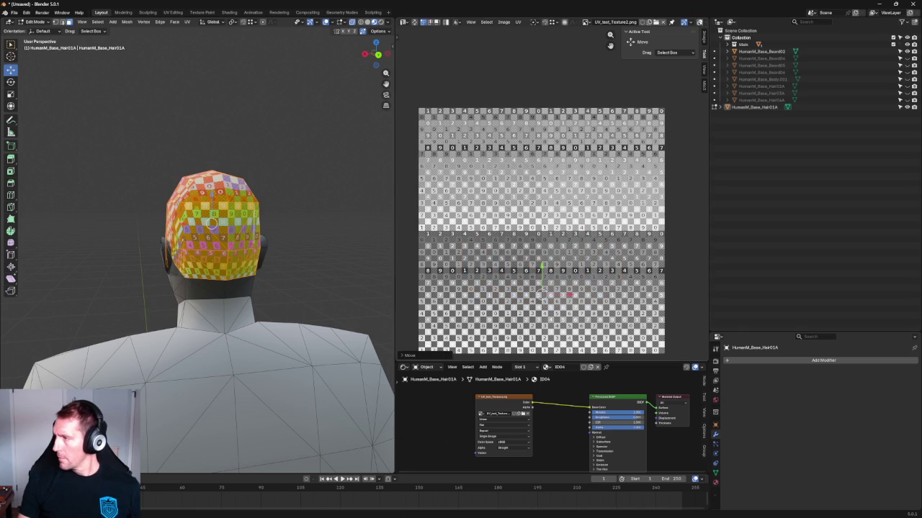
left_click(661, 22)
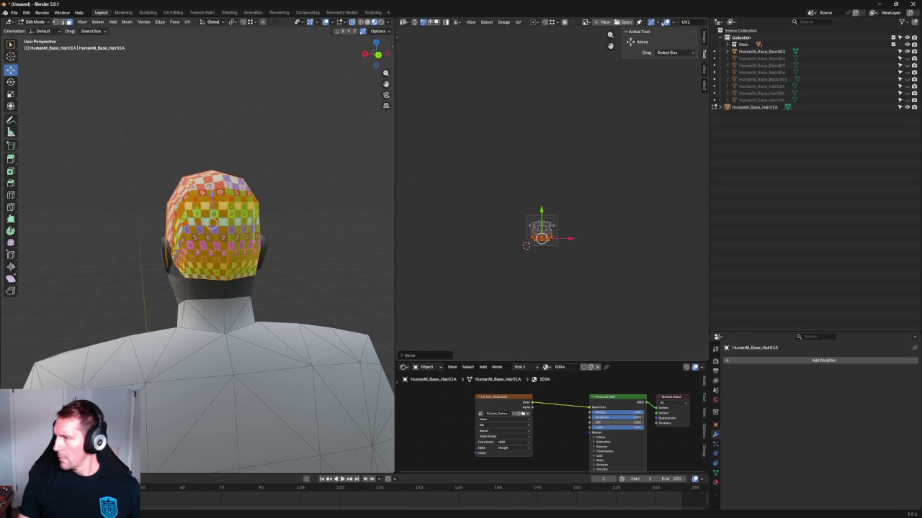
Step: Move the bottom row of hair UV vertices to ease stretching at the back of the head
scroll(549, 232, "up", 4)
scroll(551, 199, "up", 3)
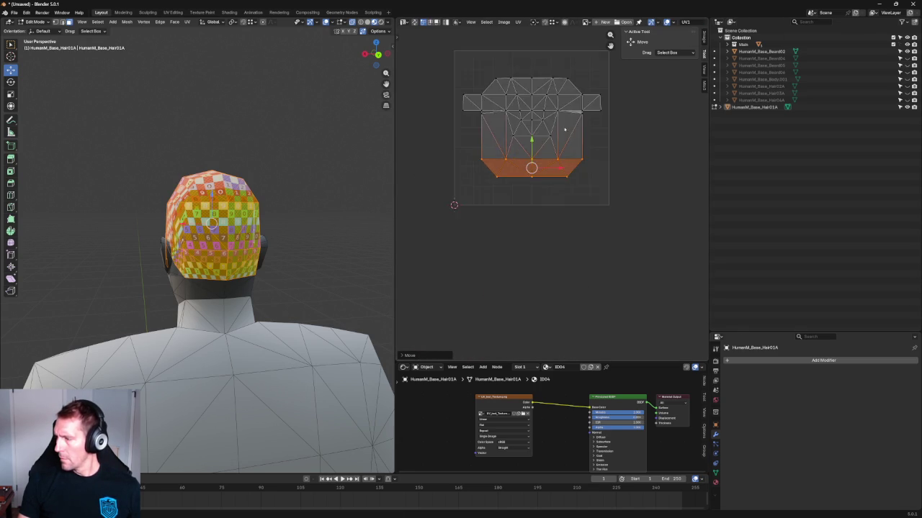
scroll(556, 204, "up", 3)
scroll(558, 201, "down", 2)
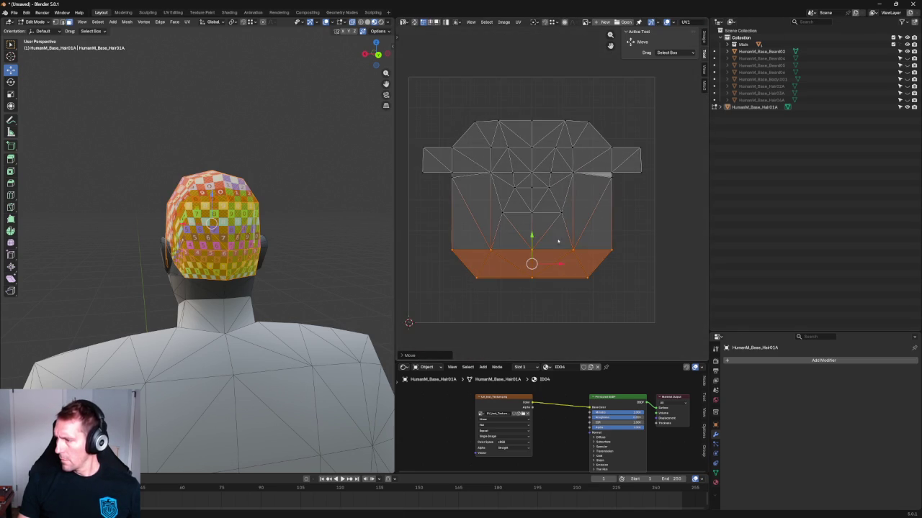
left_click(637, 251)
middle_click_drag(566, 199, 573, 206)
middle_click_drag(270, 192, 305, 206)
scroll(305, 206, "up", 3)
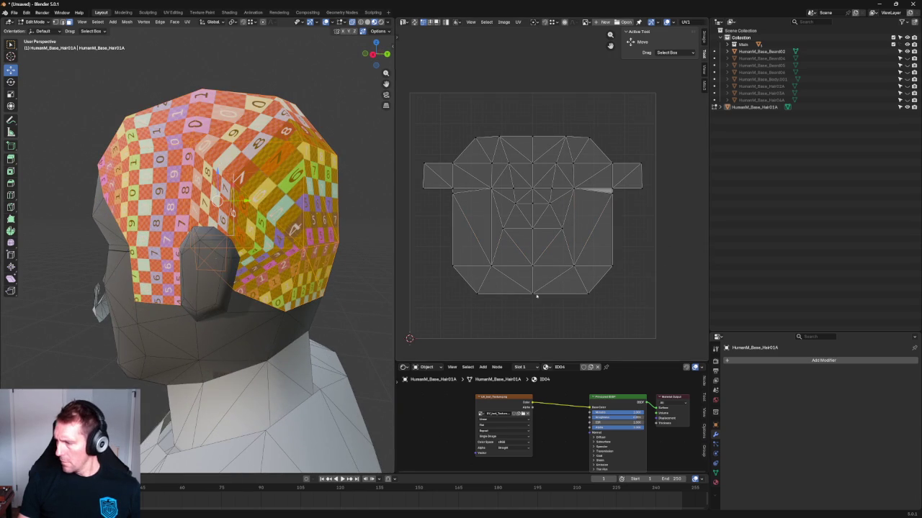
left_click_drag(470, 246, 438, 284)
left_click(530, 264, "alt")
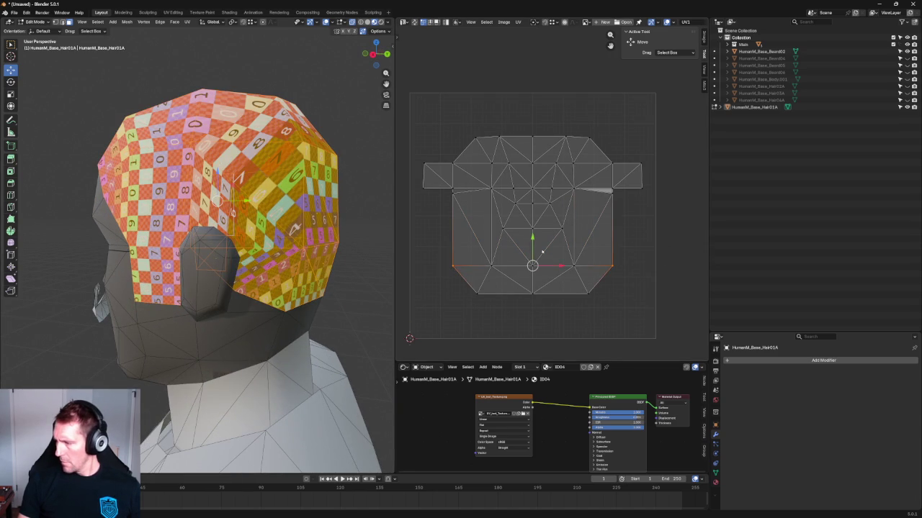
key("g")
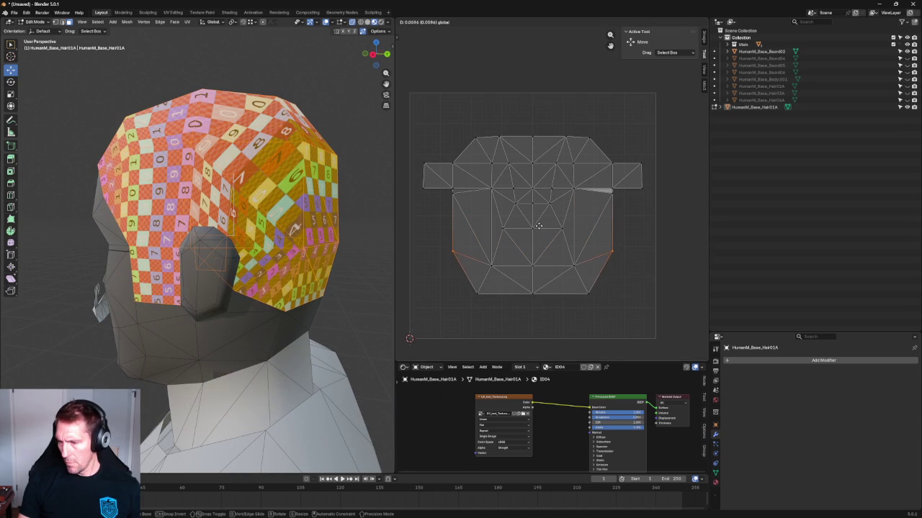
left_click(540, 223)
Step: Select right-side UV vertices and check the checker stretching around the head
left_click(588, 265)
middle_click_drag(386, 259, 308, 271)
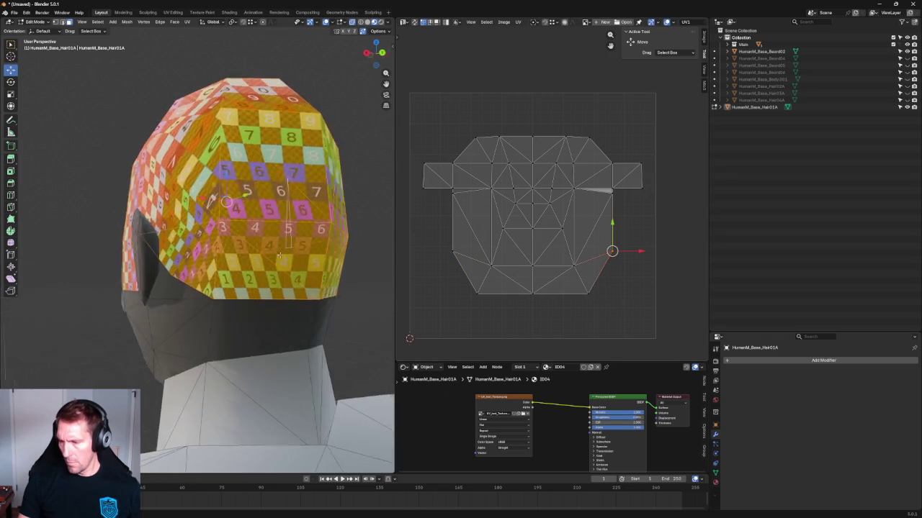
left_click(576, 302)
middle_click_drag(324, 227, 288, 242)
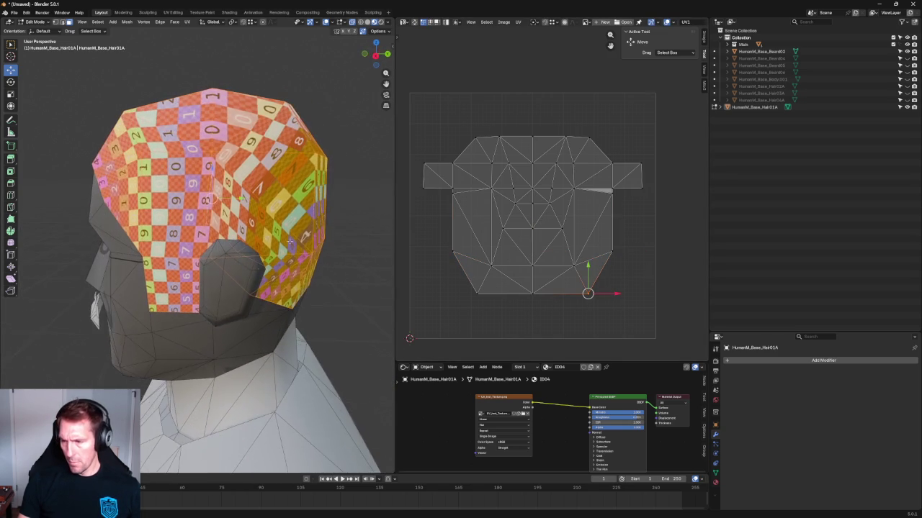
left_click(592, 259)
left_click(652, 242)
middle_click_drag(346, 230, 288, 257)
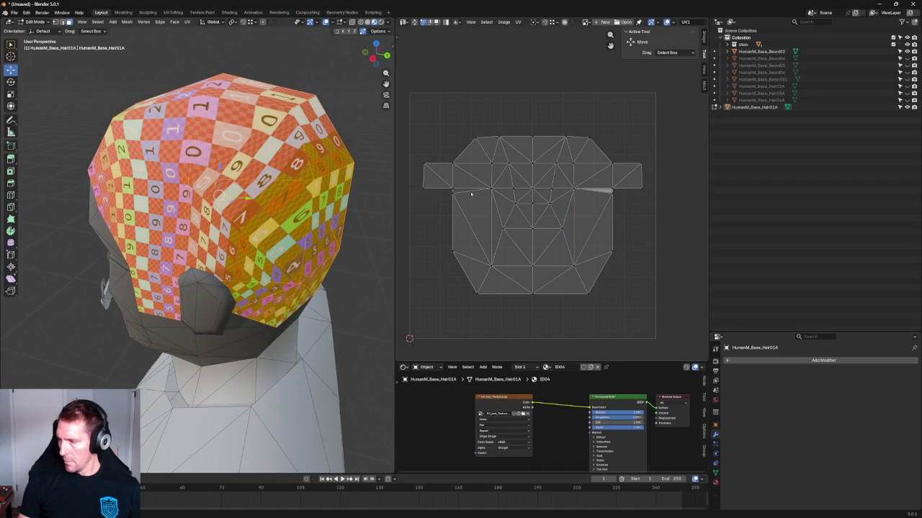
middle_click_drag(382, 208, 353, 216)
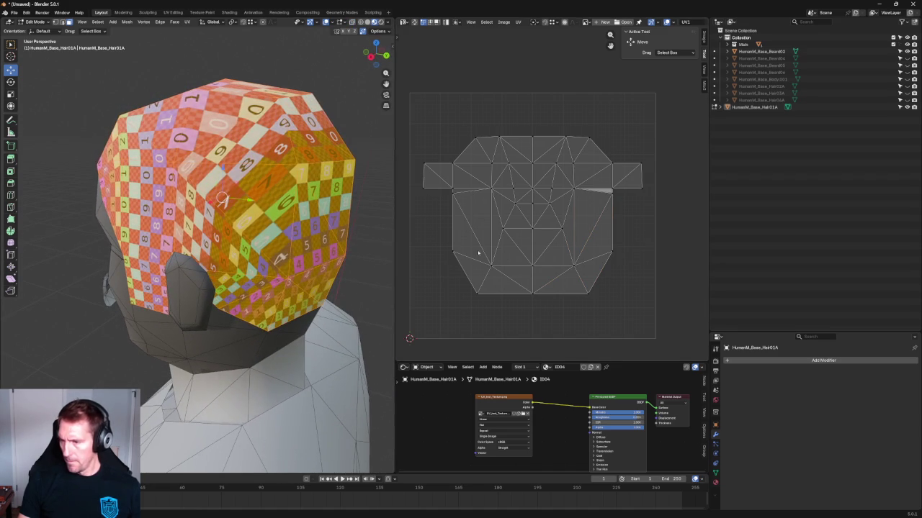
Step: Move the lower UV vertices upward
left_click_drag(646, 234, 418, 281)
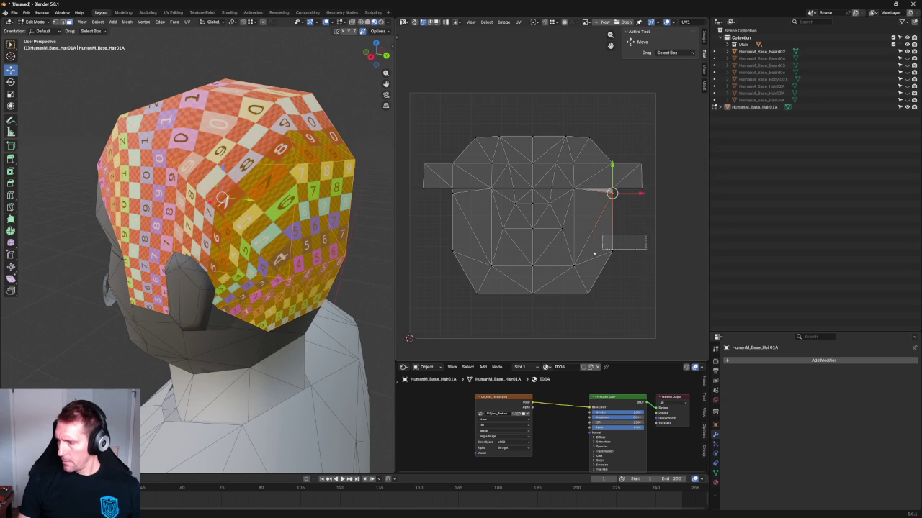
key("g")
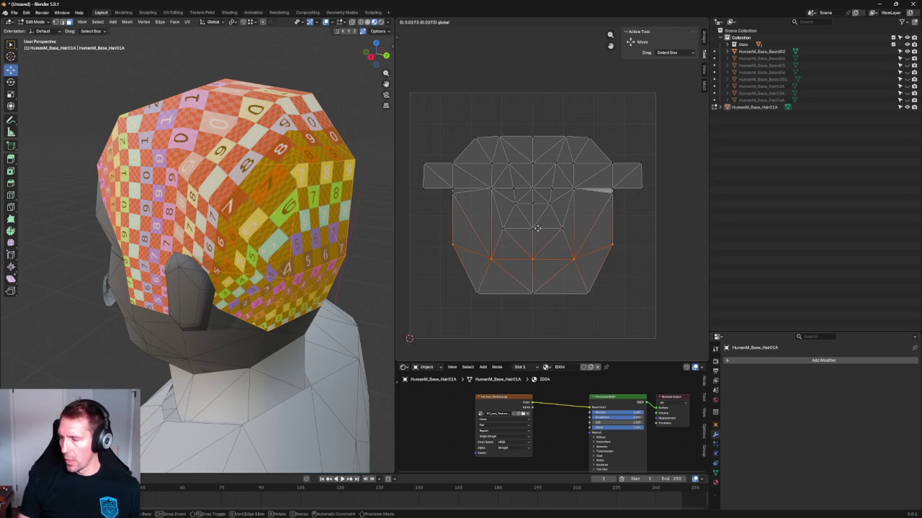
left_click(569, 238)
left_click(611, 244)
left_click(560, 247)
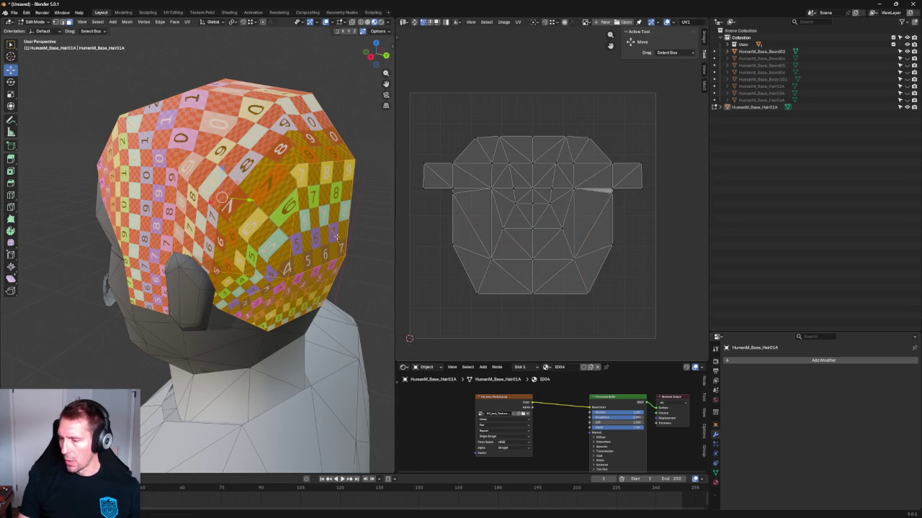
Step: Move the top row of UV vertices down, check the head from behind, and deselect all
middle_click_drag(337, 236, 311, 225)
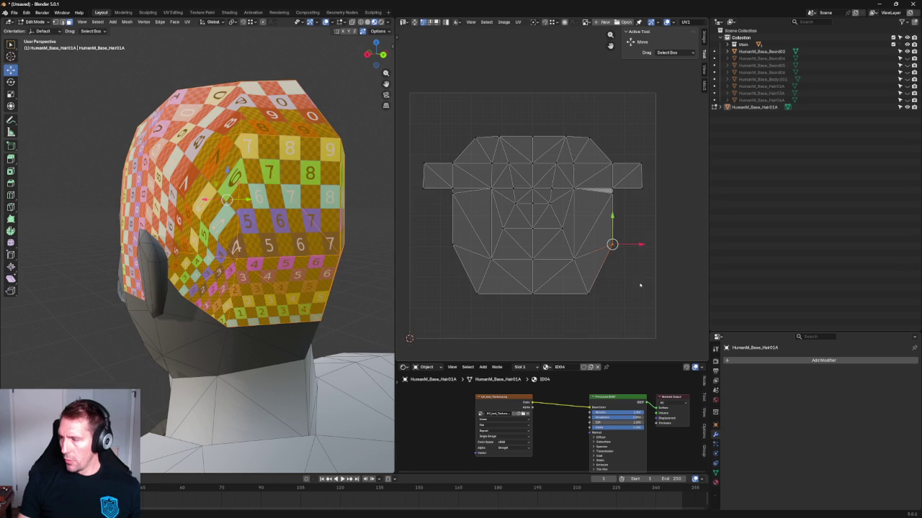
scroll(580, 121, "up", 1)
left_click_drag(580, 155, 458, 182)
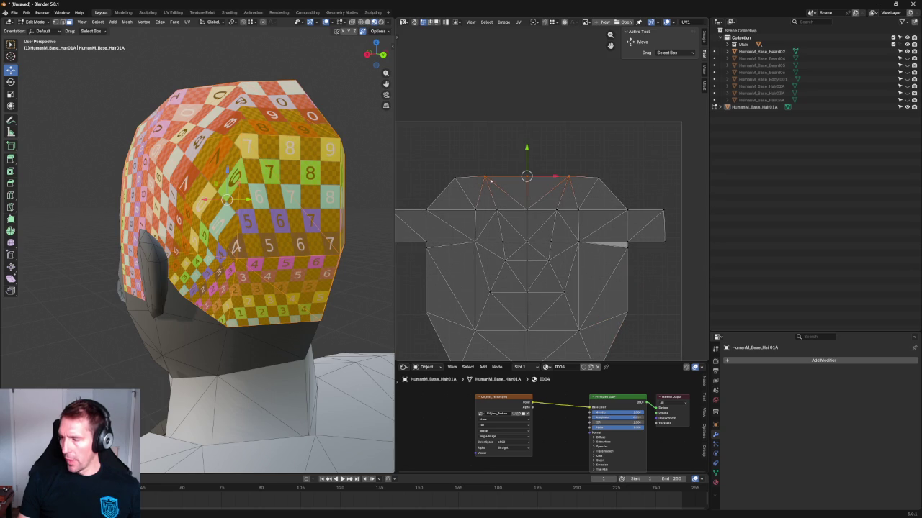
middle_click_drag(257, 159, 209, 169)
left_click_drag(643, 141, 586, 189)
left_click_drag(453, 162, 547, 187, "shift")
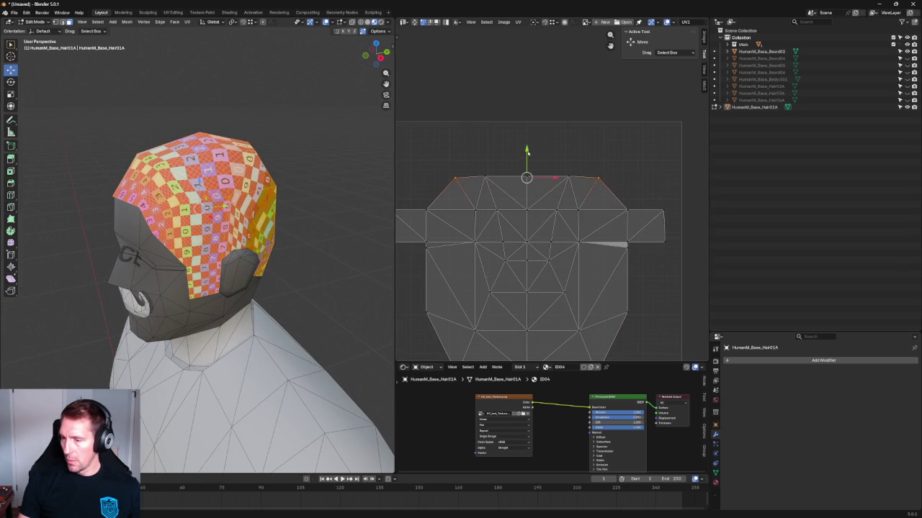
left_click_drag(526, 152, 529, 158)
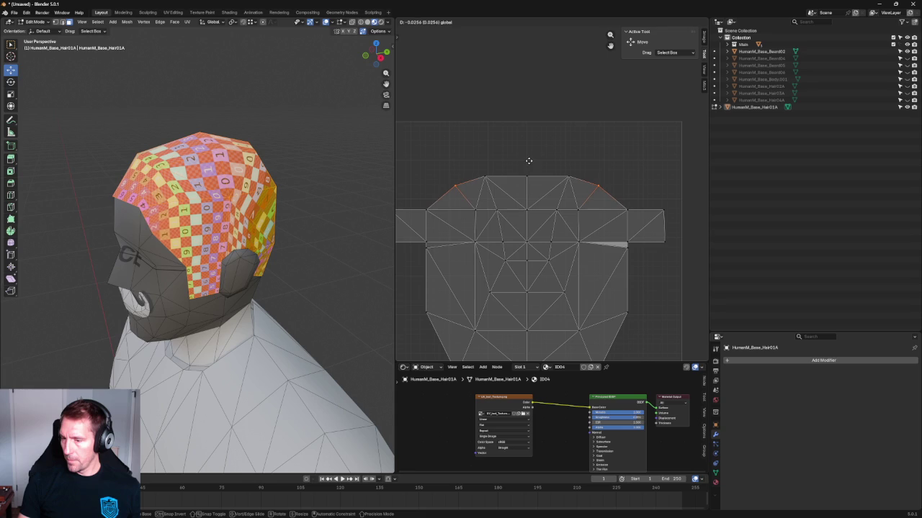
left_click(529, 160)
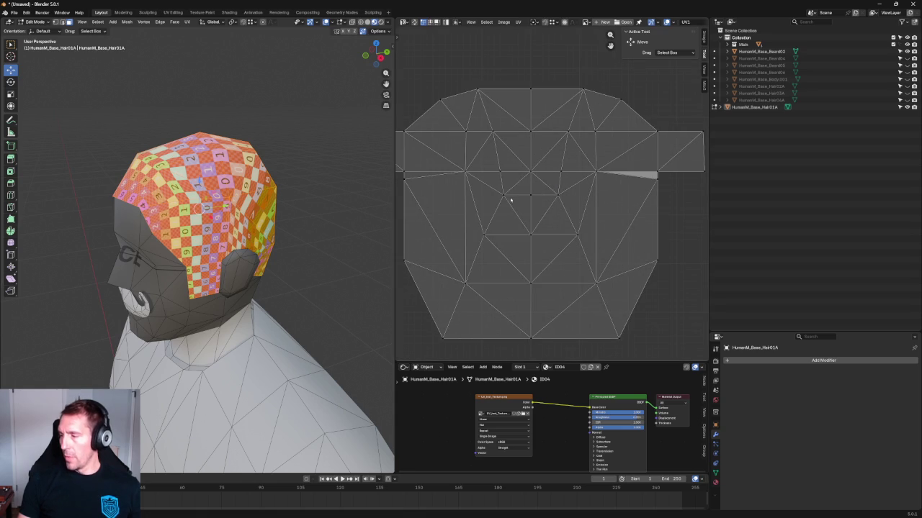
middle_click_drag(290, 236, 212, 317)
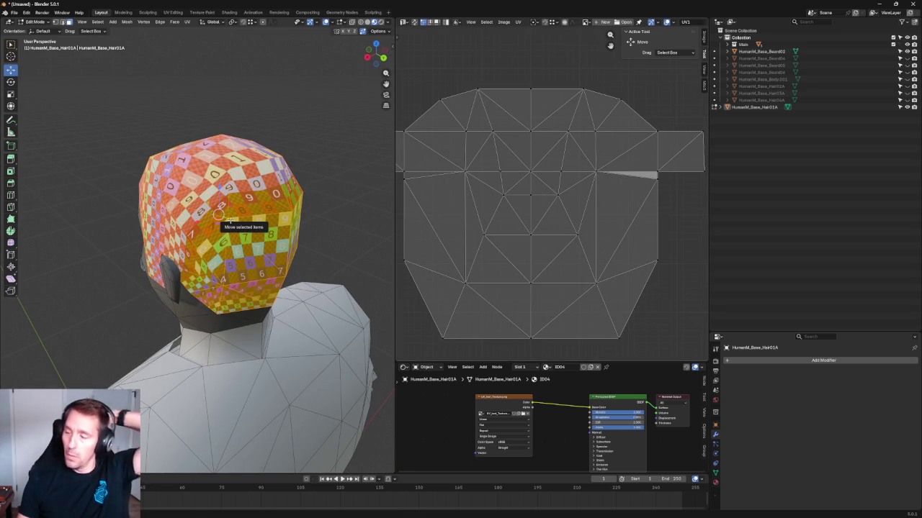
scroll(514, 205, "down", 1)
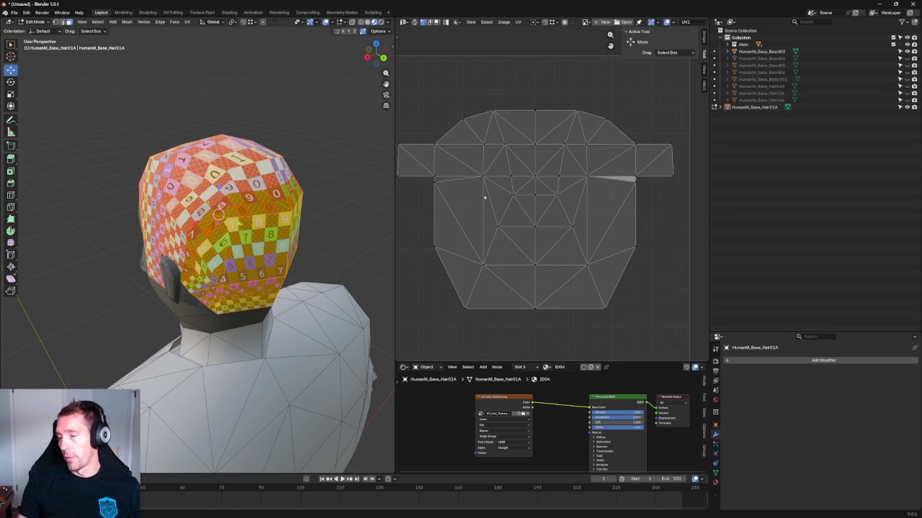
mouse_move(269, 211)
middle_mouse_down()
mouse_move(242, 215)
mouse_move(229, 239)
middle_mouse_up()
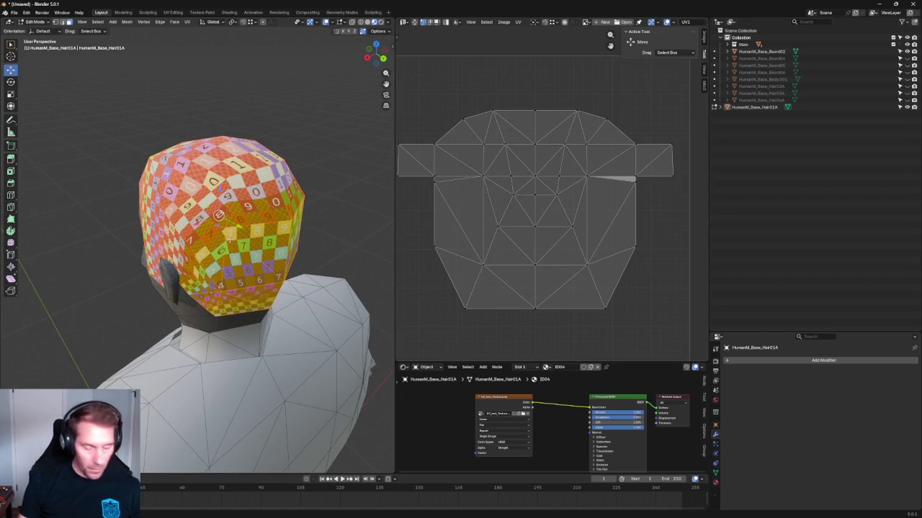
key("alt+a")
Step: Select all the hair UVs and pin them in place
key("a")
scroll(546, 202, "down", 3)
key("a")
key("u")
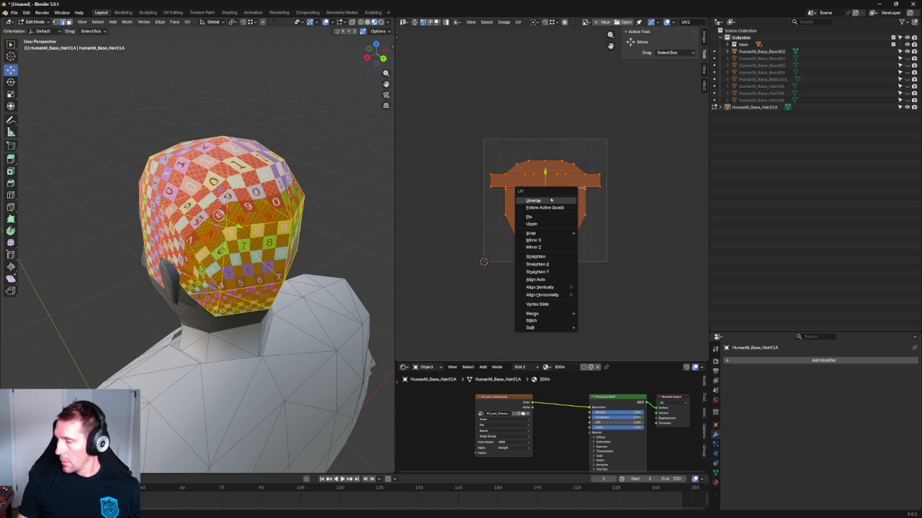
left_click(549, 216)
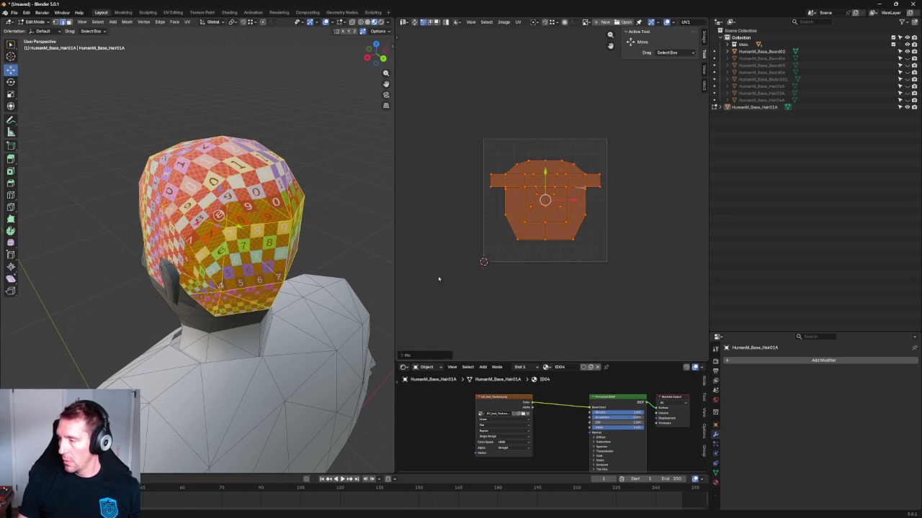
key("alt+a")
scroll(238, 231, "up", 2)
middle_click_drag(237, 280, 235, 249)
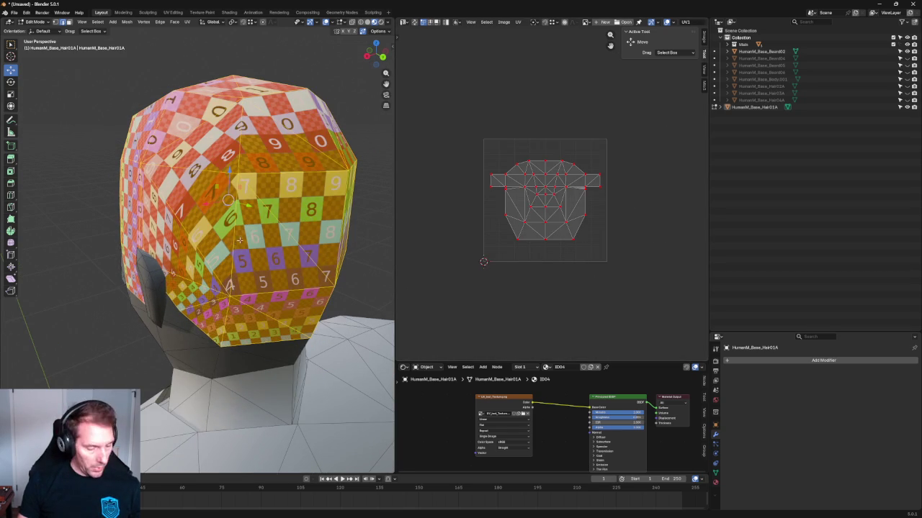
key("alt+a")
mouse_move(229, 319)
middle_mouse_down()
mouse_move(224, 306)
mouse_move(260, 243)
middle_mouse_up()
Step: Reselect the whole mesh and UV island and pin all UVs again
key("ctrl+e")
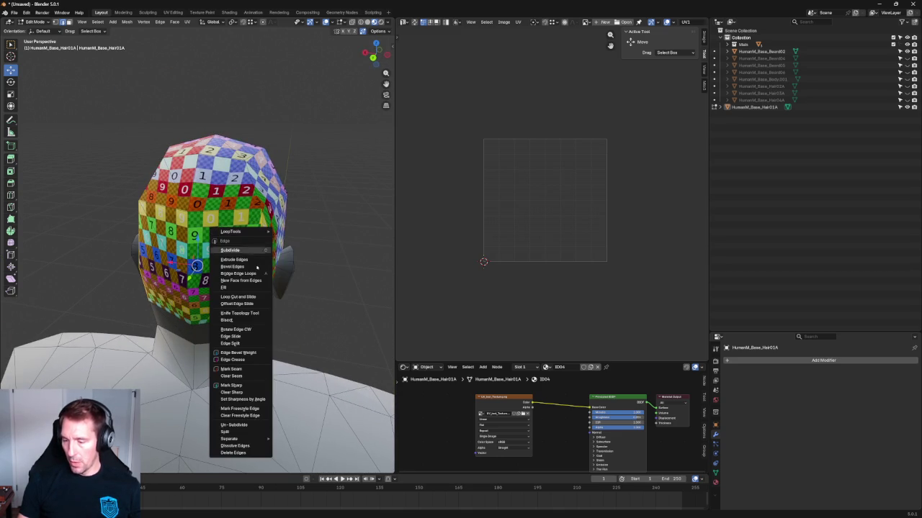
middle_click_drag(326, 302, 344, 267)
scroll(344, 267, "down", 3)
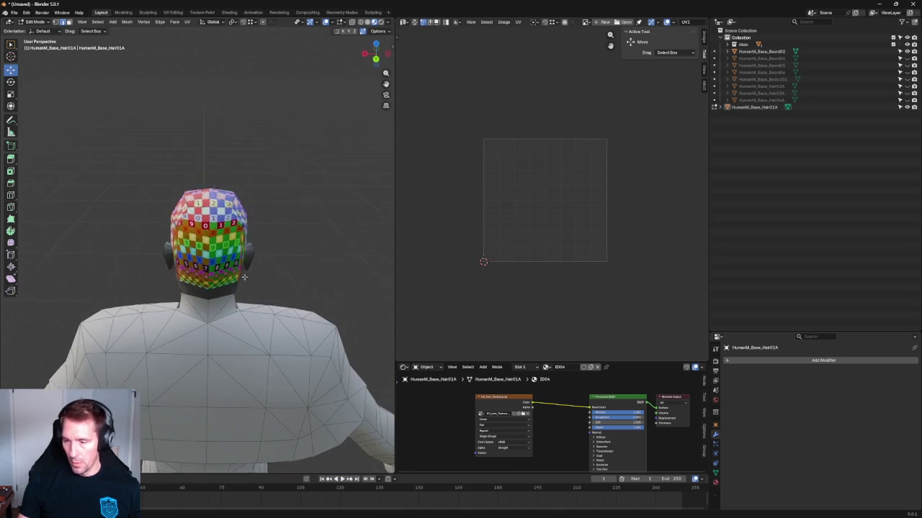
key("a")
left_click_drag(588, 128, 640, 178)
key("a")
right_click(549, 207)
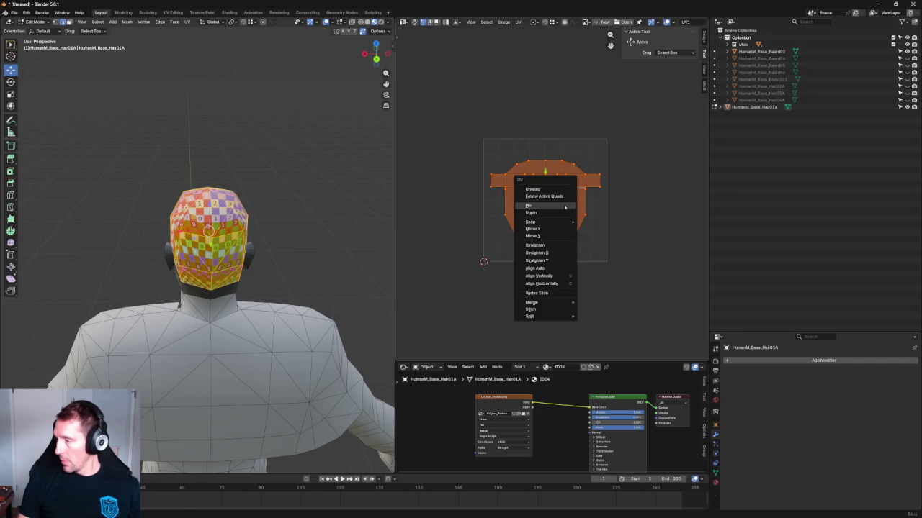
left_click(555, 206)
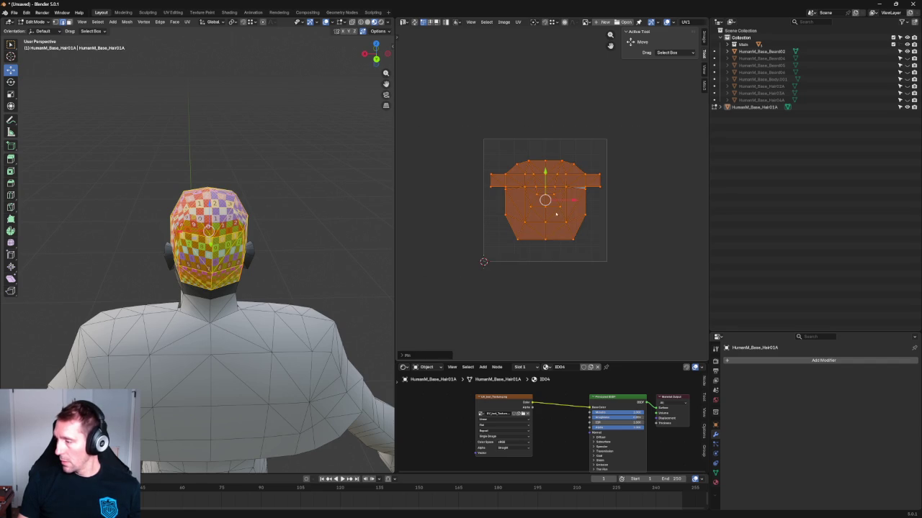
scroll(579, 228, "up", 2)
Step: Re-unwrap only the lower faces of the UV island, then clear the selection
left_click_drag(628, 300, 447, 209)
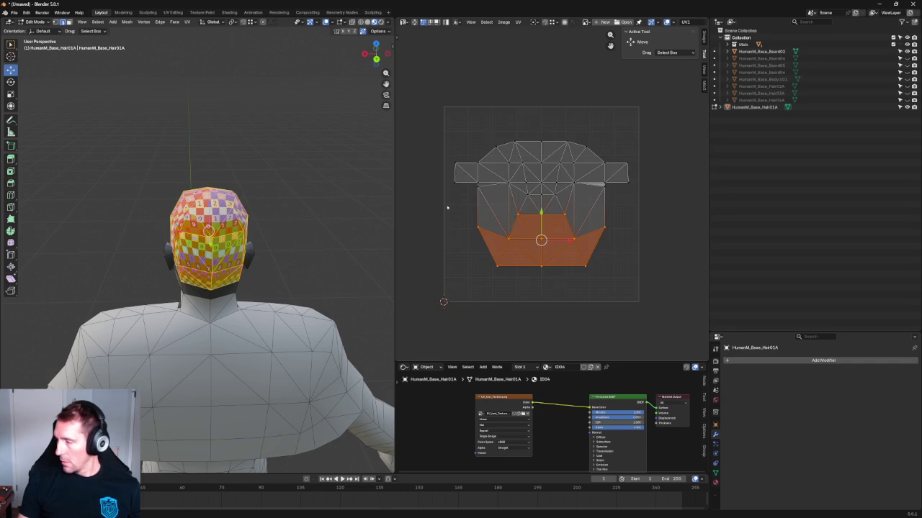
key("u")
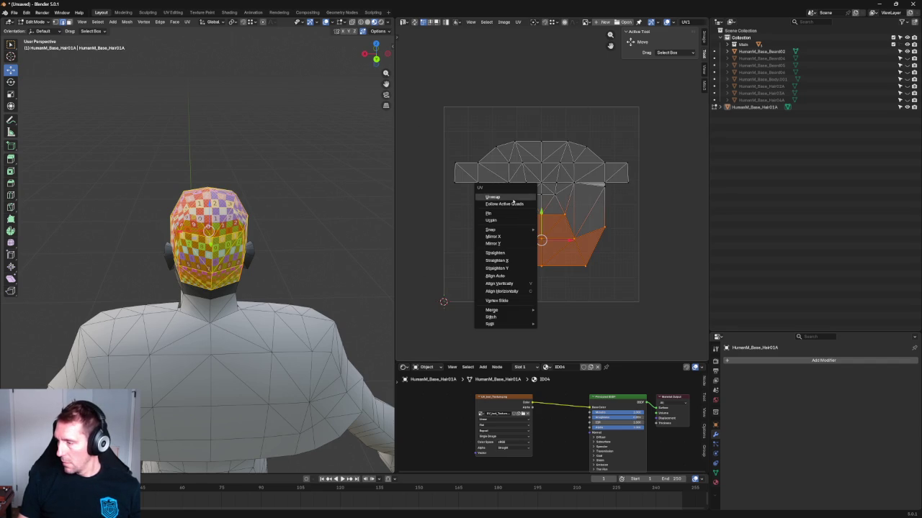
left_click(514, 197)
key("u")
key("Escape")
left_click(617, 208)
Step: Pull the lower faces of the UV island down to a new position
left_click_drag(568, 229, 504, 274)
scroll(539, 231, "up", 2)
key("g")
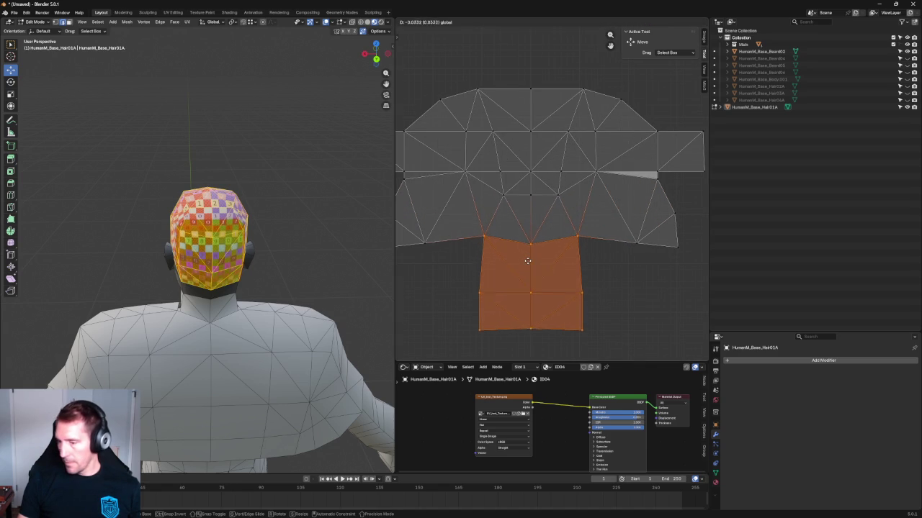
left_click(527, 261)
key("alt+a")
Step: Select the horizontal and side edge loops of the island to inspect them
left_click(576, 237, "alt")
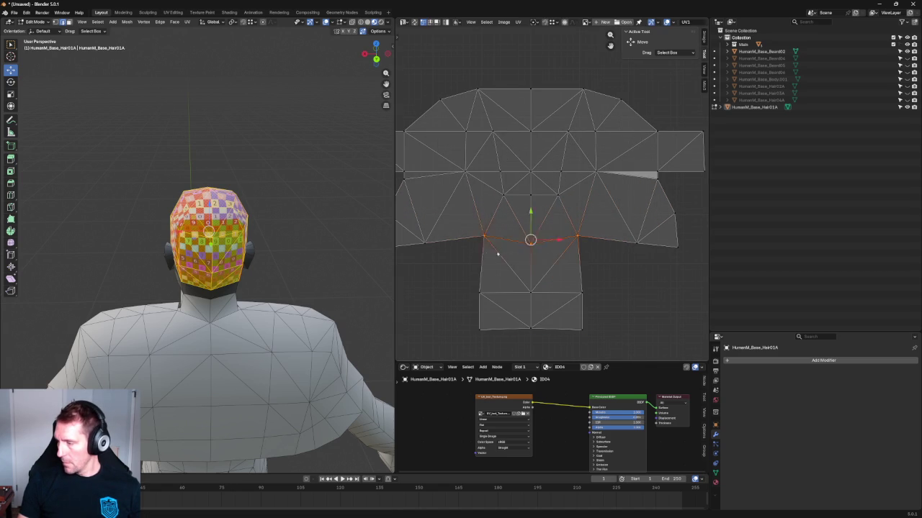
scroll(630, 219, "down", 2)
left_click(630, 219, "alt+shift")
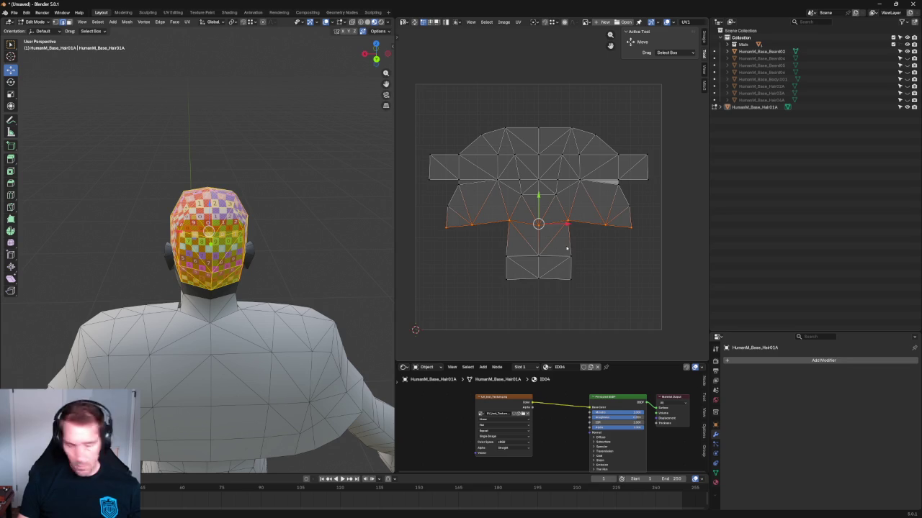
left_click(507, 251, "alt")
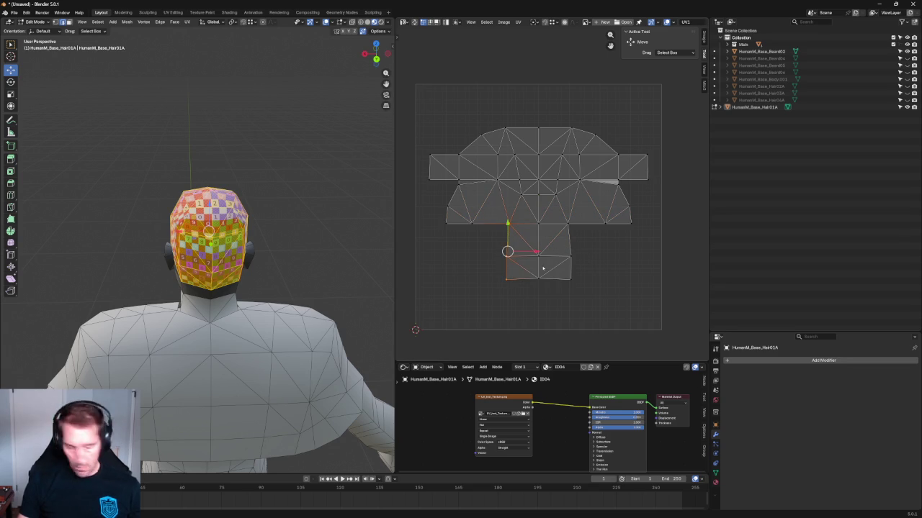
left_click(569, 248, "alt")
key("alt+a")
Step: Pull a single UV vertex down, checking the hair from the side and above
left_click_drag(655, 201, 627, 226)
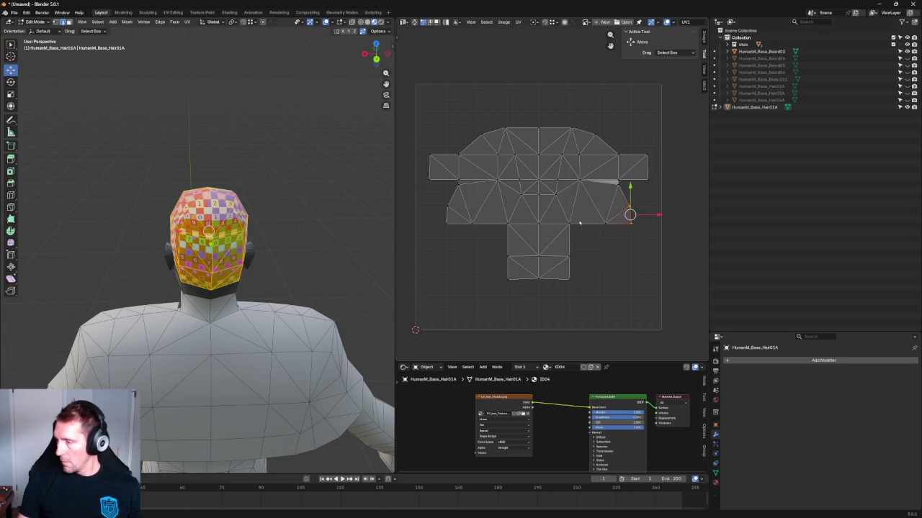
middle_click_drag(266, 220, 253, 257)
scroll(253, 256, "up", 5)
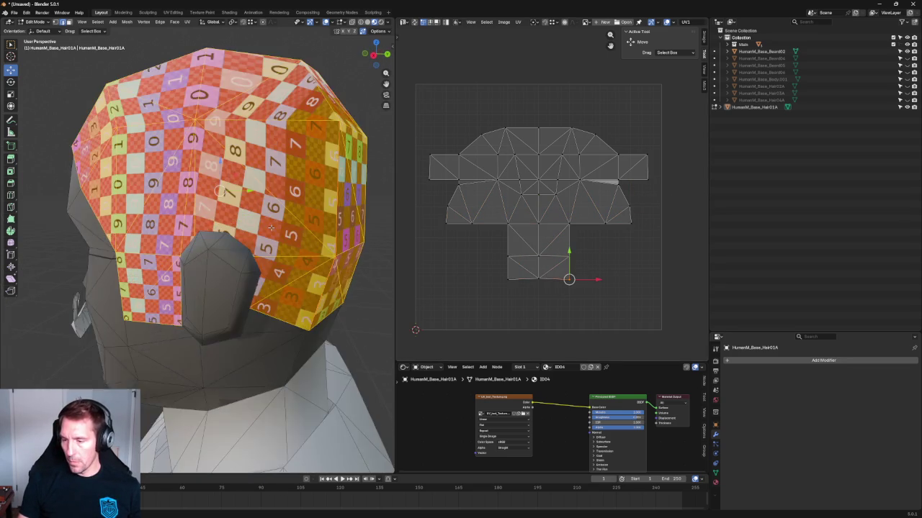
scroll(251, 256, "up", 2)
scroll(440, 264, "down", 4)
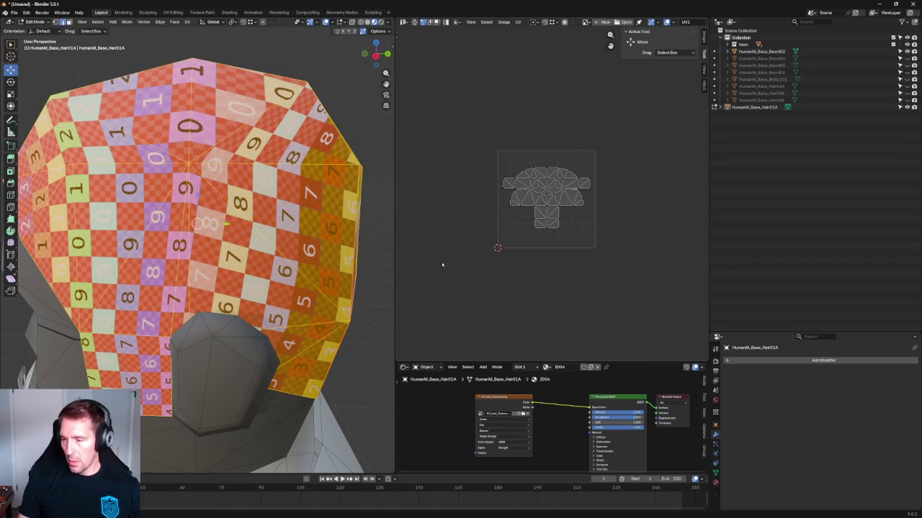
scroll(197, 245, "up", 2)
scroll(197, 245, "up", 2)
scroll(529, 274, "up", 3)
middle_click_drag(529, 273, 551, 206)
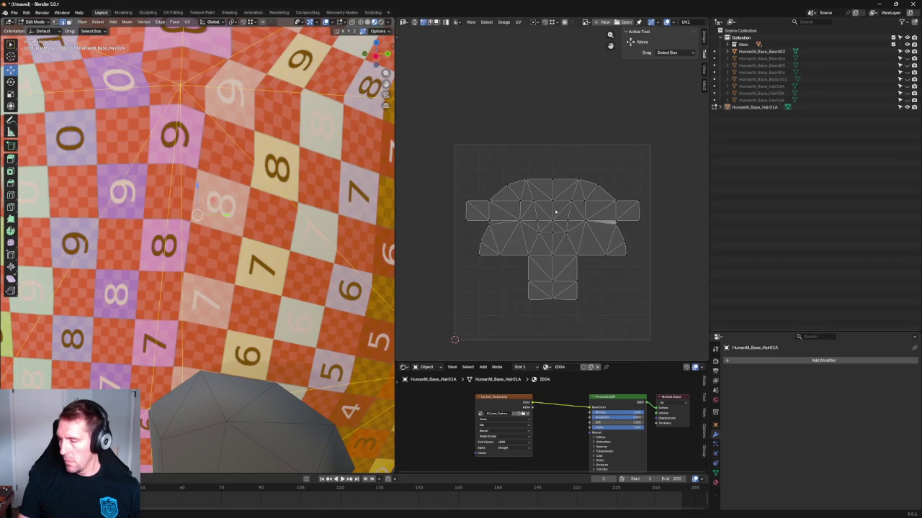
scroll(248, 233, "down", 3)
scroll(286, 218, "down", 2)
middle_click_drag(286, 218, 288, 260)
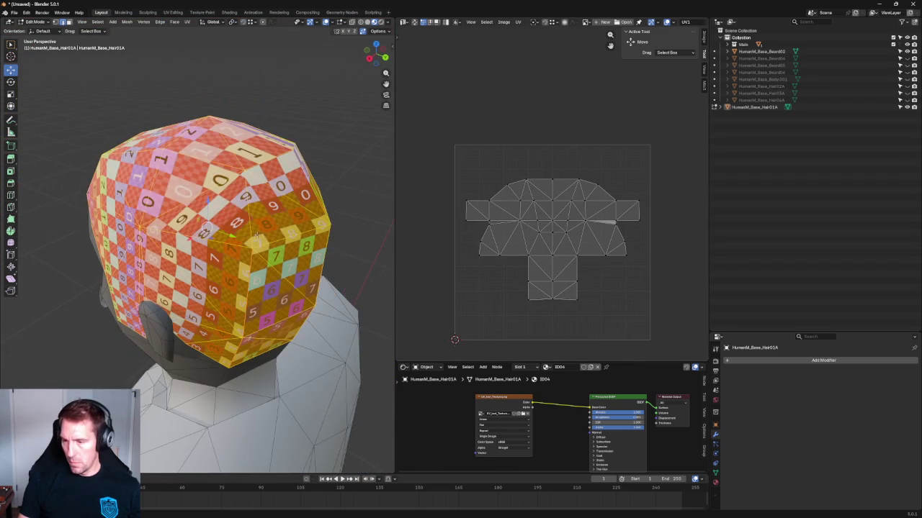
scroll(599, 246, "up", 3)
left_click(554, 247)
scroll(554, 241, "up", 2)
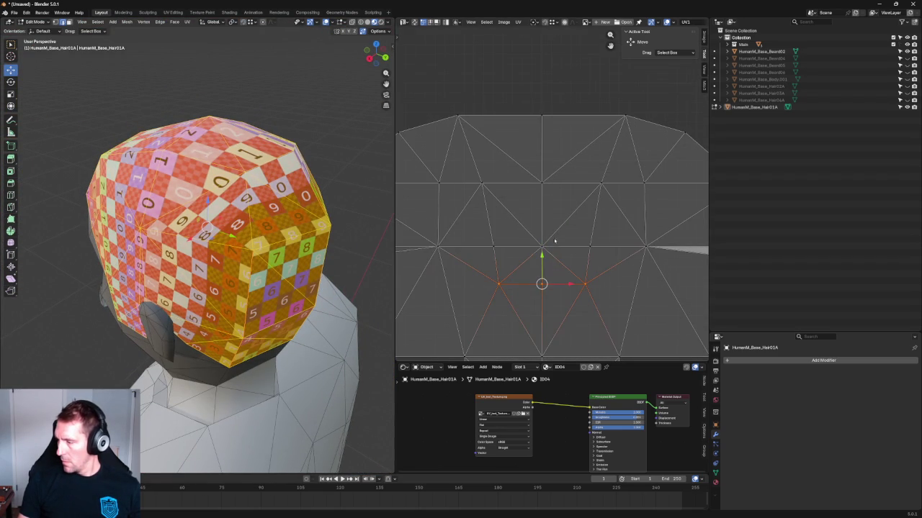
key("g")
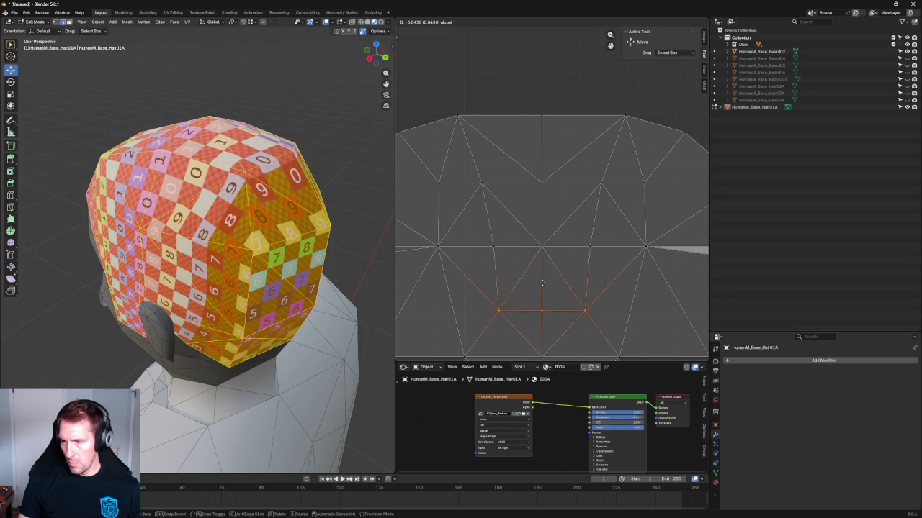
left_click(541, 288)
Step: Centre the UV island inside the image bounds and select all the UVs
left_click(582, 157)
scroll(570, 197, "down", 4)
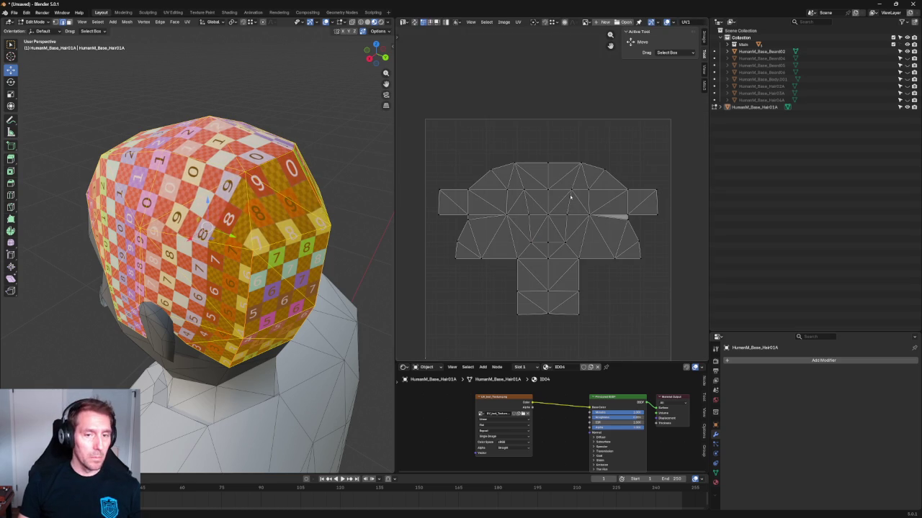
middle_click_drag(570, 196, 546, 152)
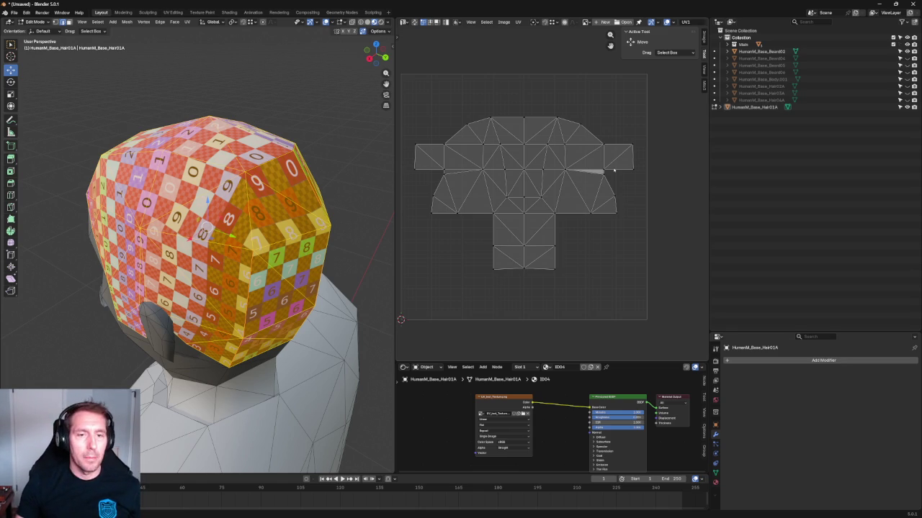
scroll(620, 150, "down", 1)
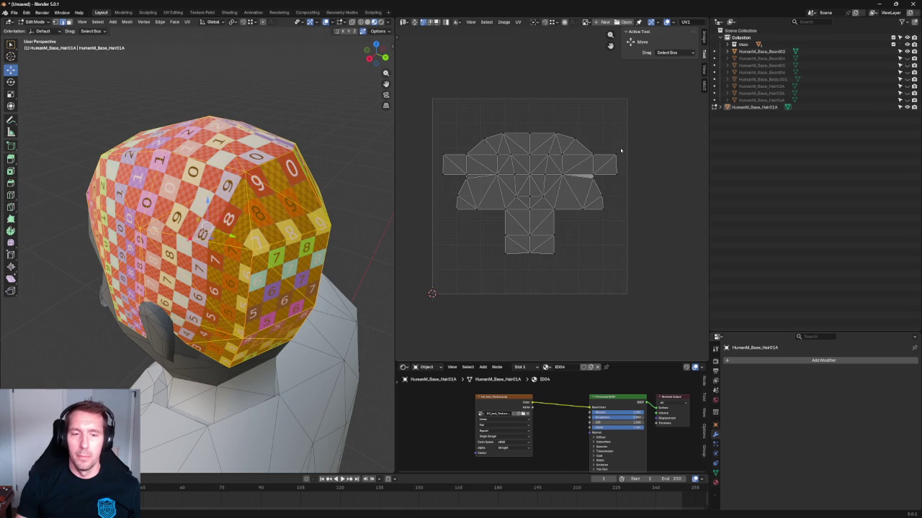
scroll(620, 150, "up", 3)
scroll(635, 142, "down", 1)
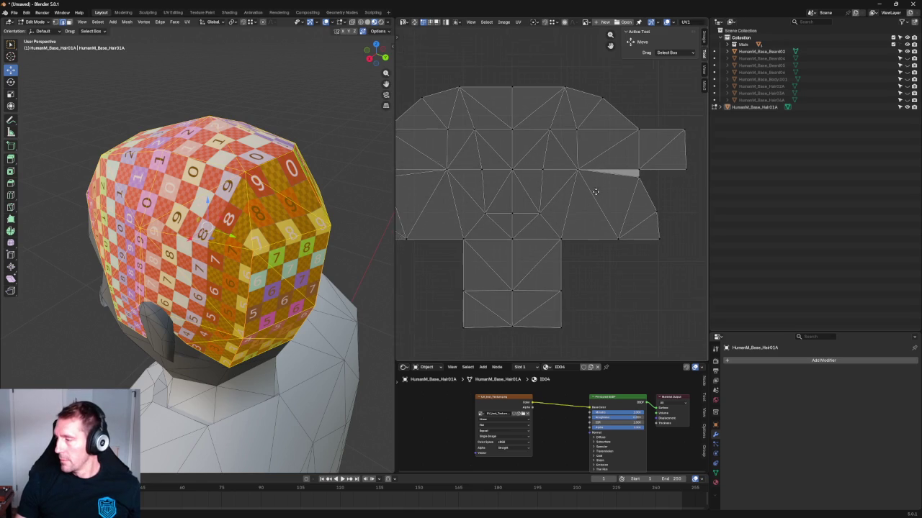
scroll(669, 209, "down", 1)
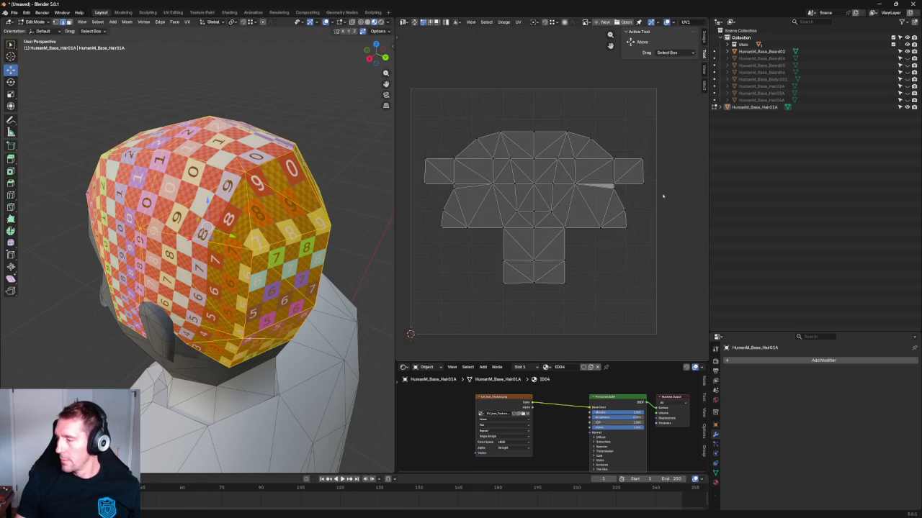
left_click_drag(686, 120, 413, 333)
Step: Scale all the hair UVs up by about 1.107
key("s")
key("alt+a")
key("a")
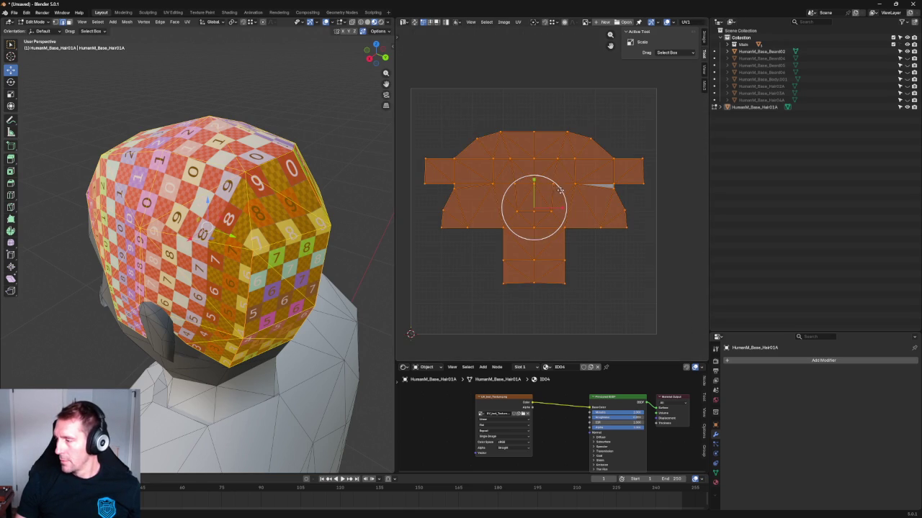
left_click(569, 181)
key("a")
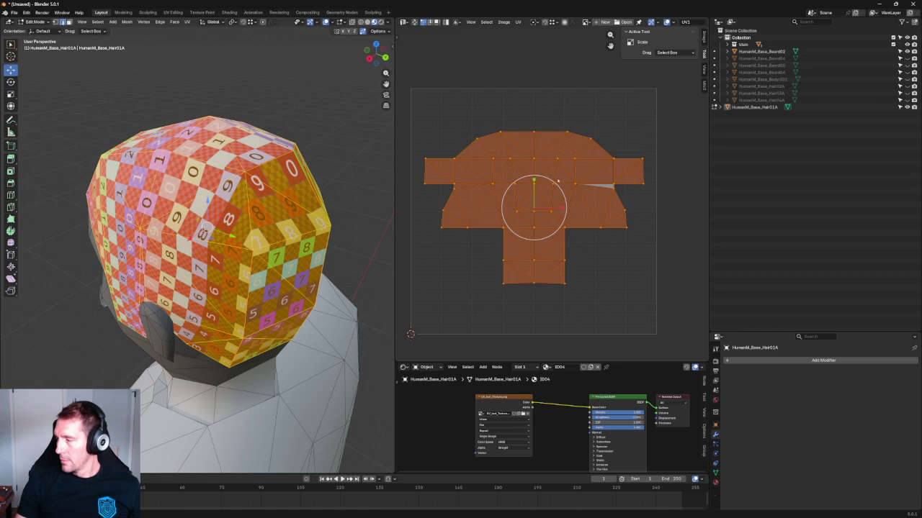
key("s")
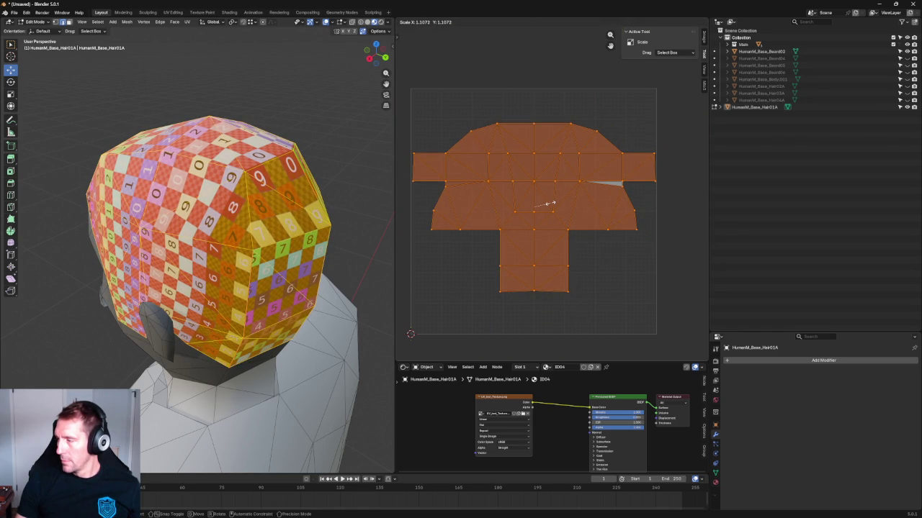
left_click(549, 203)
Step: Move the island up within the 0–1 UV square, briefly hiding and revealing it
left_click_drag(560, 209, 557, 206)
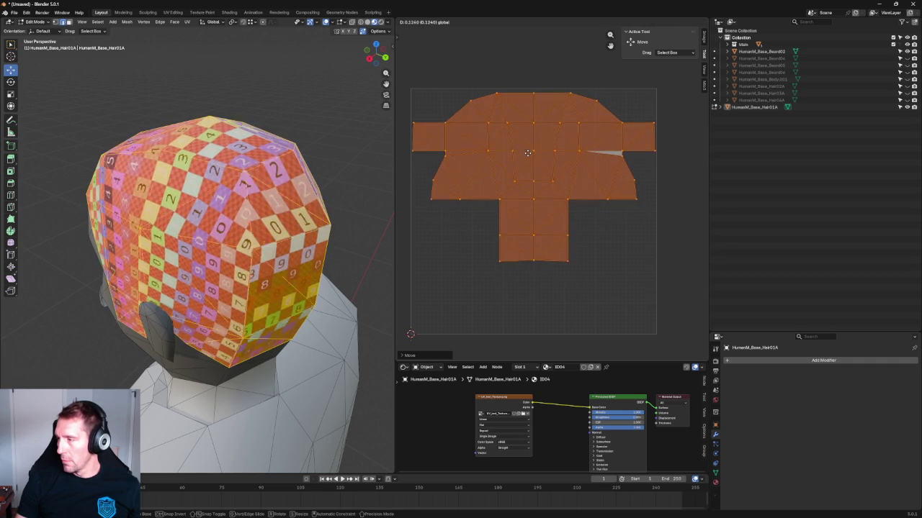
left_click_drag(558, 209, 525, 149)
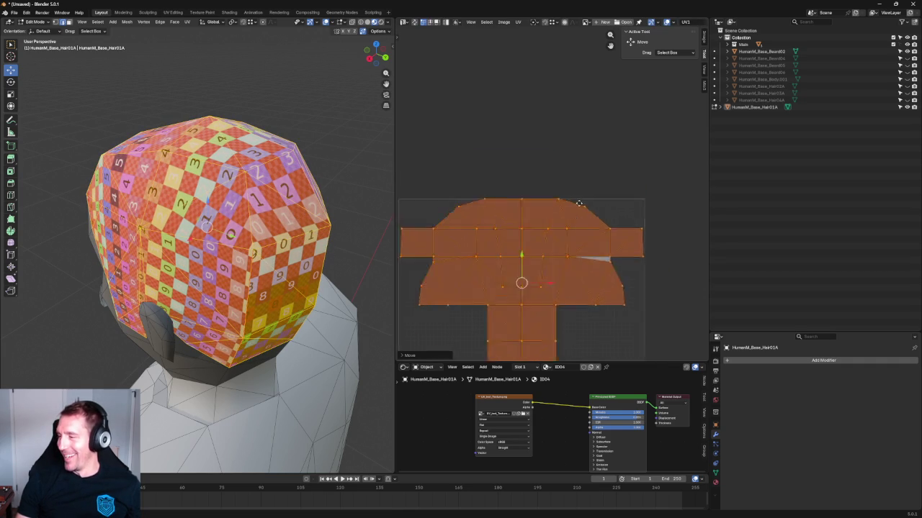
scroll(534, 206, "up", 3)
scroll(535, 207, "down", 2)
scroll(537, 203, "up", 4)
scroll(533, 209, "down", 2)
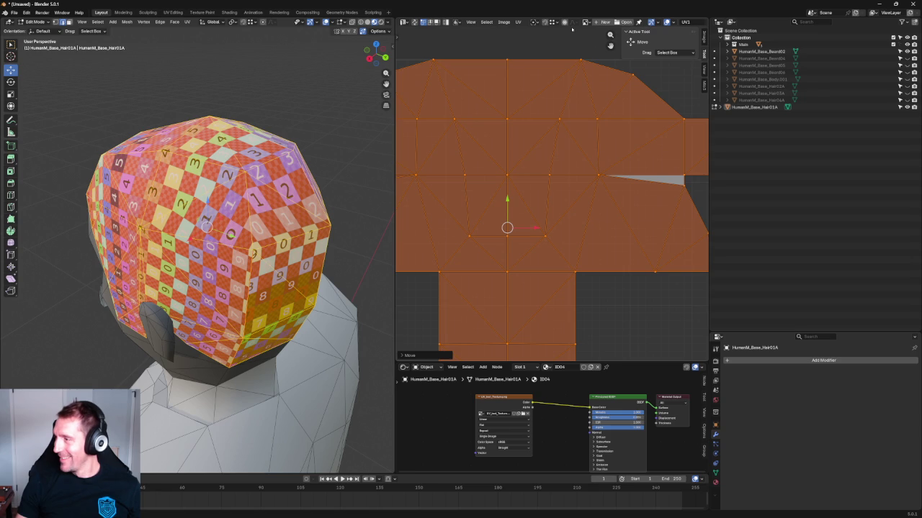
key("h")
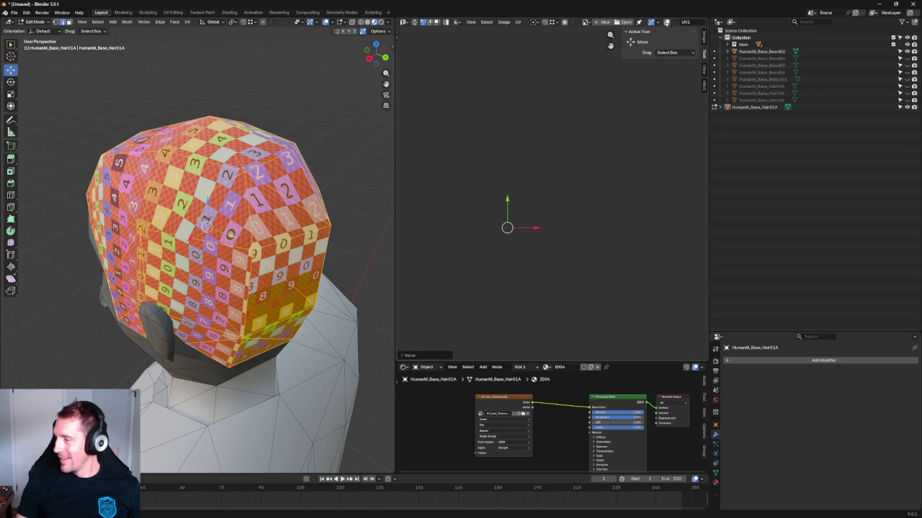
key("alt+h")
scroll(583, 166, "up", 2)
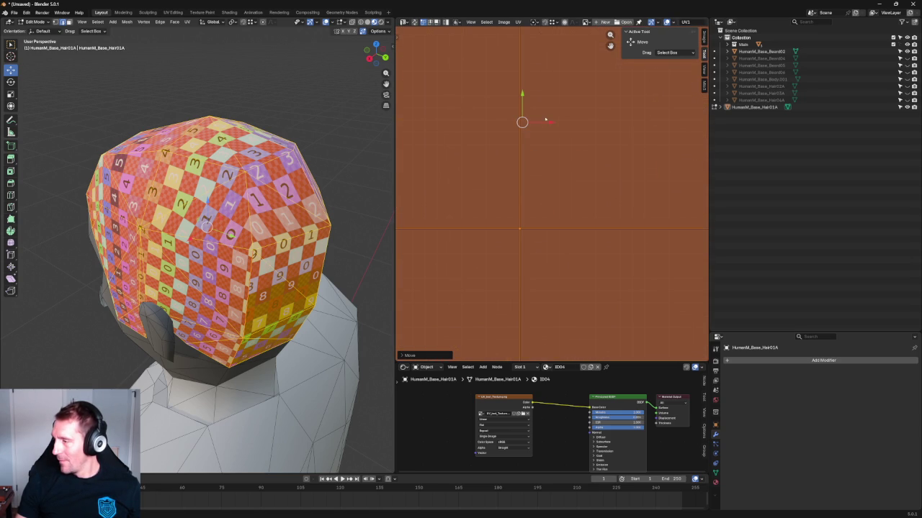
Step: Fine-tune the island's position with small right and vertical nudges, then deselect it
left_click_drag(545, 119, 552, 121)
scroll(549, 123, "down", 4)
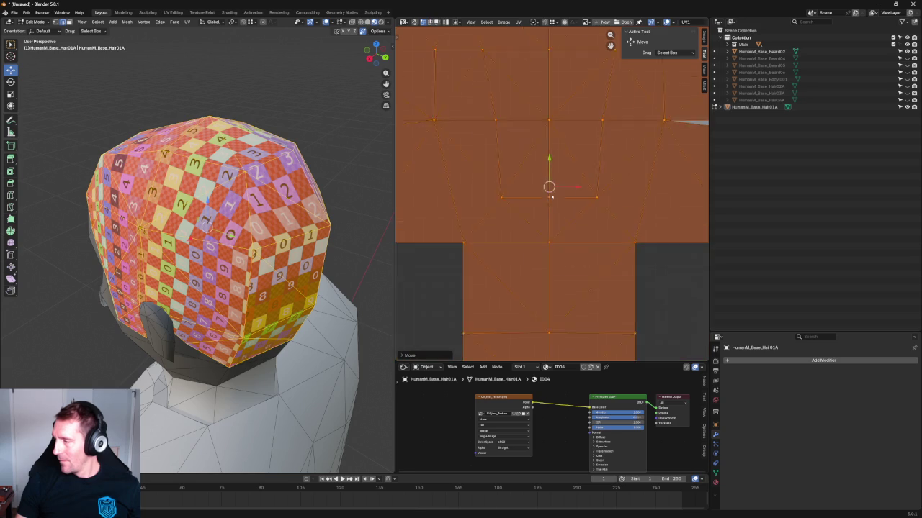
scroll(576, 180, "down", 2)
left_click(612, 265)
key("a")
scroll(536, 180, "up", 4)
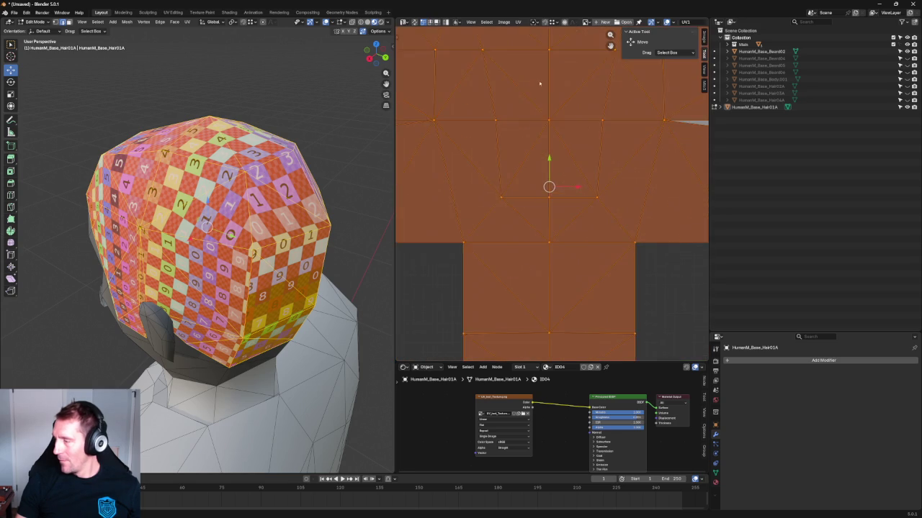
scroll(534, 232, "down", 1)
scroll(533, 231, "down", 1)
left_click_drag(535, 214, 537, 218)
left_click(525, 85)
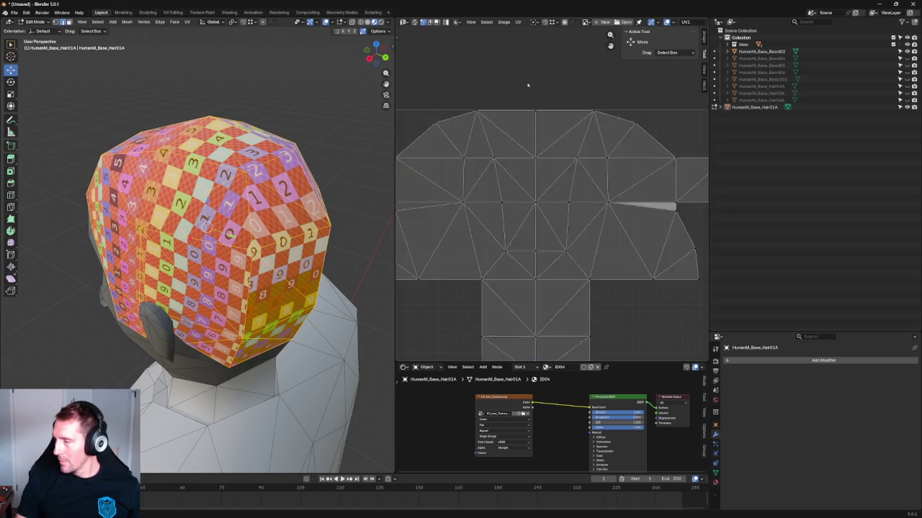
Step: Select the bottom edges of the lower and upper parts of the UV island
scroll(547, 136, "down", 3)
left_click_drag(591, 270, 480, 305)
scroll(590, 270, "up", 1)
left_click_drag(596, 272, 463, 301)
left_click_drag(669, 244, 400, 265)
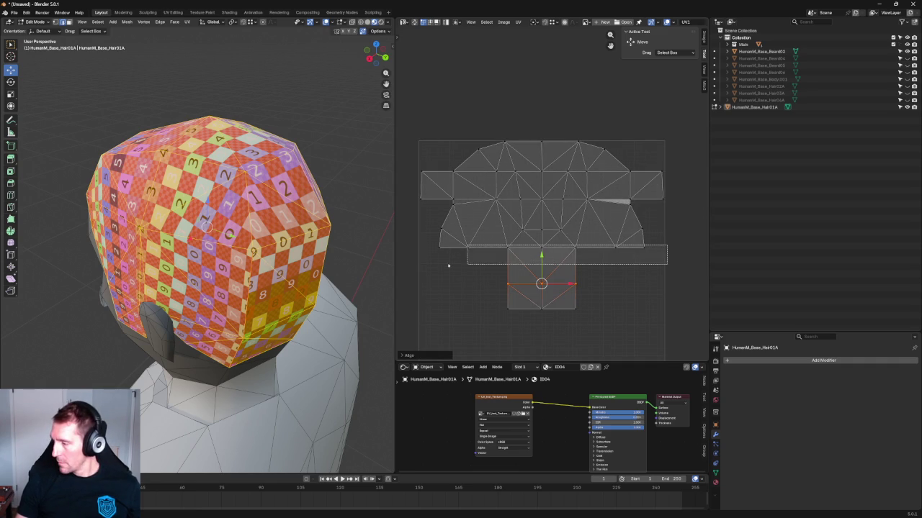
Step: Pin the right and left UV vertices and re-unwrap the island around them
left_click(663, 230)
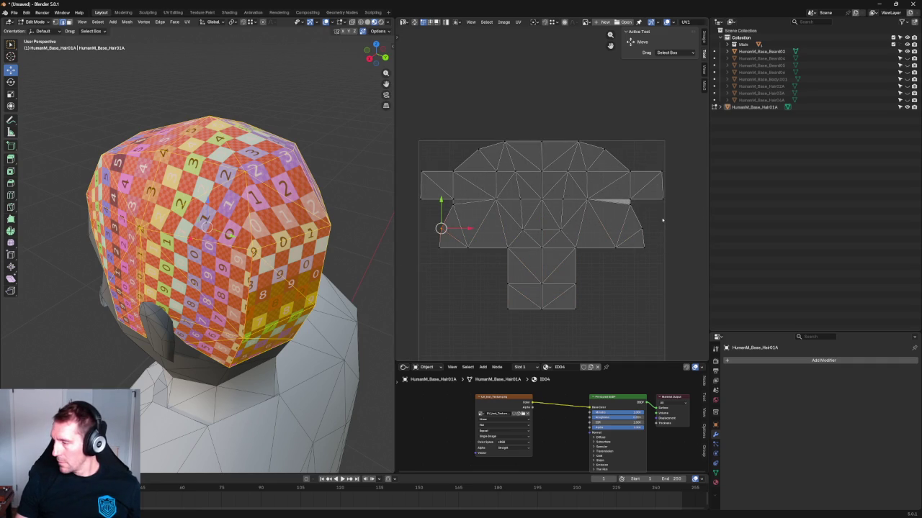
left_click(638, 226, "shift")
right_click(638, 226)
left_click(620, 246)
left_click(639, 209)
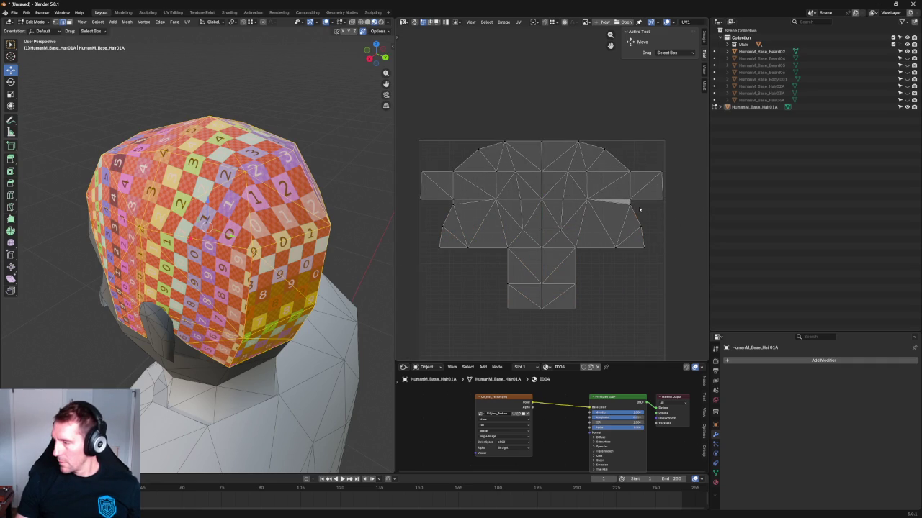
left_click_drag(620, 208, 621, 211)
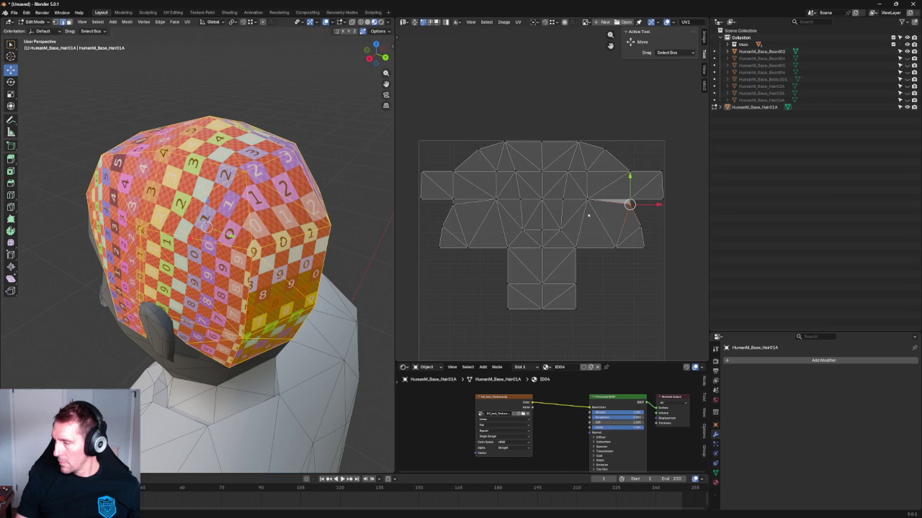
left_click(455, 204, "shift")
key("u")
left_click(454, 214)
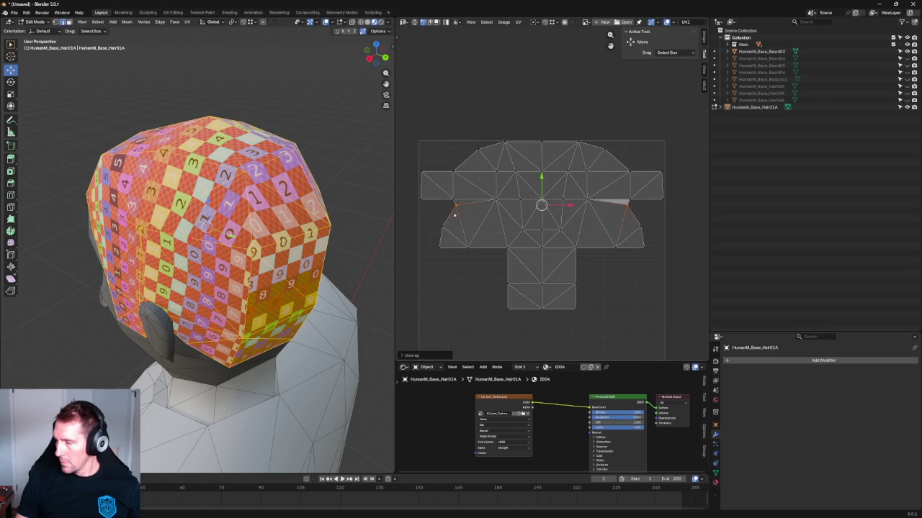
Step: Straighten the island's right and left edges with Align Vertically, then deselect and inspect the head
left_click(628, 173)
left_click(628, 205, "shift")
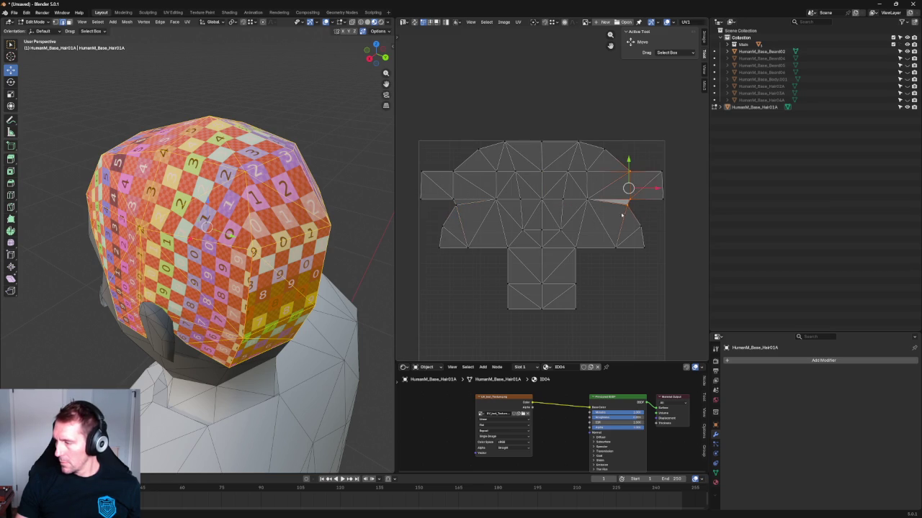
key("shift+w")
left_click(619, 216)
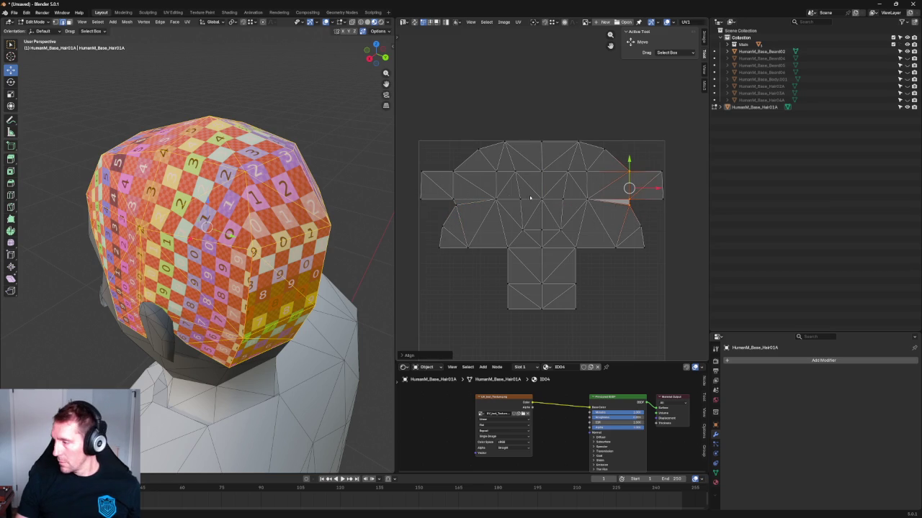
left_click(454, 172)
left_click(453, 204, "shift")
key("shift+w")
left_click(443, 137)
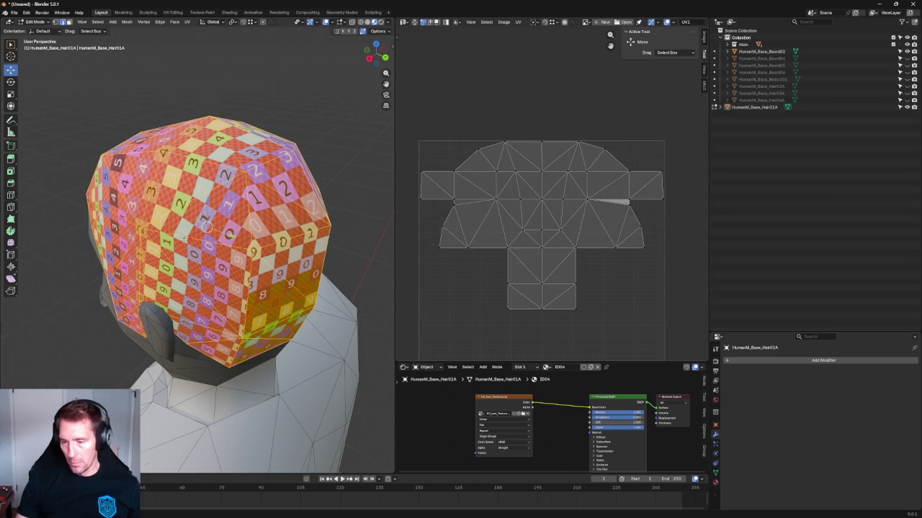
middle_click_drag(288, 280, 375, 283)
left_click(375, 282)
mouse_move(303, 239)
middle_mouse_down()
mouse_move(319, 220)
mouse_move(150, 215)
mouse_move(247, 220)
mouse_move(292, 244)
mouse_move(302, 235)
mouse_move(266, 234)
mouse_move(288, 218)
mouse_move(249, 220)
mouse_move(209, 246)
middle_mouse_up()
Step: Toggle the hair cap's visibility repeatedly to compare it against the bare head
scroll(187, 216, "down", 2)
scroll(266, 234, "up", 4)
scroll(263, 233, "down", 5)
scroll(236, 229, "up", 2)
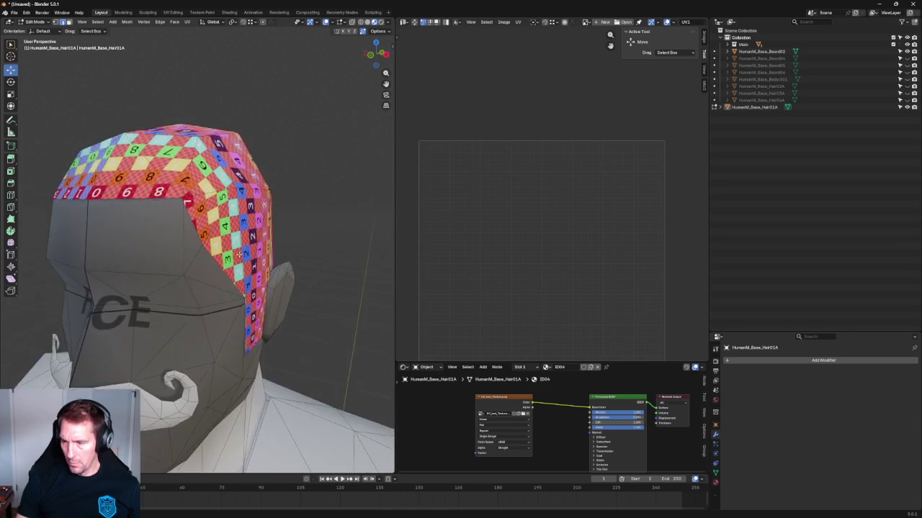
scroll(197, 255, "up", 2)
middle_click_drag(274, 222, 338, 217)
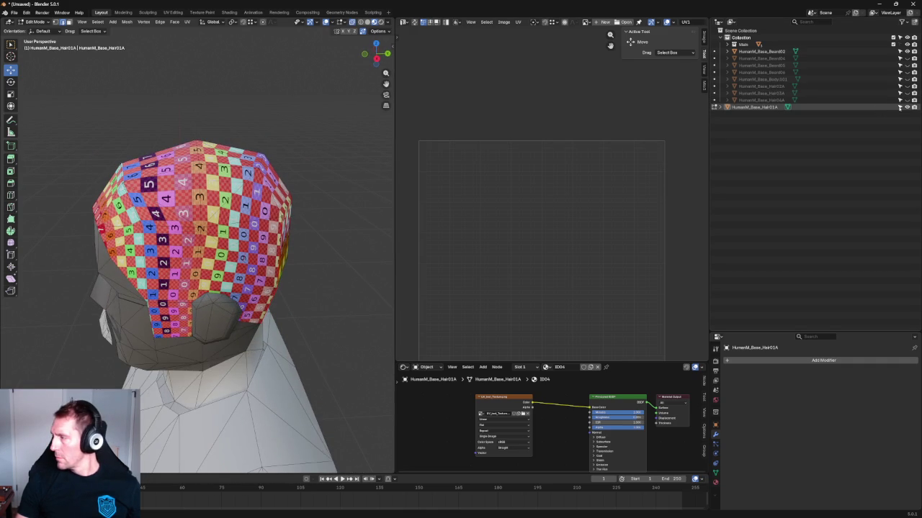
left_click(906, 106)
left_click(906, 106)
left_click(907, 106)
left_click(906, 107)
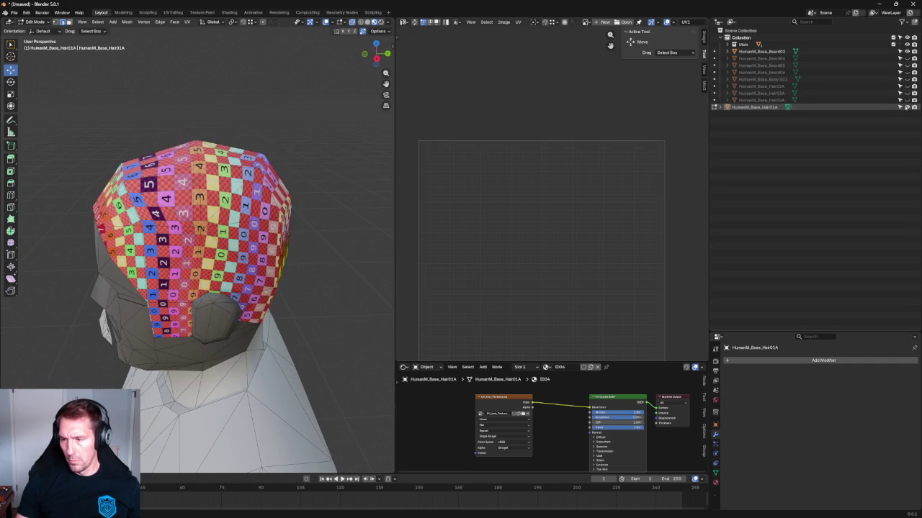
left_click(907, 107)
left_click(906, 106)
mouse_move(288, 165)
middle_mouse_down()
mouse_move(21, 165)
mouse_move(345, 176)
mouse_move(313, 177)
mouse_move(333, 169)
mouse_move(330, 195)
mouse_move(341, 175)
mouse_move(300, 209)
mouse_move(362, 222)
mouse_move(272, 225)
middle_mouse_up()
Step: Select all hair faces and align the island's left and right end squares with the rest
scroll(333, 169, "down", 2)
scroll(333, 168, "down", 2)
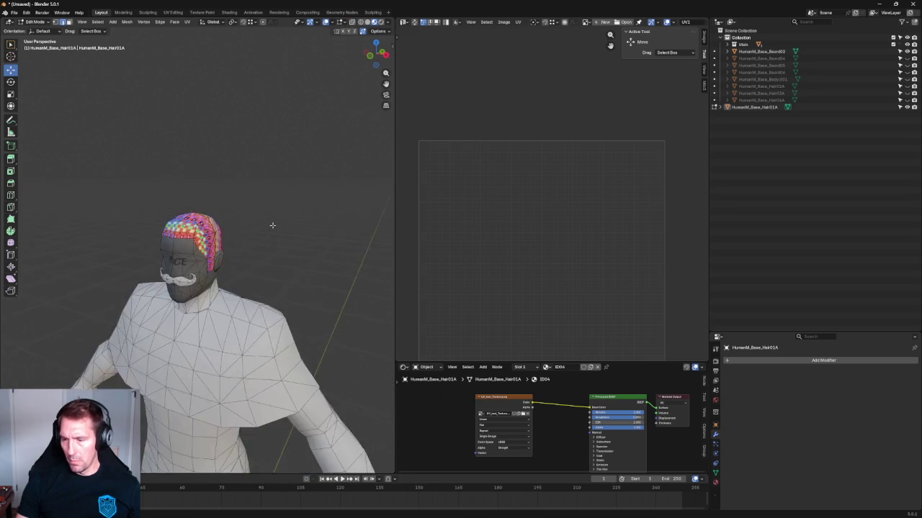
scroll(272, 225, "up", 3)
mouse_move(319, 191)
middle_mouse_down()
mouse_move(288, 171)
mouse_move(279, 178)
middle_mouse_up()
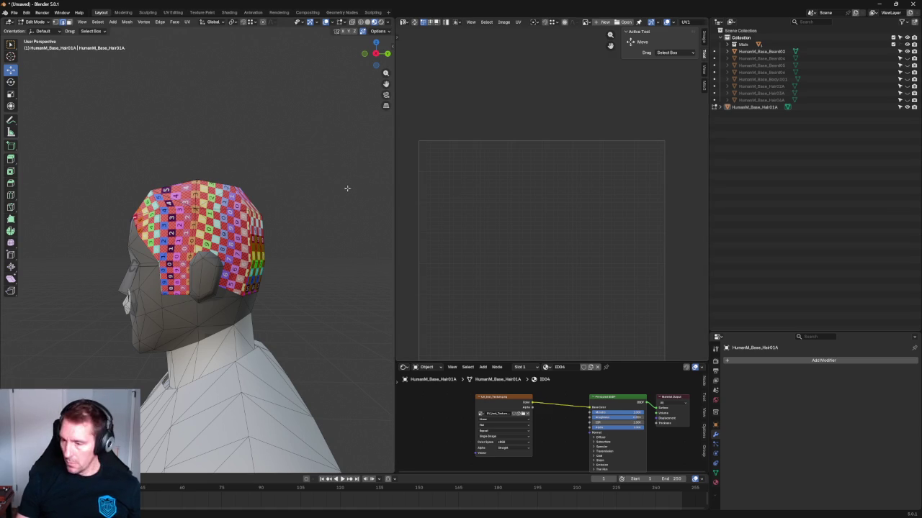
key("a")
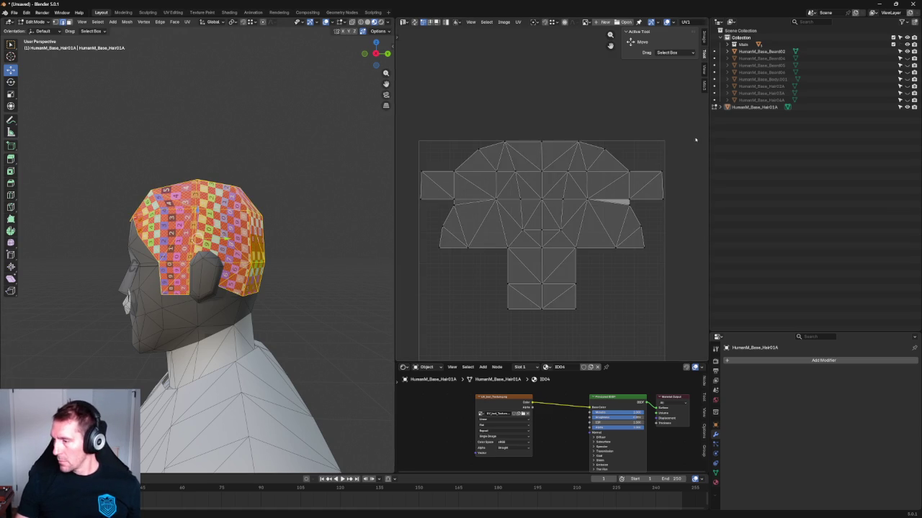
left_click(428, 202)
left_click(458, 195)
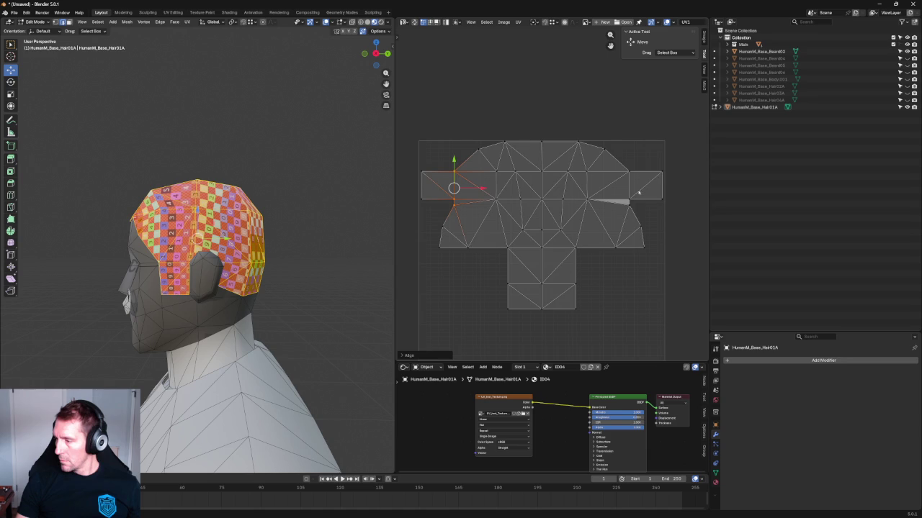
left_click(634, 175)
left_click(634, 123)
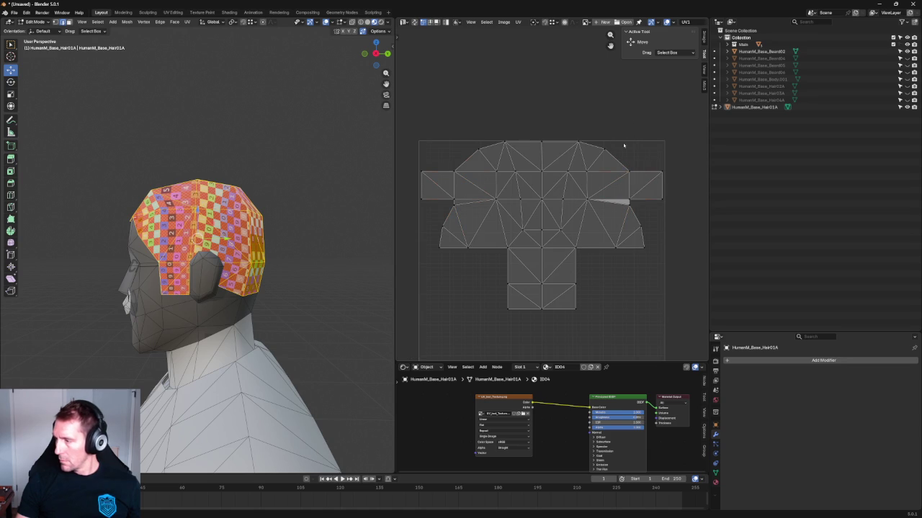
Step: Deselect all hair faces and orbit over the head to inspect the checker texture
middle_click_drag(265, 160, 315, 192)
key("alt+a")
scroll(190, 224, "up", 3)
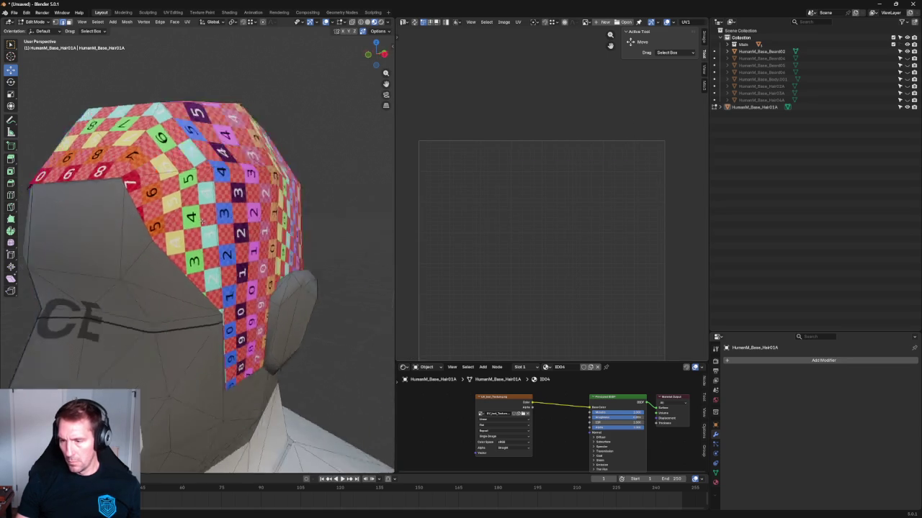
middle_click_drag(191, 224, 230, 194)
scroll(216, 209, "down", 2)
scroll(230, 195, "up", 1)
Step: Move the middle vertex of the island's top edge up to level it, then clear the selection
key("a")
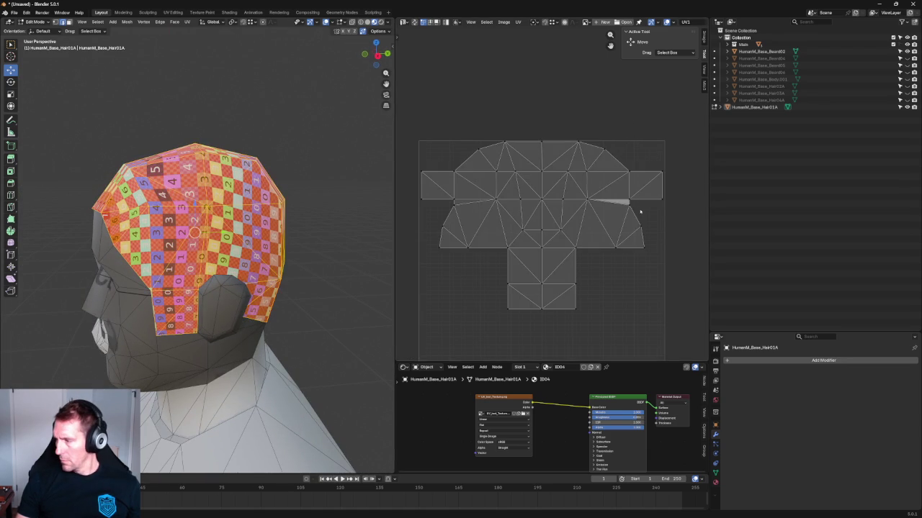
left_click(542, 171)
scroll(544, 176, "up", 4)
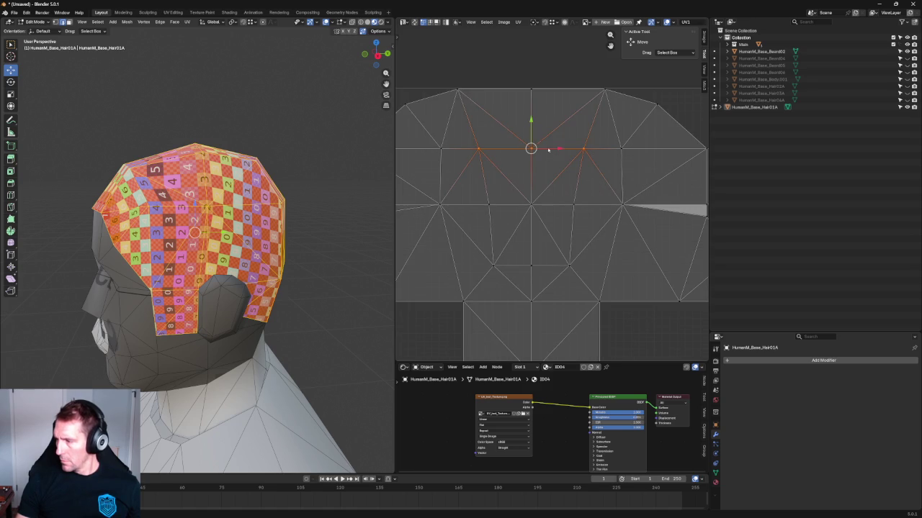
left_click_drag(532, 128, 534, 115)
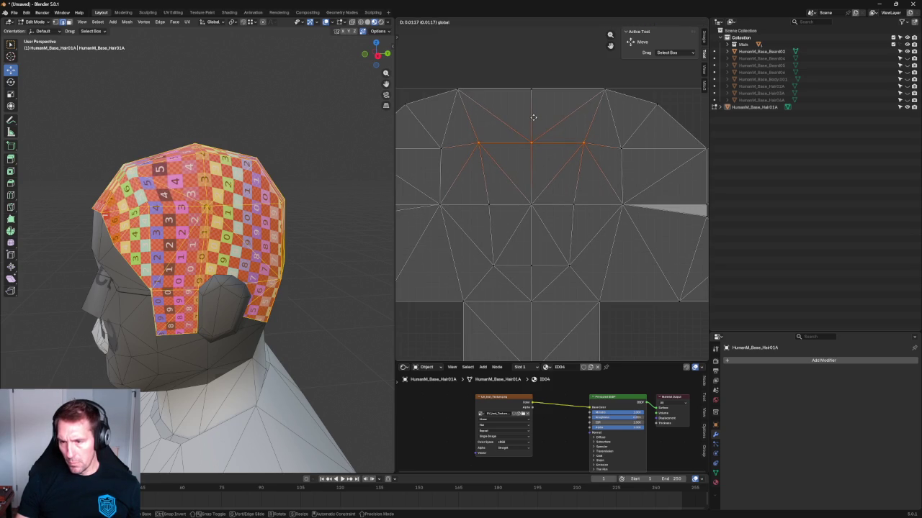
left_click_drag(534, 115, 534, 112)
mouse_move(324, 188)
middle_mouse_down()
mouse_move(365, 163)
mouse_move(355, 154)
mouse_move(327, 158)
mouse_move(312, 172)
mouse_move(325, 142)
mouse_move(311, 161)
mouse_move(305, 199)
mouse_move(312, 201)
mouse_move(317, 169)
mouse_move(274, 224)
middle_mouse_up()
left_click(325, 142)
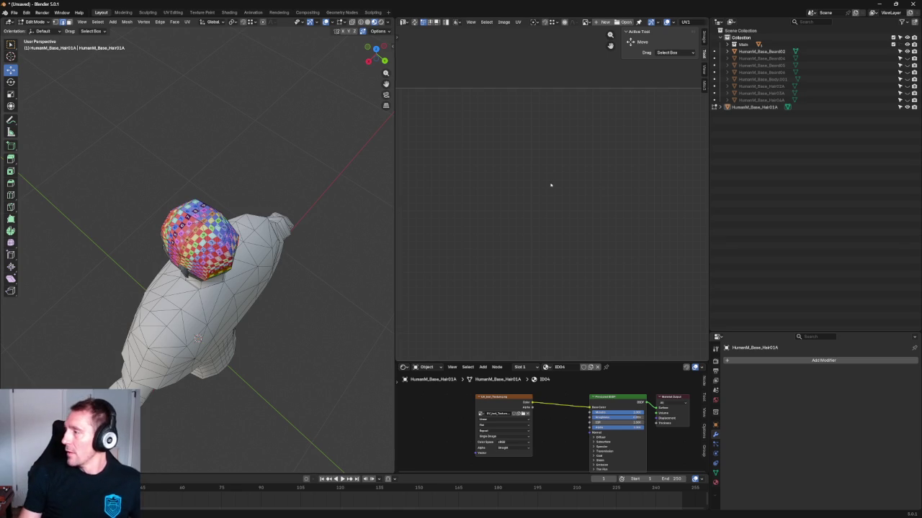
middle_click_drag(302, 288, 321, 193)
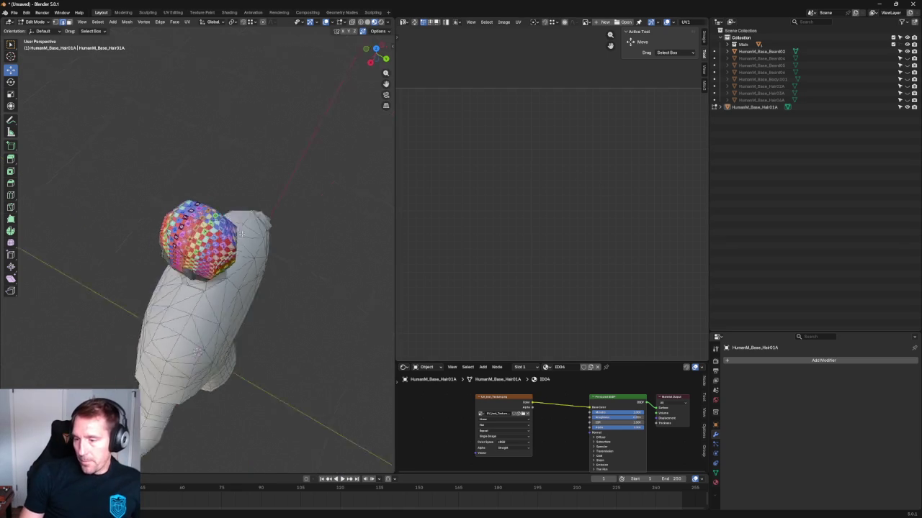
key("KP_1")
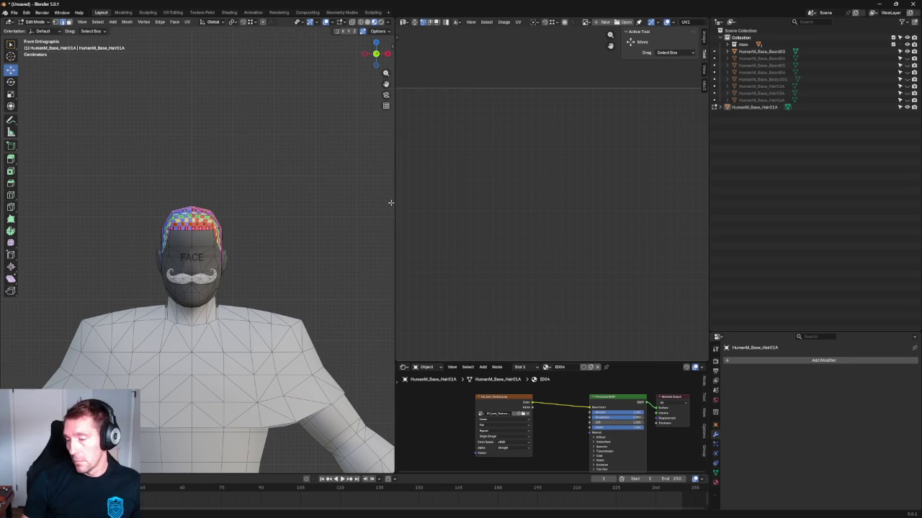
scroll(252, 209, "up", 5)
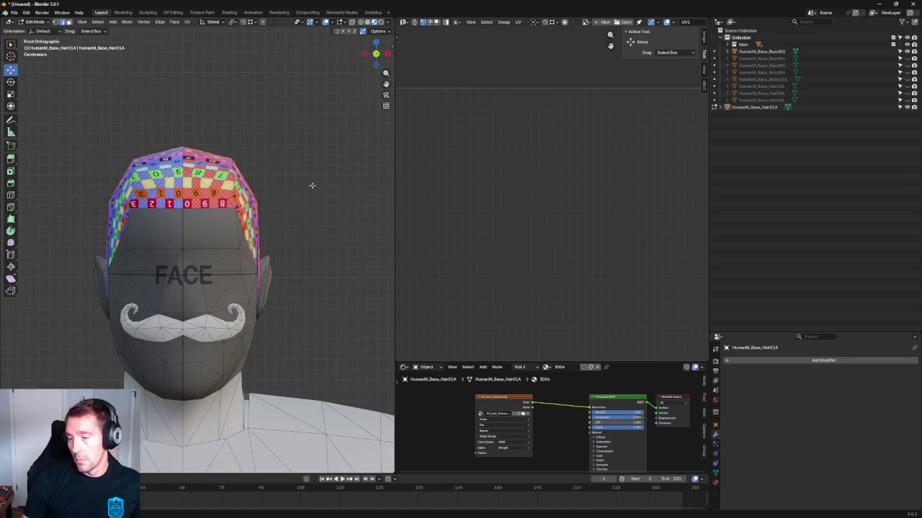
scroll(216, 155, "up", 5)
scroll(230, 239, "down", 5)
scroll(253, 238, "up", 5)
scroll(253, 237, "down", 4)
scroll(316, 230, "down", 1)
mouse_move(317, 230)
middle_mouse_down()
mouse_move(288, 276)
mouse_move(317, 216)
mouse_move(316, 192)
mouse_move(307, 247)
mouse_move(309, 213)
middle_mouse_up()
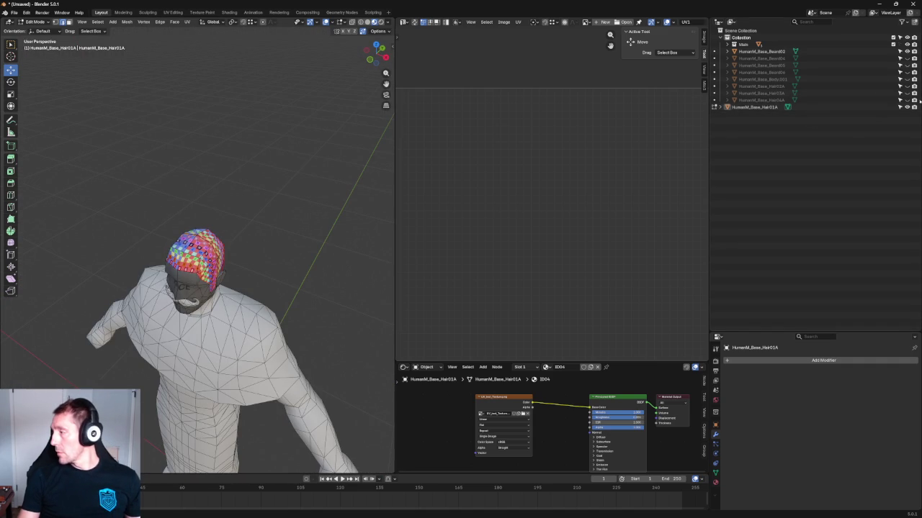
Step: Hide the checker hair cap HumanM_Base_Hair01A and reveal the pink Hair04A mesh for comparison
key("h")
key("alt+h")
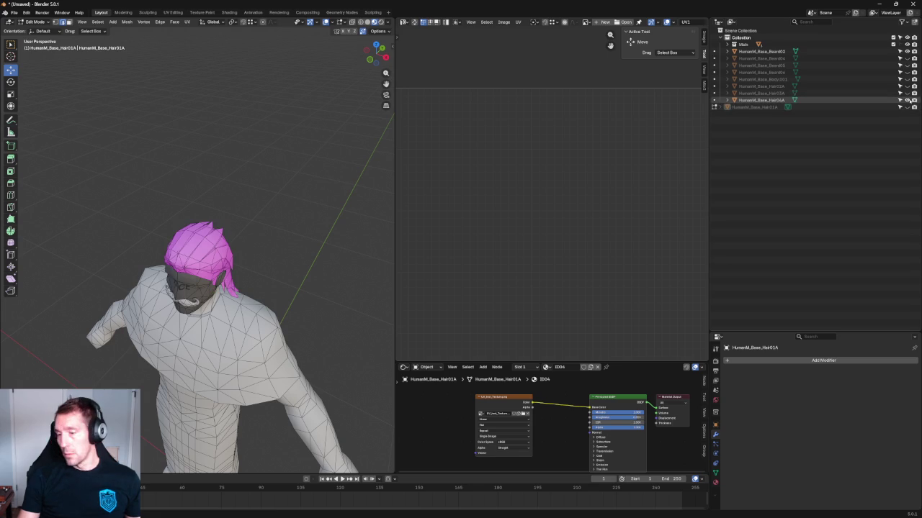
scroll(262, 242, "up", 2)
middle_click_drag(261, 242, 288, 192)
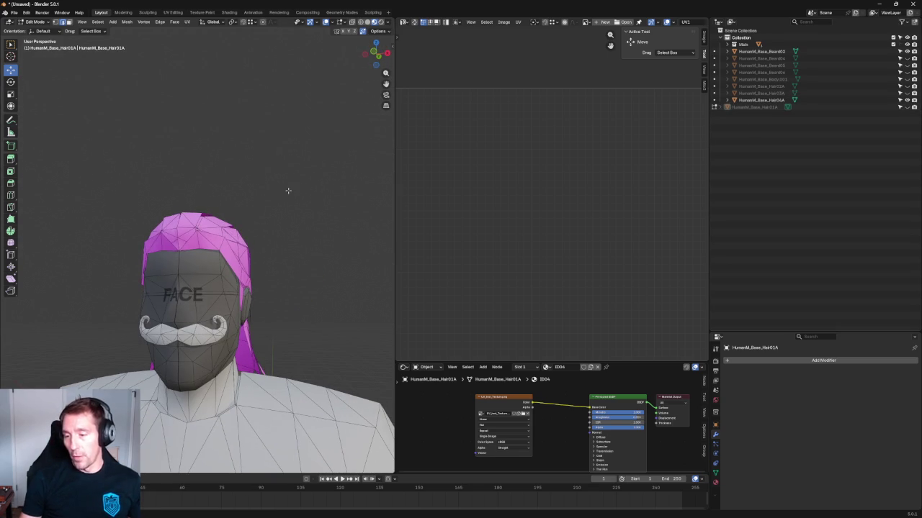
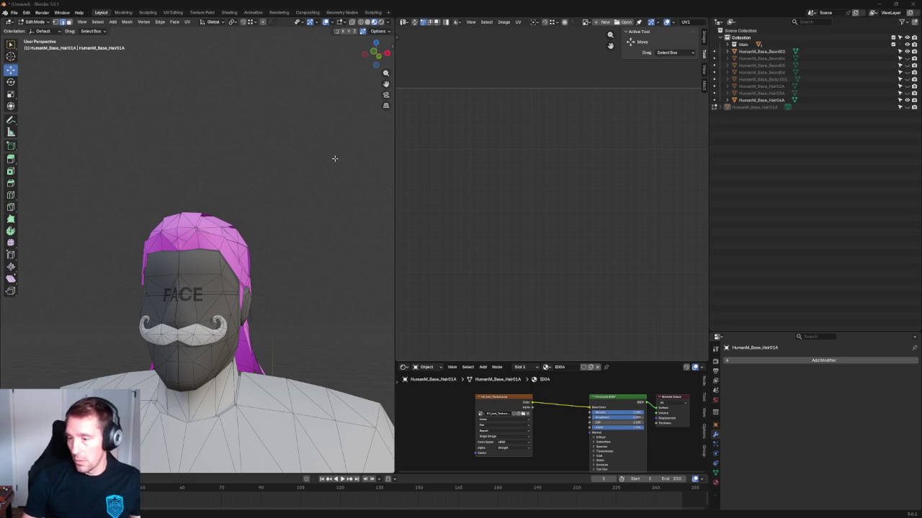
Step: Back in Object Mode, add a new cube and frame it in front view
key("Tab")
left_click(194, 226)
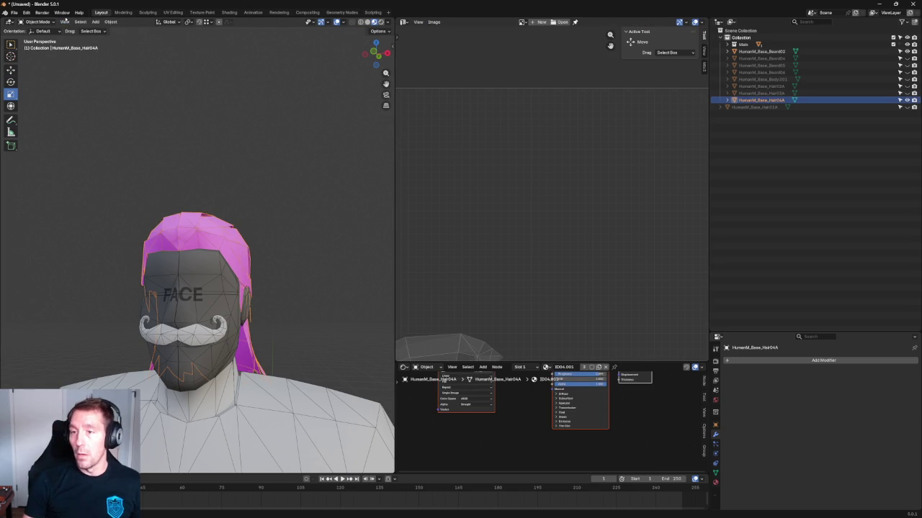
left_click(95, 21)
mouse_move(106, 29)
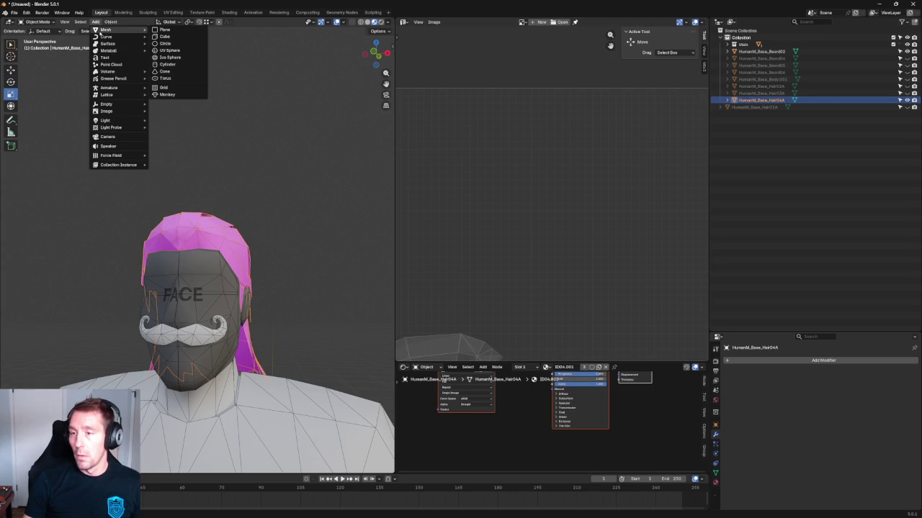
left_click(171, 37)
key("KP_Decimal")
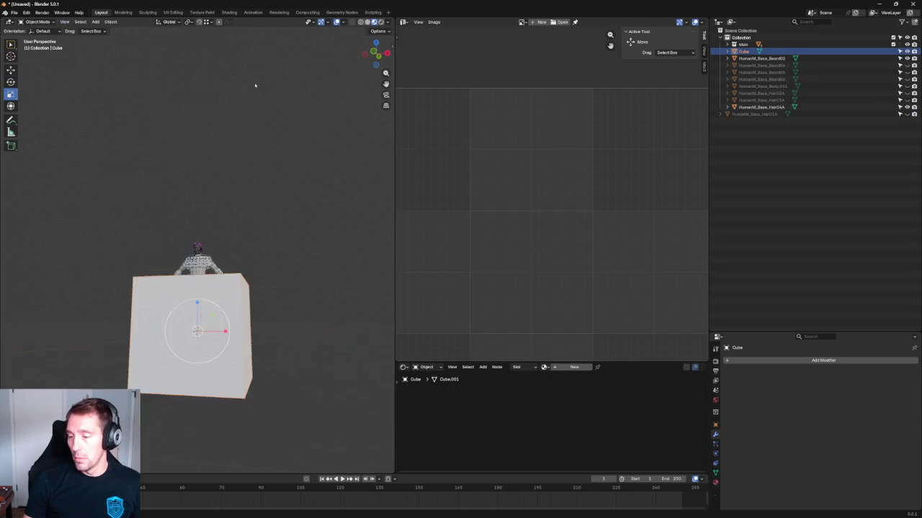
key("KP_1")
scroll(241, 162, "down", 4)
Step: Try rotating the cube and shrinking it to about 0.30 scale, undoing both
key("shift+space")
key("t")
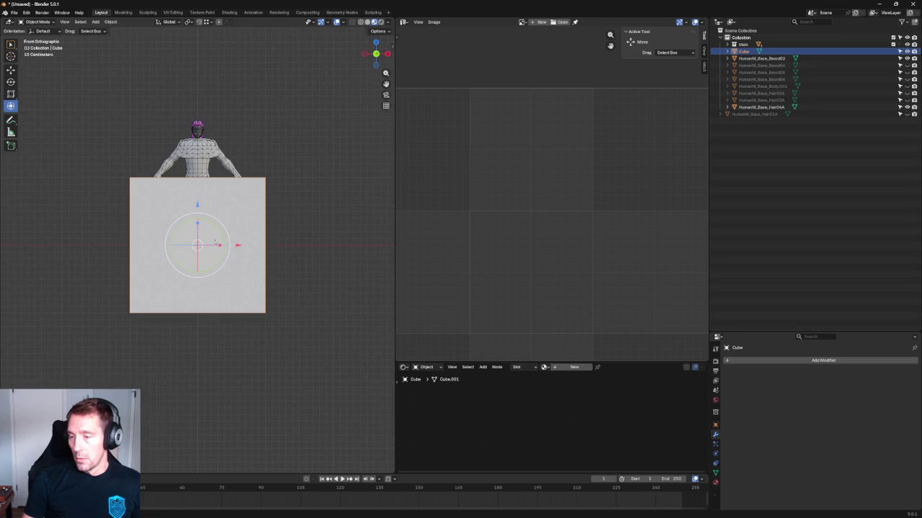
left_click_drag(216, 226, 230, 238)
key("ctrl+z")
key("shift+space")
key("s")
mouse_move(216, 224)
left_mouse_down()
mouse_move(204, 249)
mouse_move(200, 235)
mouse_move(222, 231)
mouse_move(197, 96)
left_mouse_up()
key("ctrl+z")
Step: Move the cube straight up along Z so it encloses the character's head
key("shift+space")
key("g")
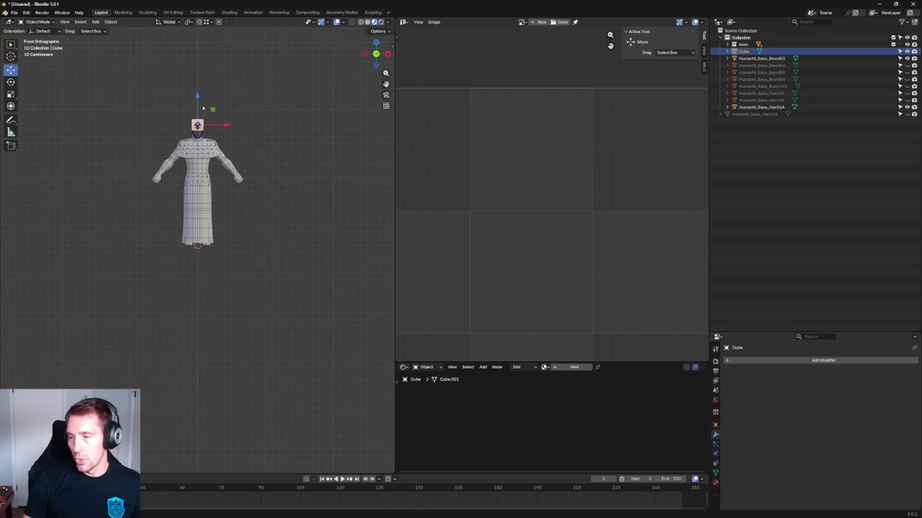
scroll(257, 200, "up", 4)
scroll(257, 199, "up", 5)
scroll(257, 200, "up", 3)
scroll(273, 199, "up", 2)
key("alt+z")
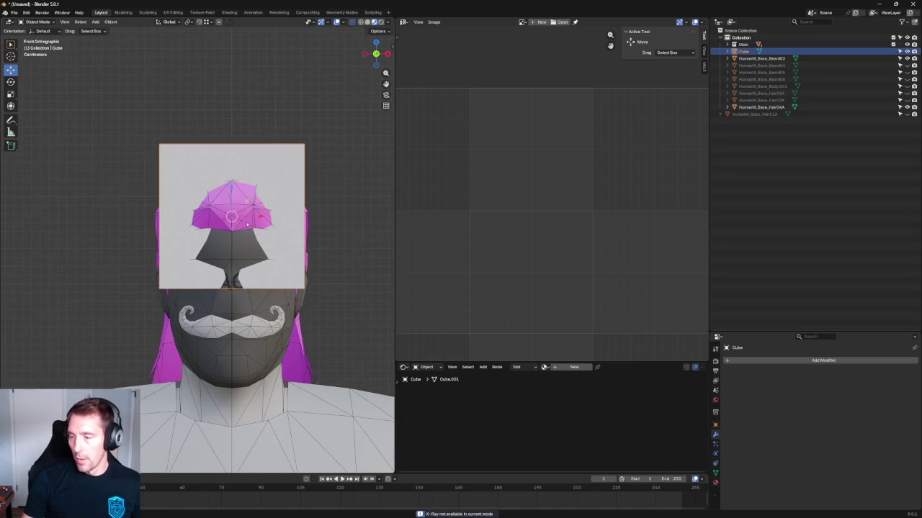
Step: Enter Edit Mode on the cube, turn on X-ray, and select all its geometry
key("Tab")
left_click(245, 118)
key("alt+z")
key("alt+z")
key("alt+z")
key("a")
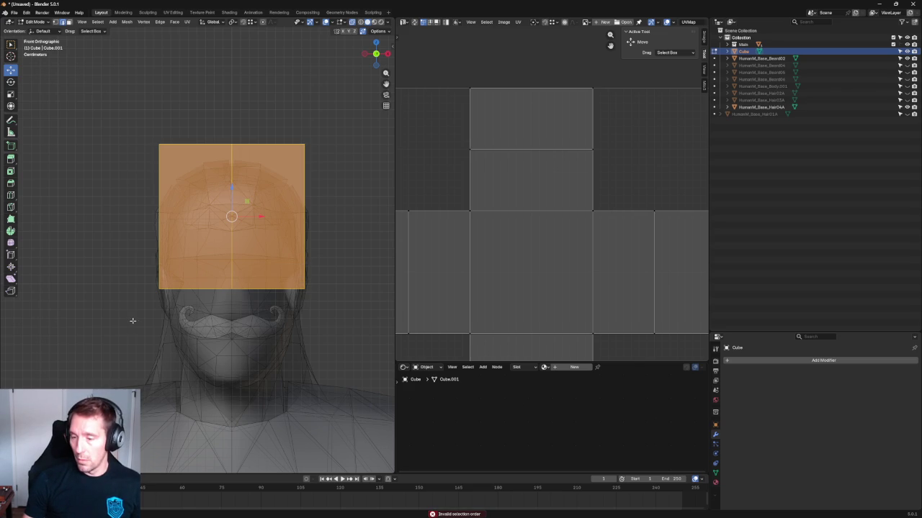
Step: Delete the cube's left-side vertices to halve it, then check it on the head
left_click_drag(147, 120, 209, 315)
key("x")
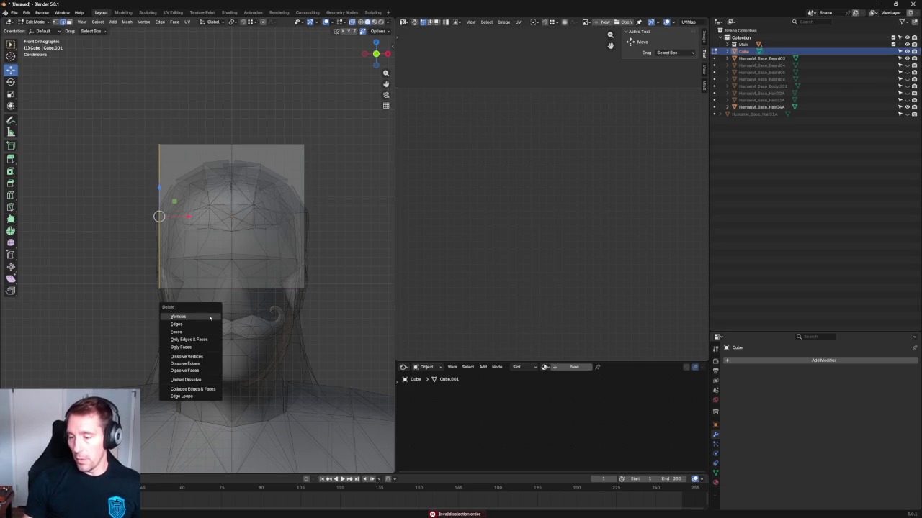
left_click(209, 319)
key("alt+z")
scroll(317, 208, "down", 5)
scroll(310, 211, "up", 5)
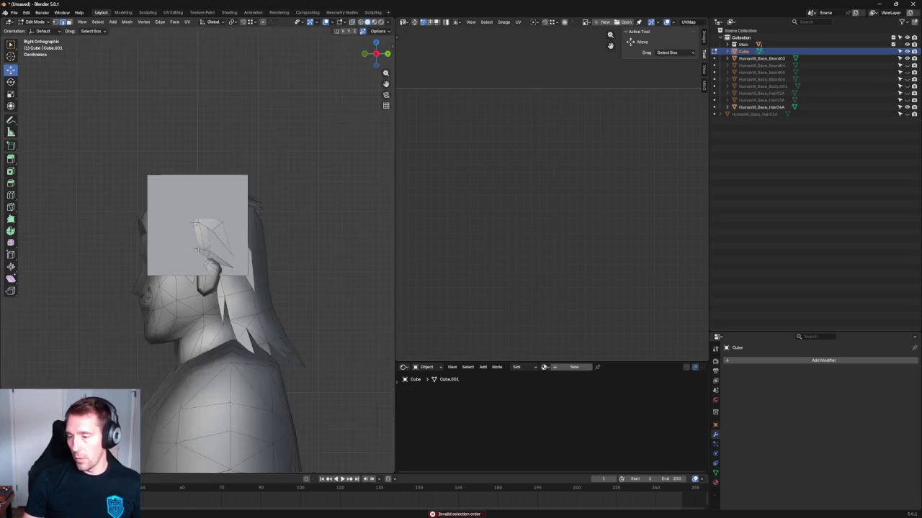
middle_click_drag(252, 216, 200, 212)
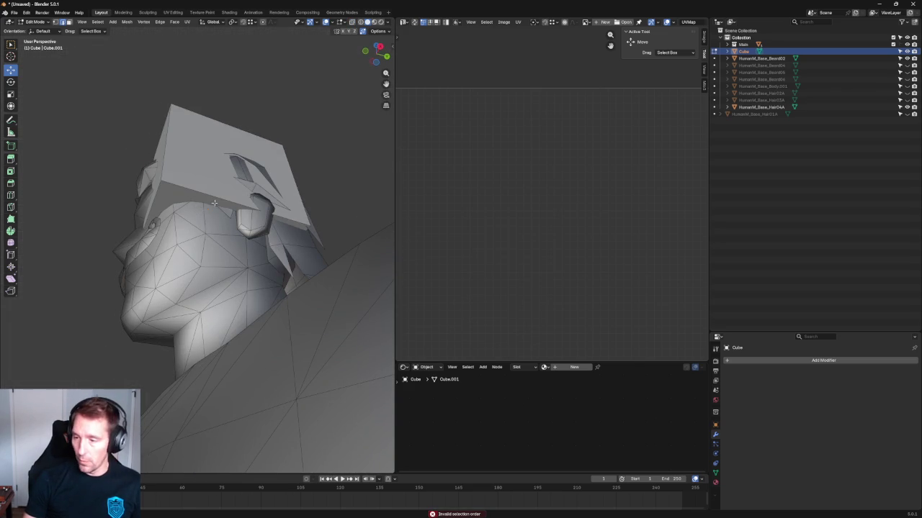
key("KP_3")
scroll(208, 229, "up", 2)
Step: In vertex mode with X-ray, select all and flatten the half-cube vertically onto the head
key("1")
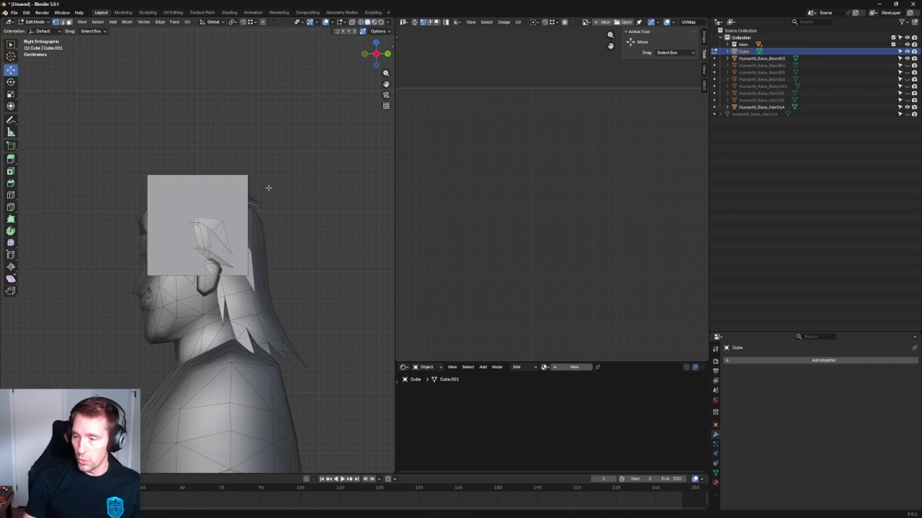
key("alt+z")
key("a")
key("shift+space")
key("s")
left_click_drag(198, 199, 196, 210)
key("shift+space")
key("g")
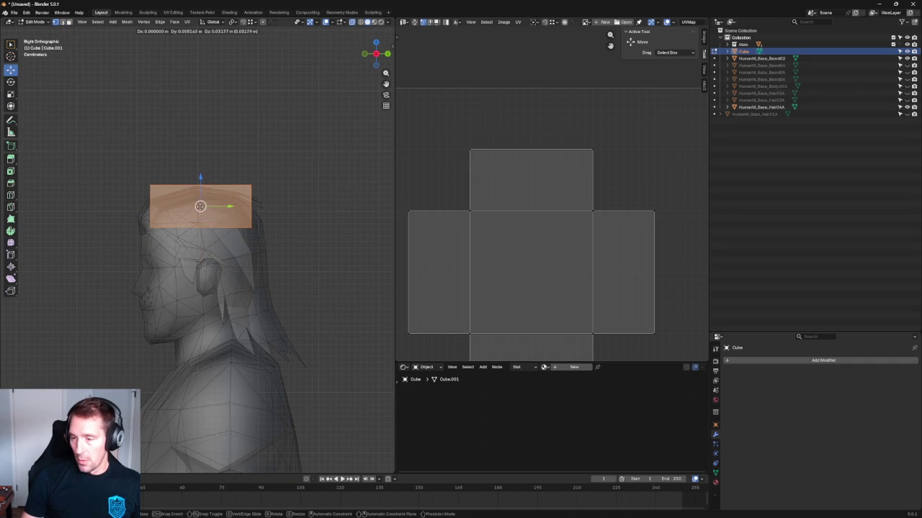
Step: Widen the cap's lower vertices front-to-back along Y
left_click_drag(298, 252, 144, 216)
key("g")
left_click(233, 233)
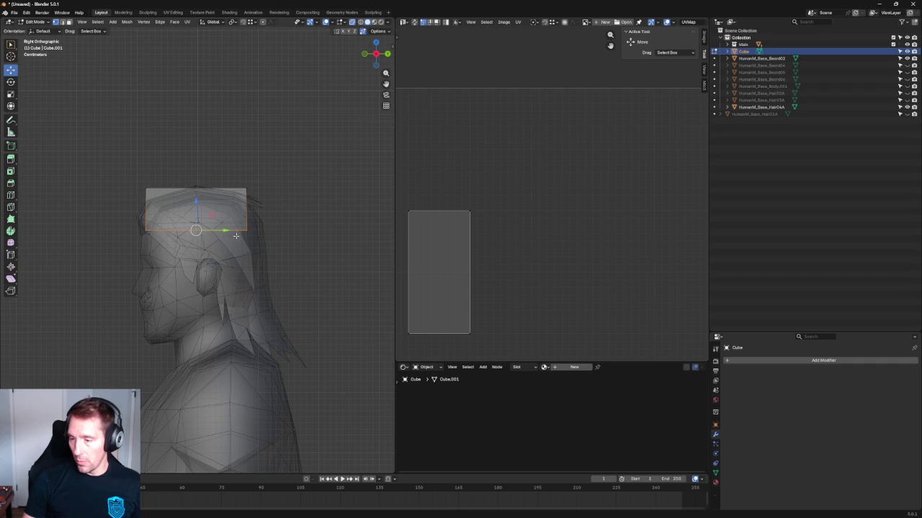
key("shift+space")
key("s")
key("s")
key("y")
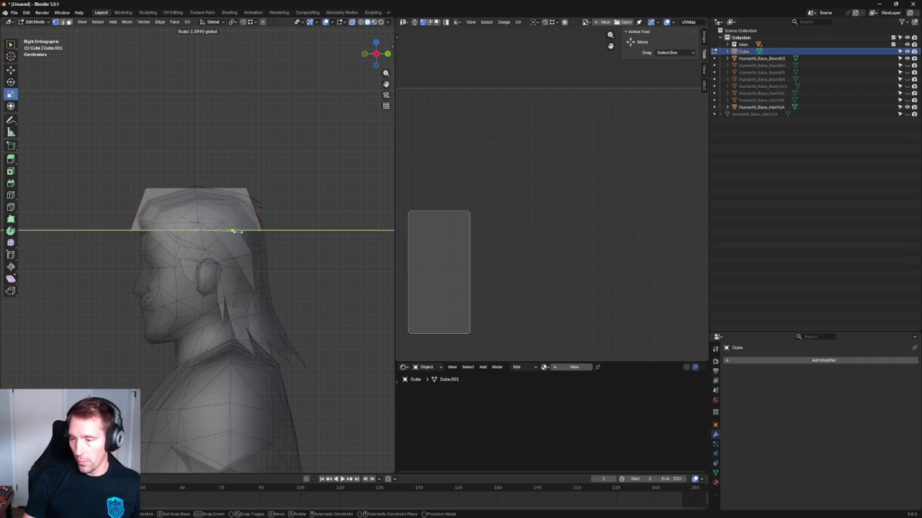
left_click(233, 231)
left_click(329, 185)
key("a")
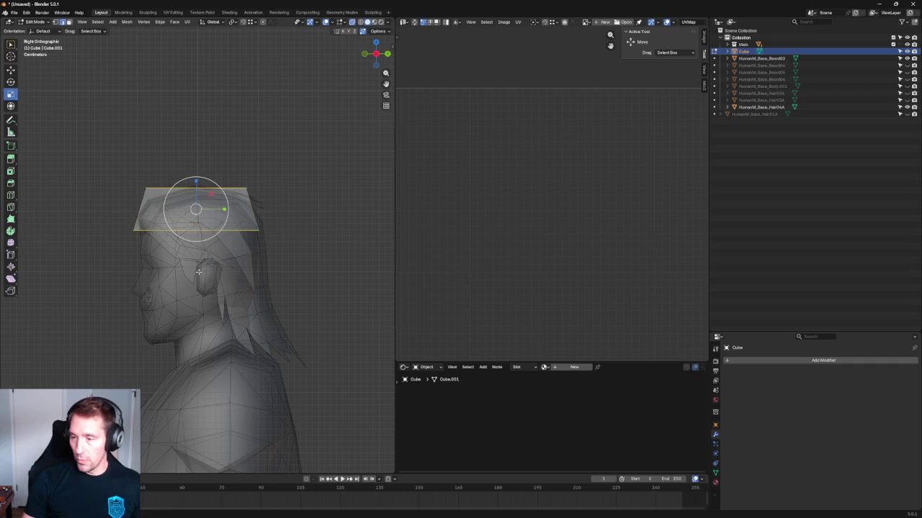
key("alt+a")
Step: In side view, lower a top vertex of the cap onto the scalp
scroll(266, 150, "up", 4)
middle_click_drag(266, 151, 251, 198)
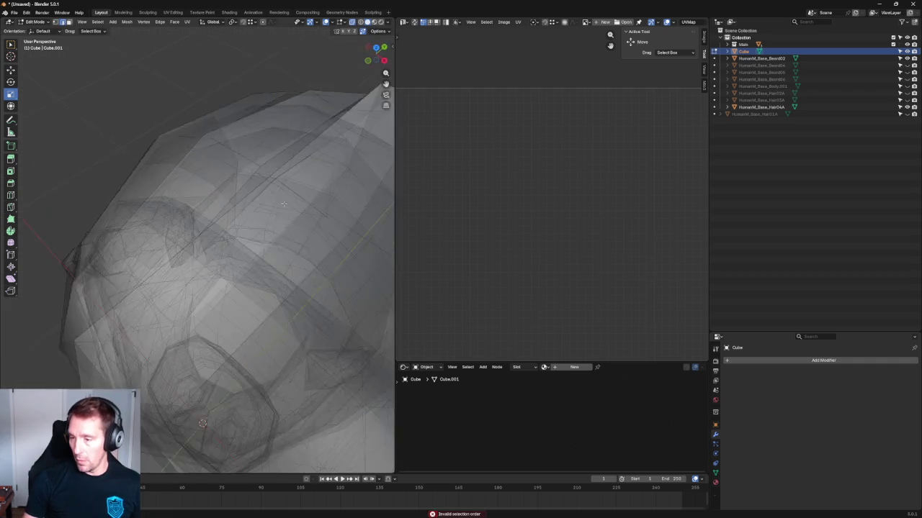
key("KP_3")
scroll(216, 166, "up", 3)
mouse_move(209, 150)
middle_mouse_down("shift")
mouse_move(212, 188)
mouse_move(211, 178)
middle_mouse_up("shift")
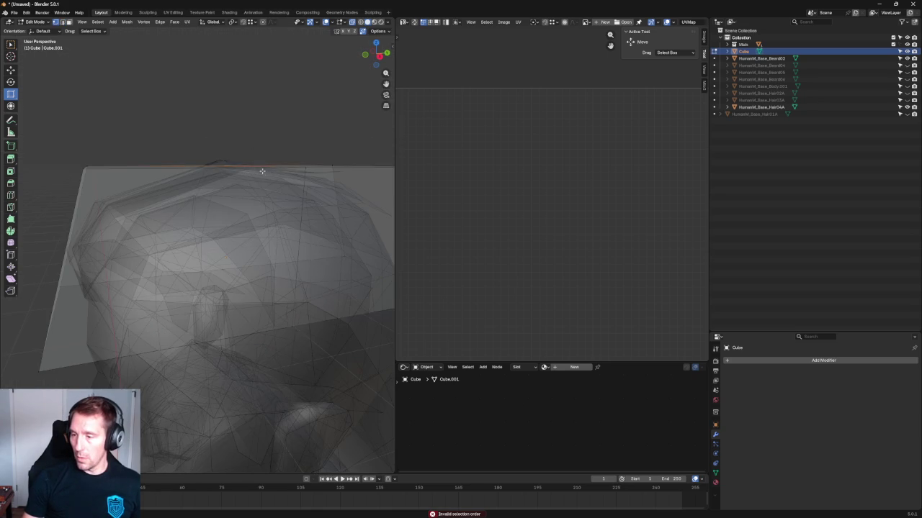
scroll(262, 171, "down", 3)
left_click(219, 196)
key("shift+space")
key("g")
left_click_drag(218, 170, 219, 175)
key("KP_3")
Step: Move another top vertex down and pull the front top corner toward the forehead
left_click(274, 190)
left_click_drag(289, 175, 278, 183)
left_click(129, 192)
mouse_move(144, 173)
left_mouse_down()
mouse_move(149, 183)
mouse_move(131, 236)
mouse_move(142, 252)
left_mouse_up()
Step: Tuck the front brim corner toward the head, move the back brim corner forward, and select the brim vertices
left_click(112, 250)
left_click(90, 246)
left_click(113, 252)
left_click(298, 247)
left_click(296, 251)
left_click_drag(318, 251, 292, 251)
mouse_move(323, 226)
left_mouse_down()
mouse_move(279, 259)
mouse_move(332, 252)
mouse_move(127, 264)
left_mouse_up()
Step: Move the selected brim vertices vertically along Z
key("g")
key("z")
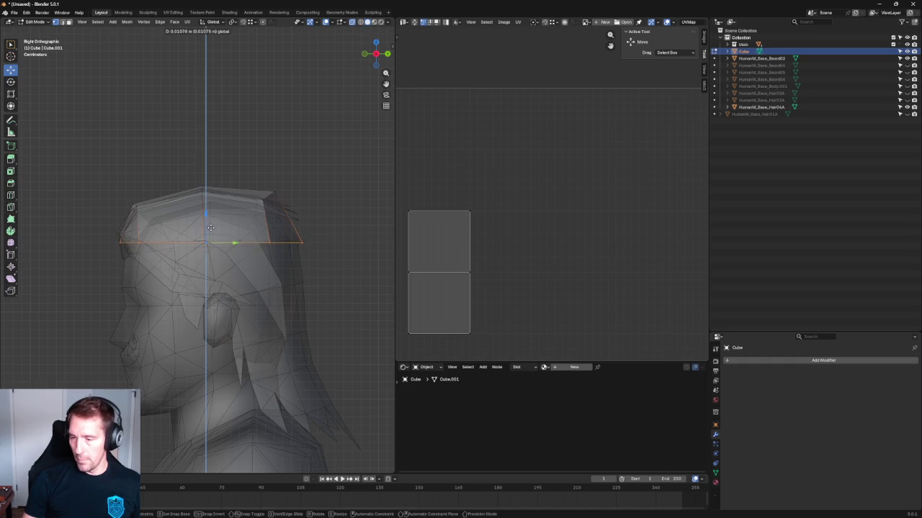
left_click(333, 243)
key("alt+a")
Step: From the front, pull the cap's lower and upper outer corners in to hug the side of the head
scroll(137, 250, "up", 1)
scroll(137, 250, "down", 2)
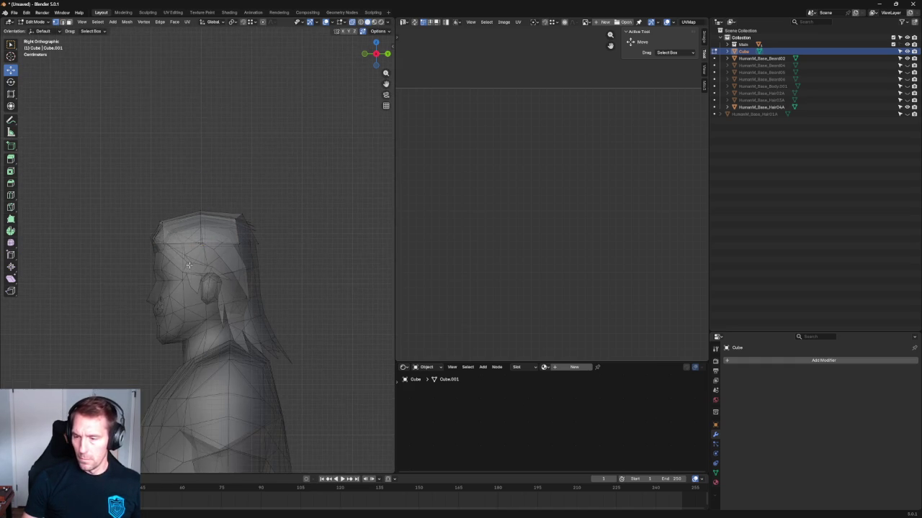
middle_click_drag(138, 250, 280, 229, "alt")
scroll(280, 230, "up", 3)
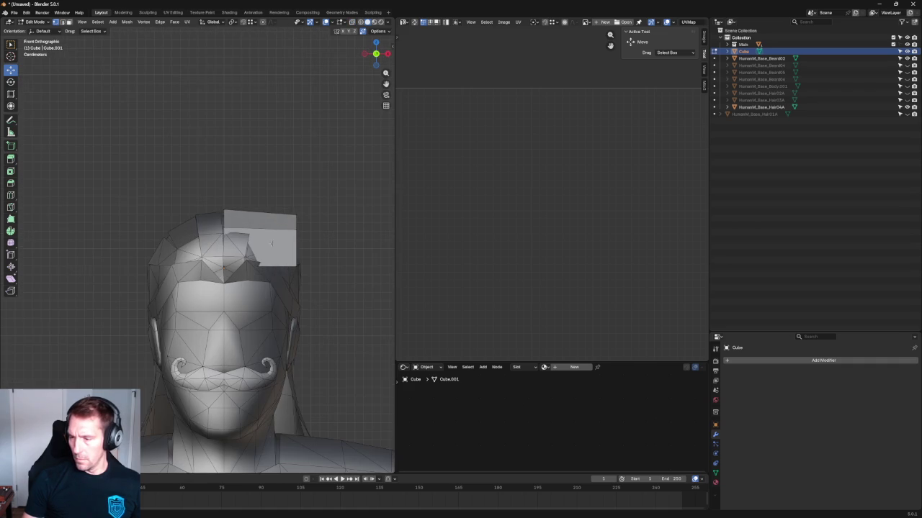
left_click(295, 265)
mouse_move(311, 252)
left_mouse_down()
mouse_move(288, 268)
mouse_move(287, 231)
mouse_move(265, 239)
left_mouse_up()
key("alt+z")
key("alt+z")
left_click(304, 213)
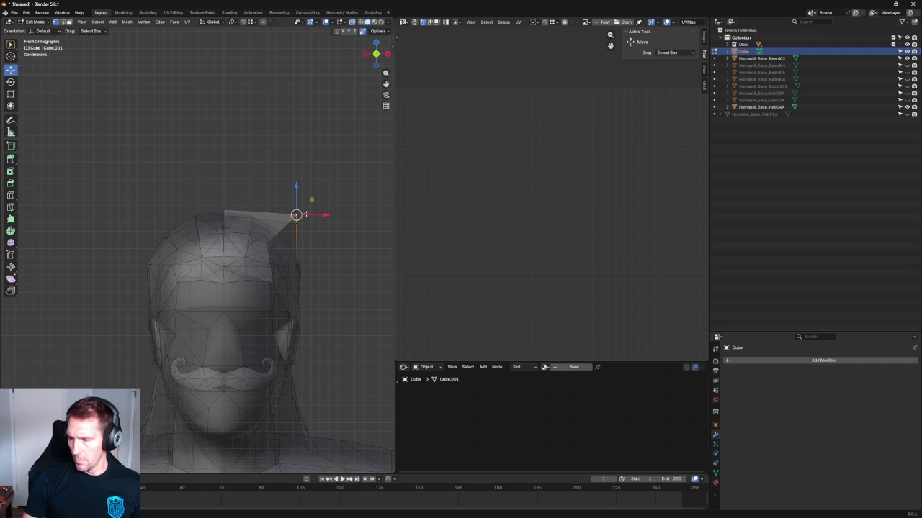
left_click_drag(307, 205, 293, 222)
key("alt+z")
key("alt+z")
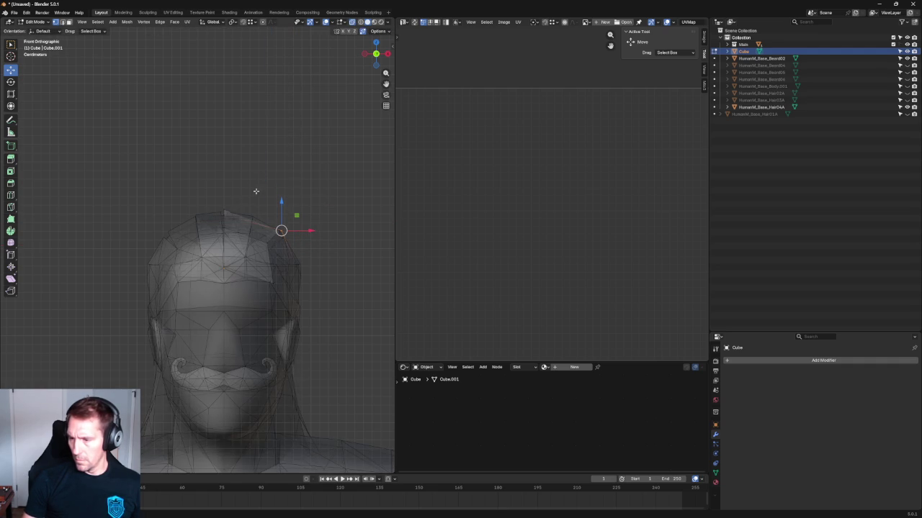
key("alt+z")
Step: From the side, extend a vertex down the back of the head toward the neck
scroll(257, 206, "down", 4)
middle_click_drag(257, 216, 224, 252, "alt")
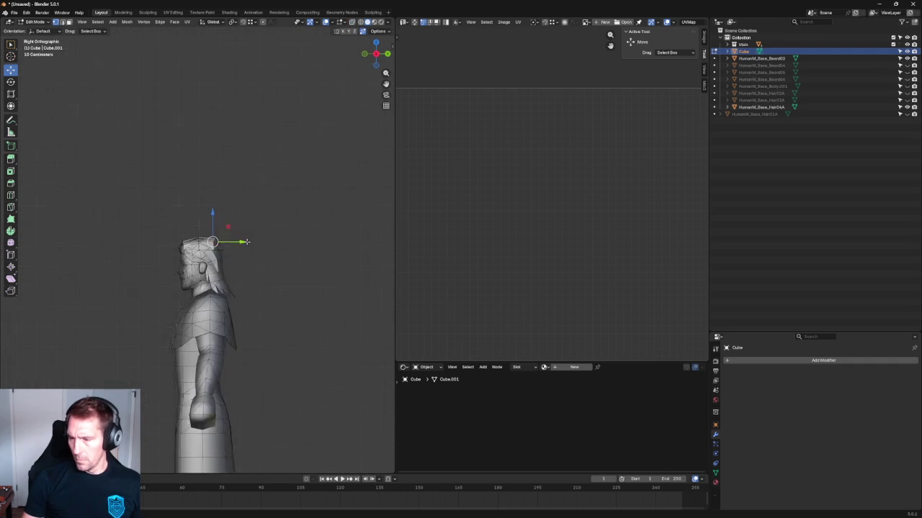
scroll(224, 255, "up", 4)
scroll(224, 255, "up", 2)
scroll(227, 263, "up", 2)
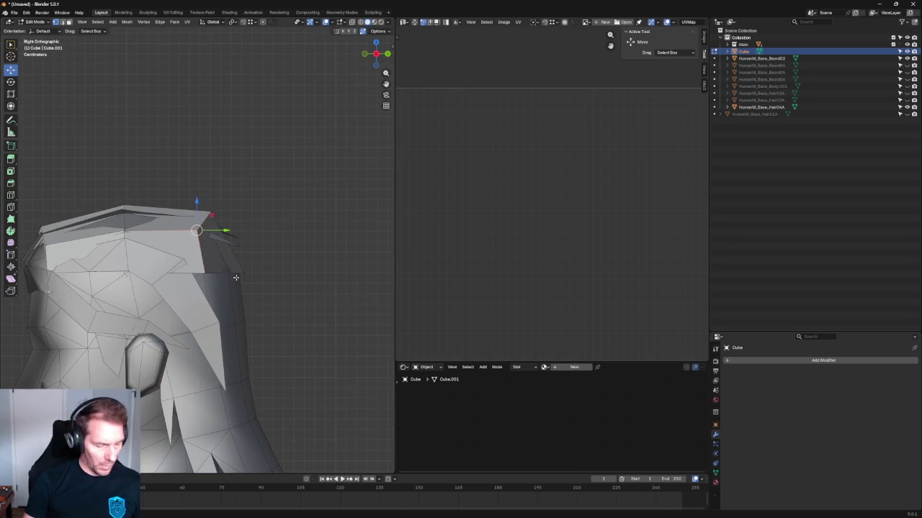
scroll(224, 273, "down", 4)
key("g")
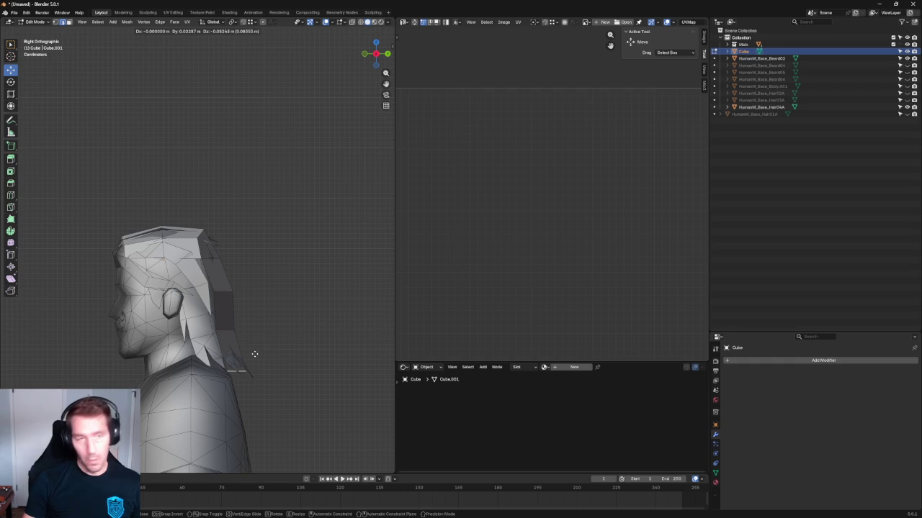
left_click(256, 354)
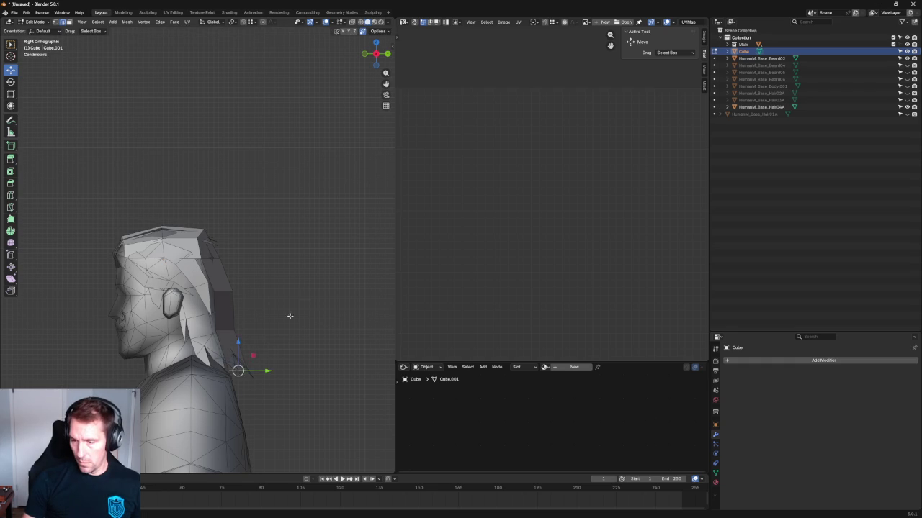
Step: Turn back to the front and hide the original hair mesh
middle_click_drag(288, 314, 234, 240)
scroll(233, 239, "up", 7)
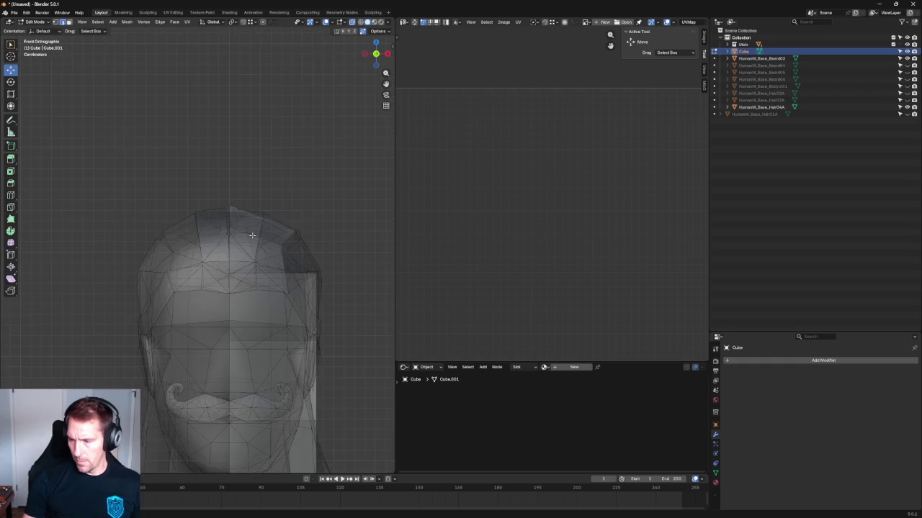
scroll(338, 250, "down", 1)
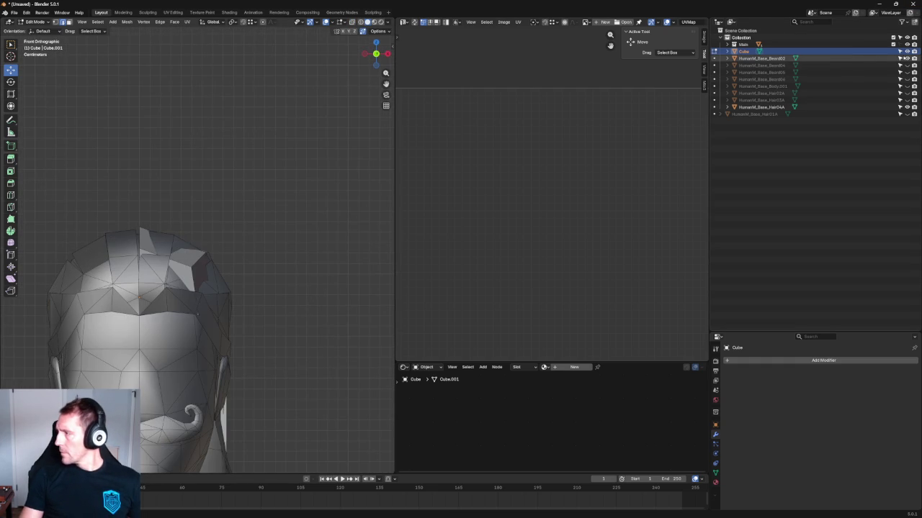
left_click(907, 107)
Step: Show then hide the original hair mesh, and centre the head in view
left_click(906, 106)
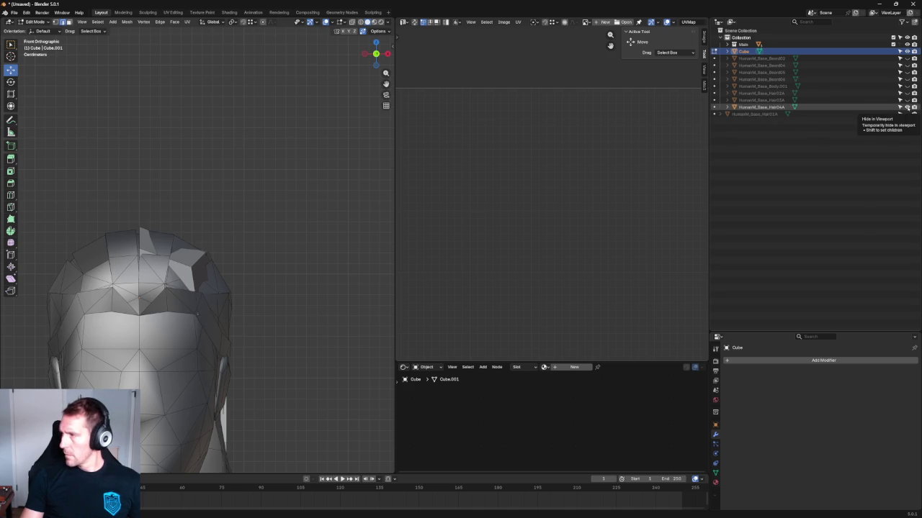
left_click(906, 106)
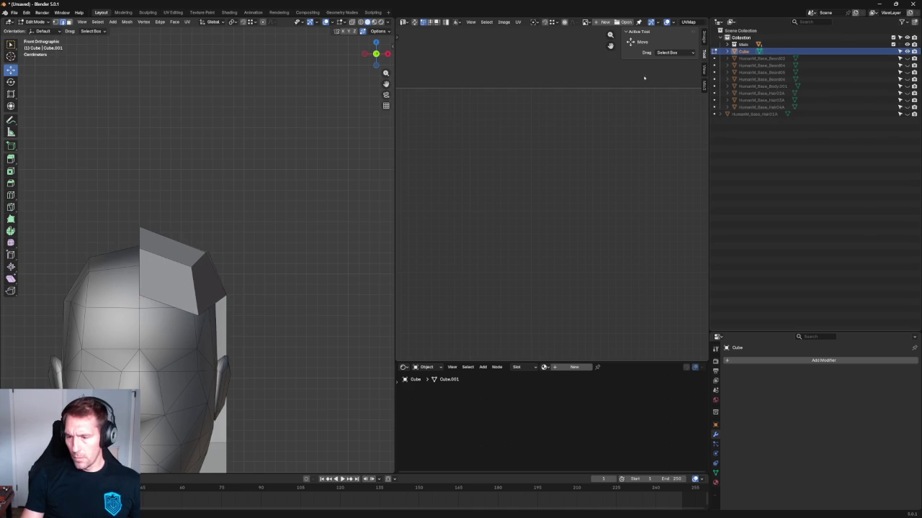
middle_click_drag(204, 345, 314, 305, "shift")
scroll(288, 284, "up", 3)
scroll(292, 285, "up", 2)
scroll(306, 281, "down", 2)
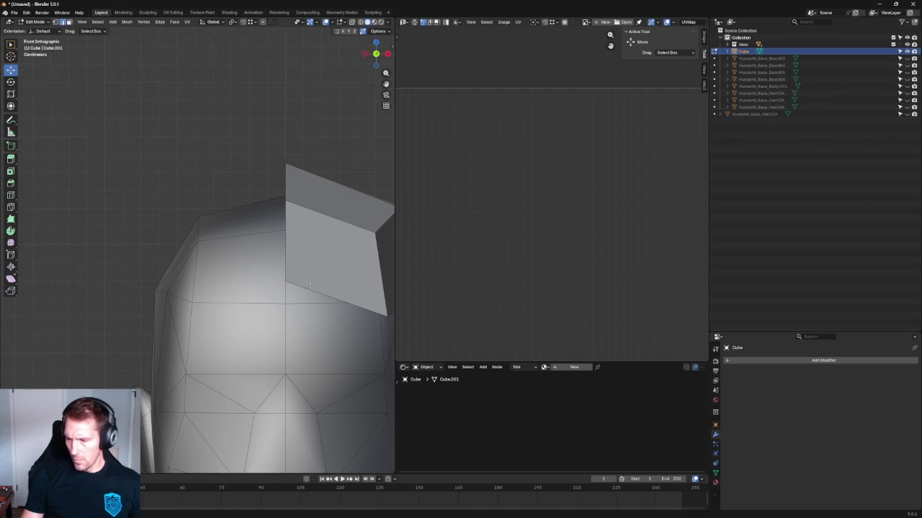
Step: Move the selected front edge vertically (G Z) to a new height
key("g")
key("z")
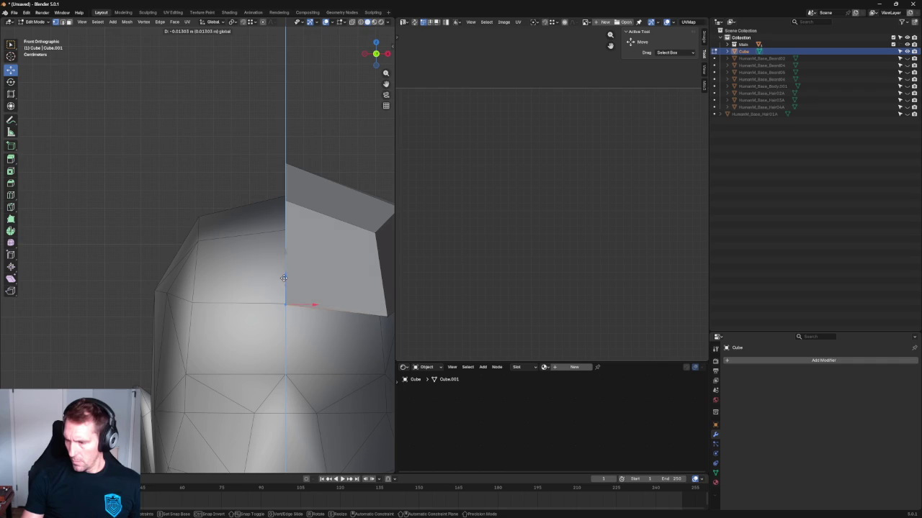
left_click(284, 278)
scroll(260, 268, "up", 2)
Step: Reposition the edge's right-end vertex within the front plane (Shift+Y)
left_click(298, 324)
key("g")
key("shift+y")
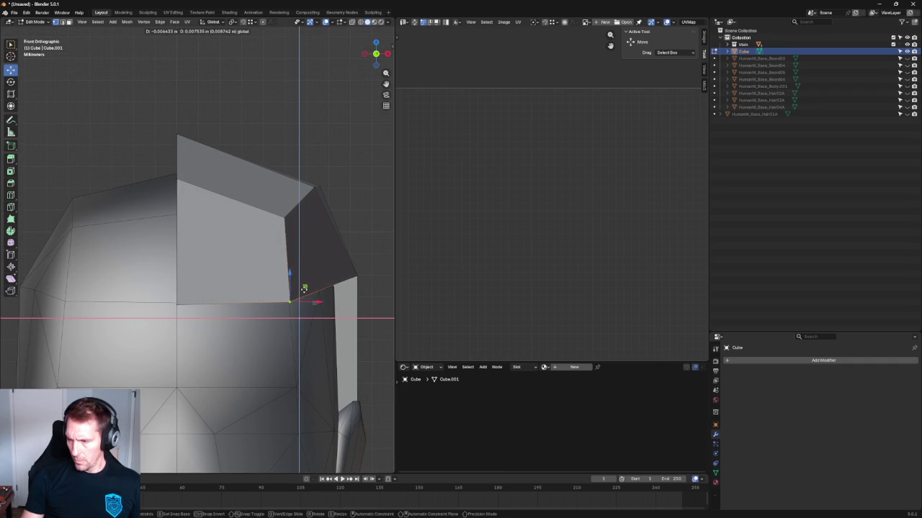
scroll(316, 277, "down", 1)
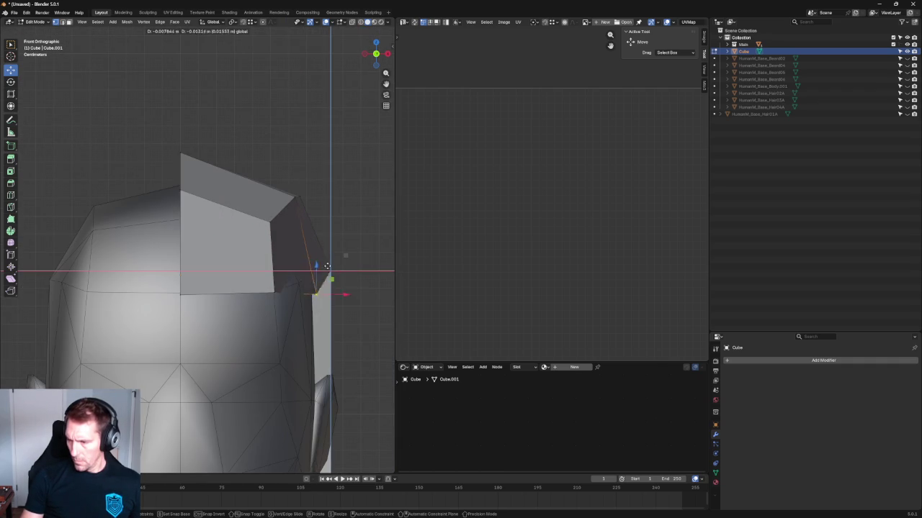
left_click(317, 268)
Step: In Right view with X-ray, shift the block's middle vertical edge loop front-back along Y
key("KP_3")
scroll(362, 241, "down", 1)
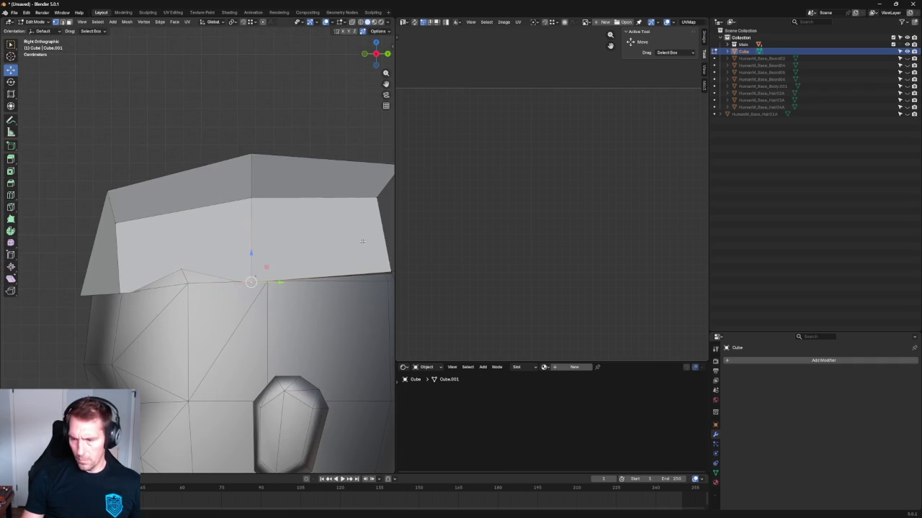
key("alt+z")
left_click_drag(295, 124, 238, 288)
key("g")
key("y")
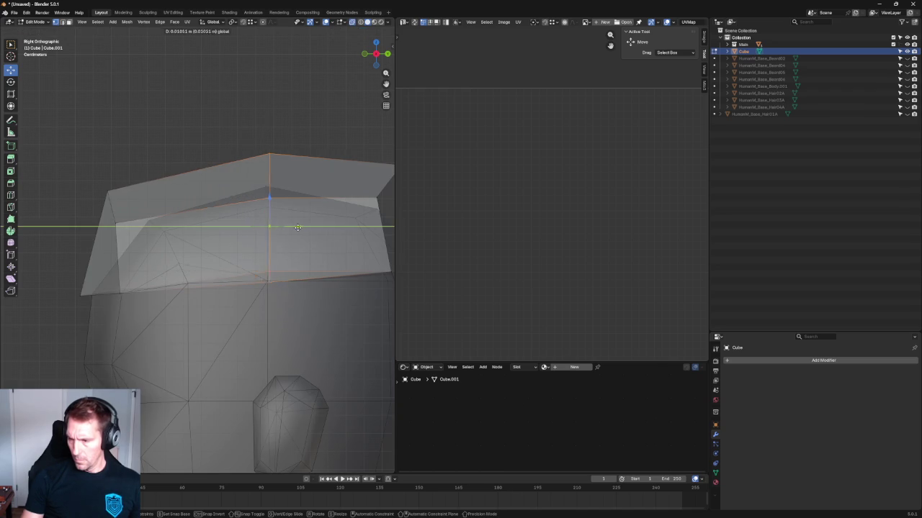
left_click(267, 282)
Step: In Front view, move the selection sideways along X, then orbit to inspect
key("grave")
left_click(245, 260)
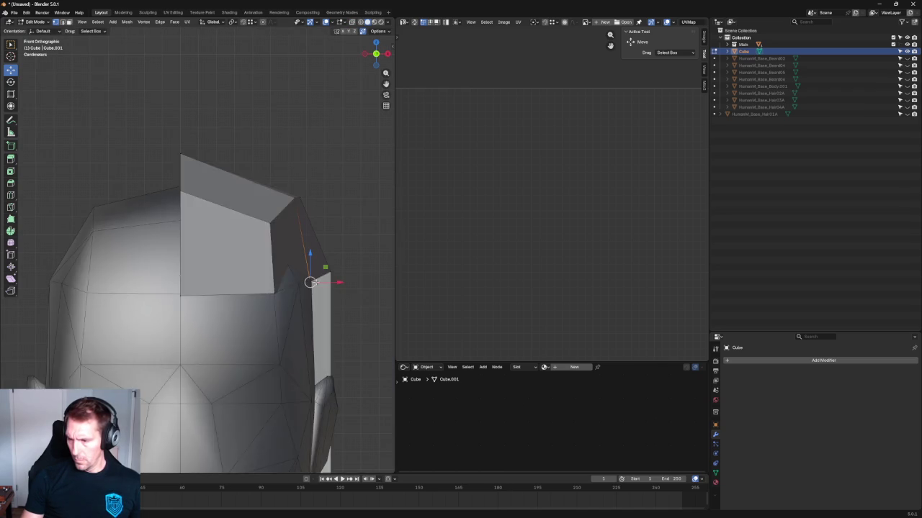
key("g")
key("x")
left_click(339, 283)
middle_click_drag(365, 300, 210, 289)
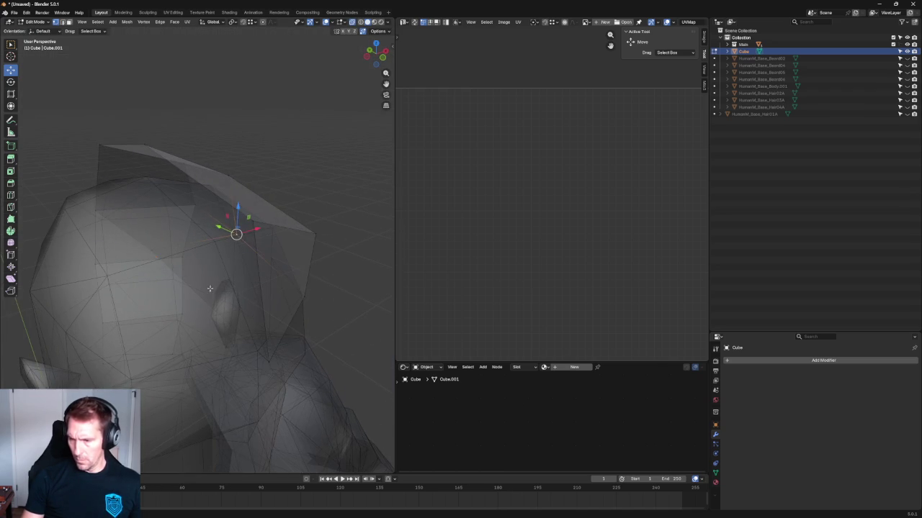
Step: Deselect, return to a front view with X-ray, and drag a top vertex up and outward
left_click(152, 248)
right_click(148, 248)
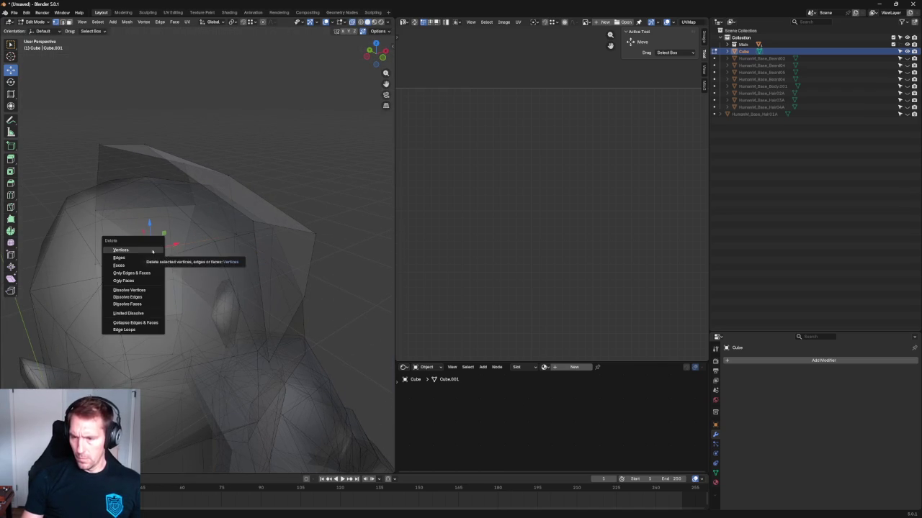
middle_click_drag(192, 194, 238, 194)
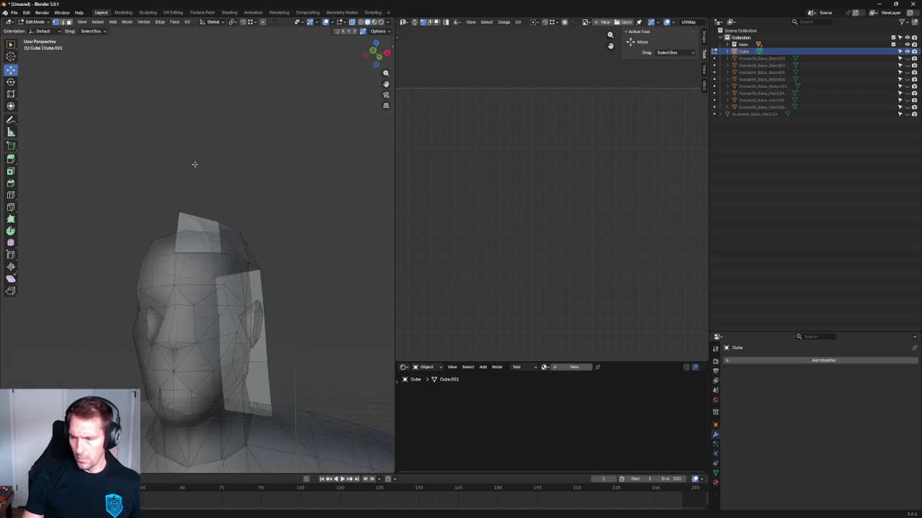
key("alt+z")
scroll(238, 193, "up", 2)
key("alt+z")
left_click(247, 230)
mouse_move(264, 215)
left_mouse_down()
mouse_move(273, 217)
mouse_move(251, 209)
left_mouse_up()
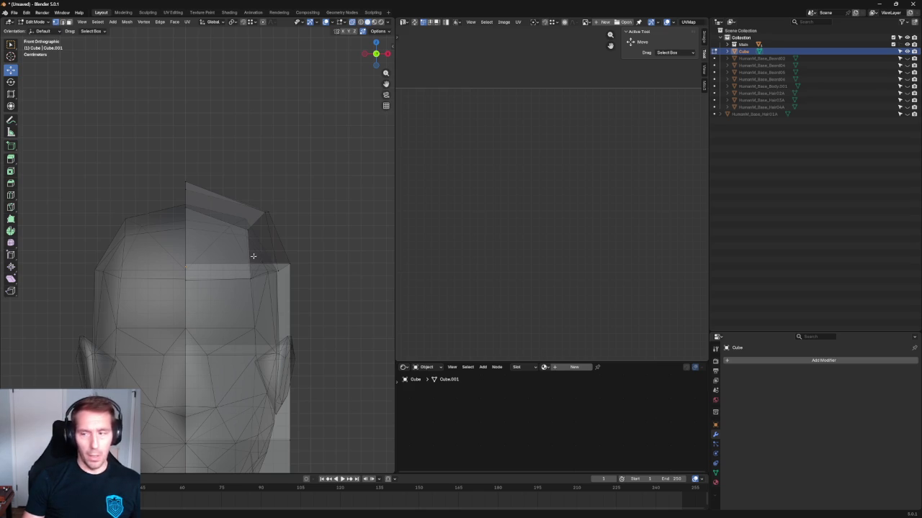
scroll(253, 256, "up", 2)
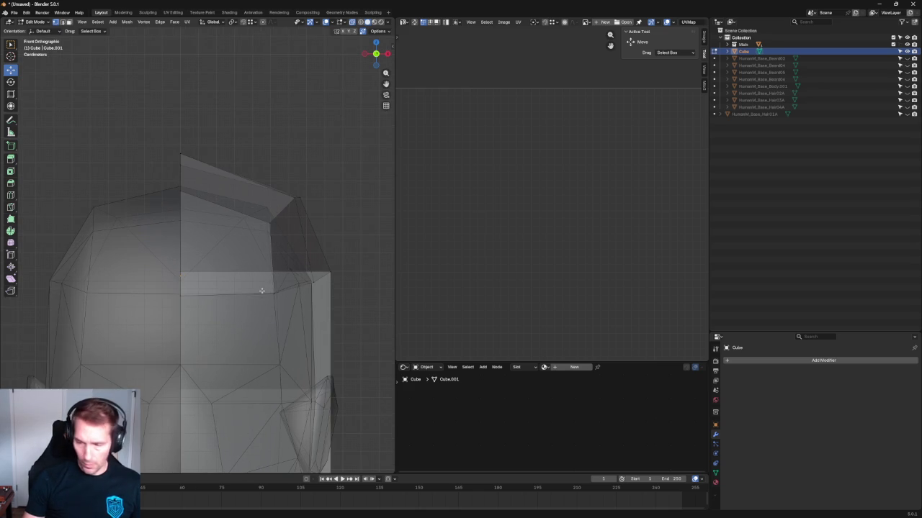
Step: Select the lower front and upper edges, try joining them, and leave them in place
left_click(229, 295)
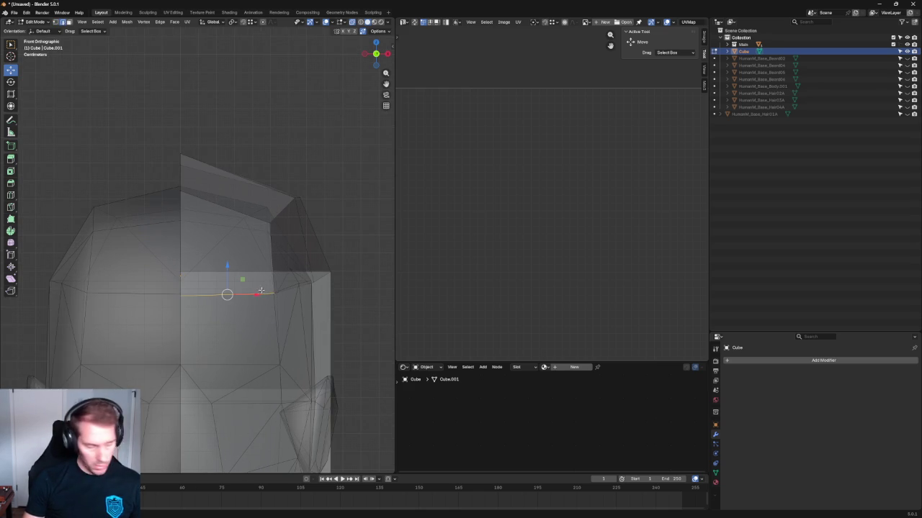
key("j")
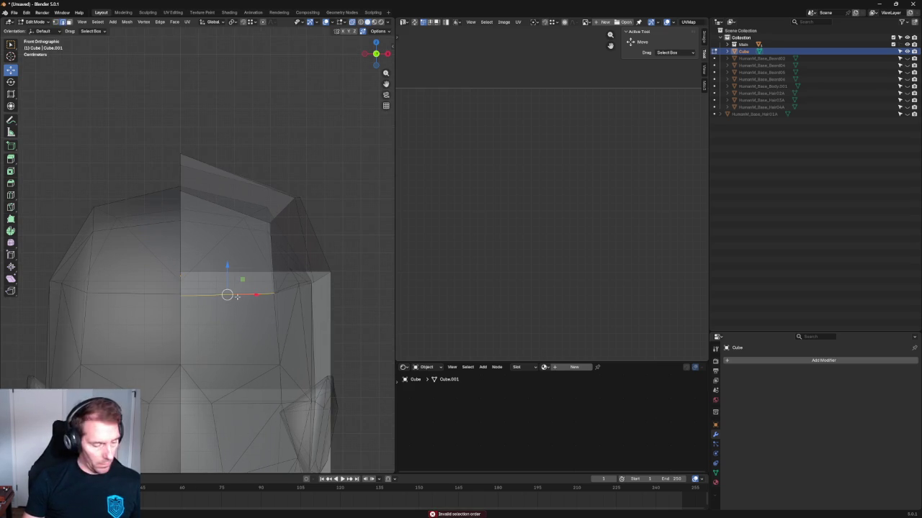
left_click(182, 187, "shift")
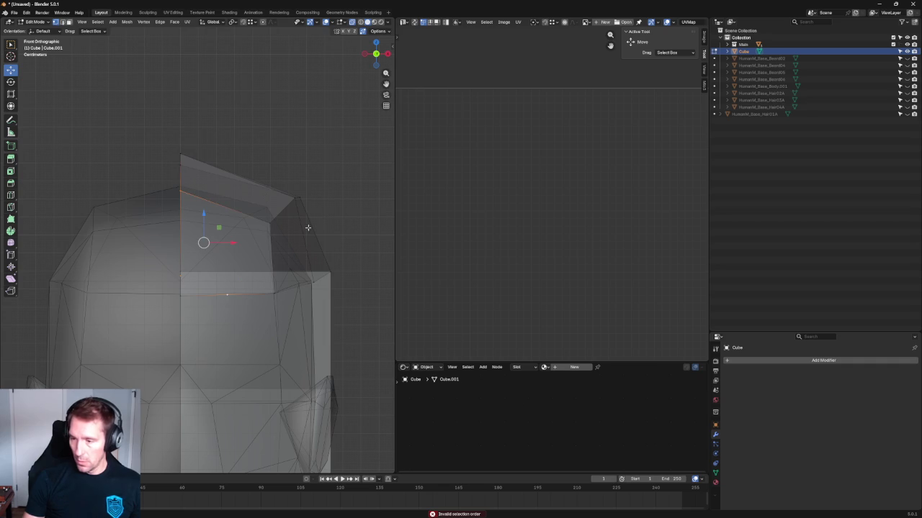
scroll(281, 267, "up", 2)
scroll(256, 295, "up", 1)
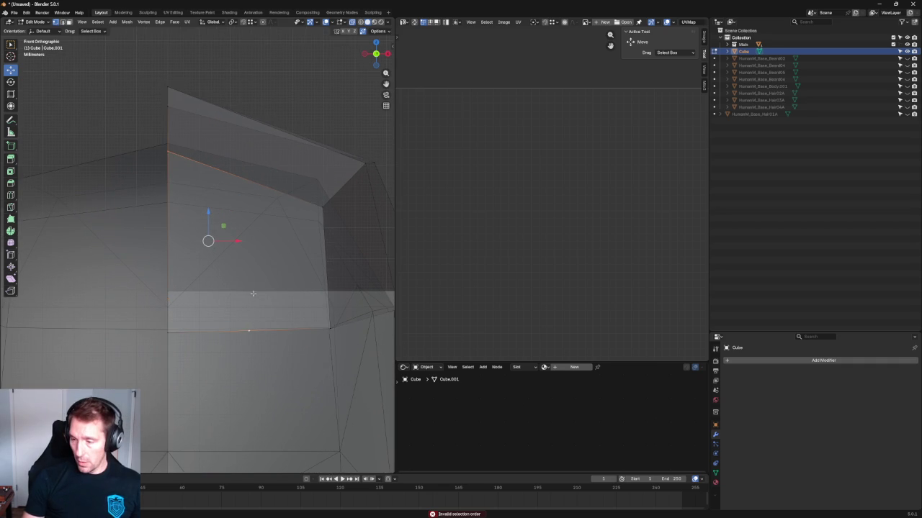
key("g")
key("z")
left_click(252, 295)
scroll(258, 310, "down", 3)
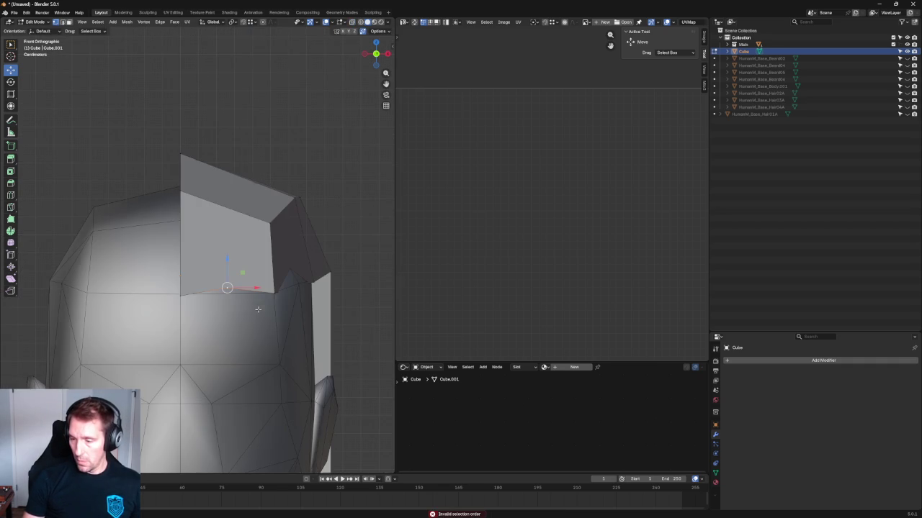
scroll(245, 298, "up", 2)
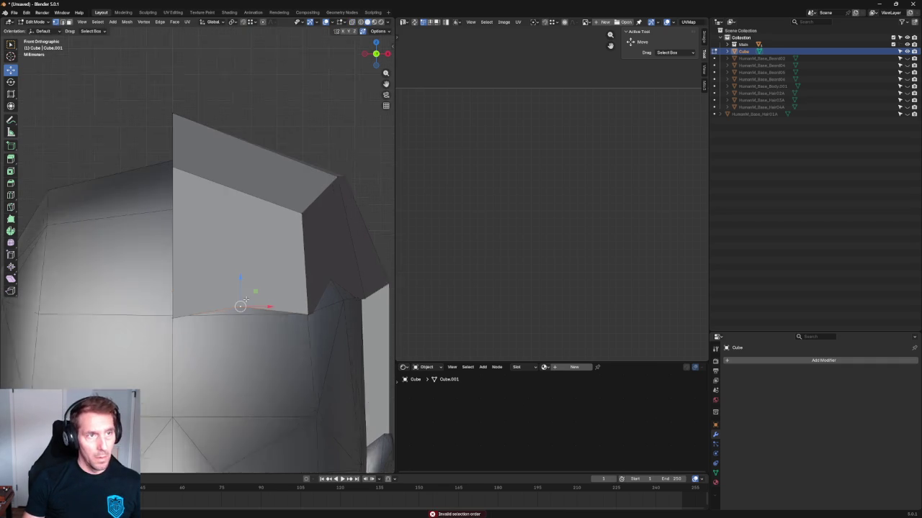
scroll(234, 324, "up", 2)
Step: Select both bottom-edge segments, retry the join, and switch to vertex select mode
left_click(216, 334)
key("j")
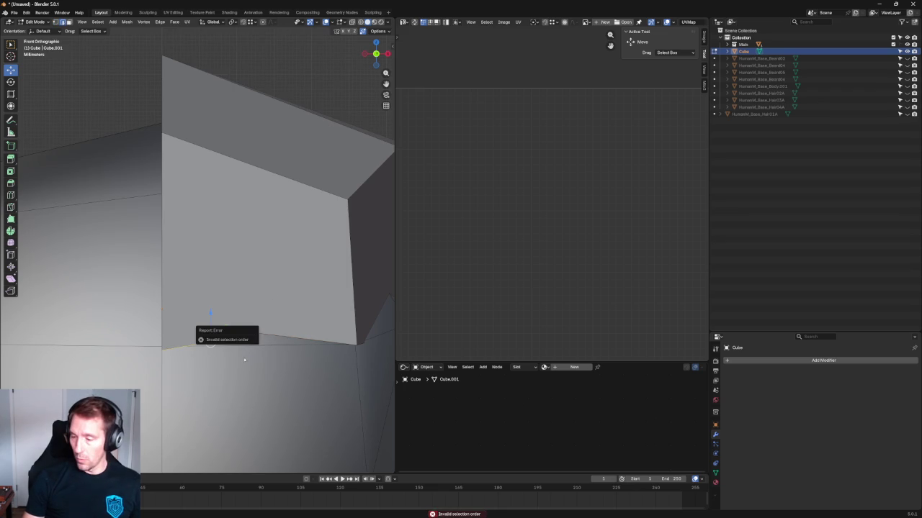
left_click(227, 347, "shift")
key("1")
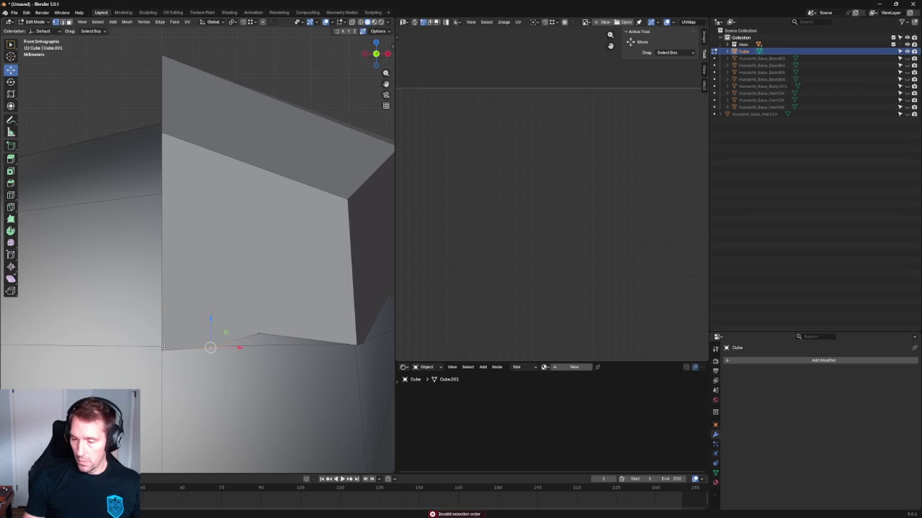
scroll(249, 338, "down", 5)
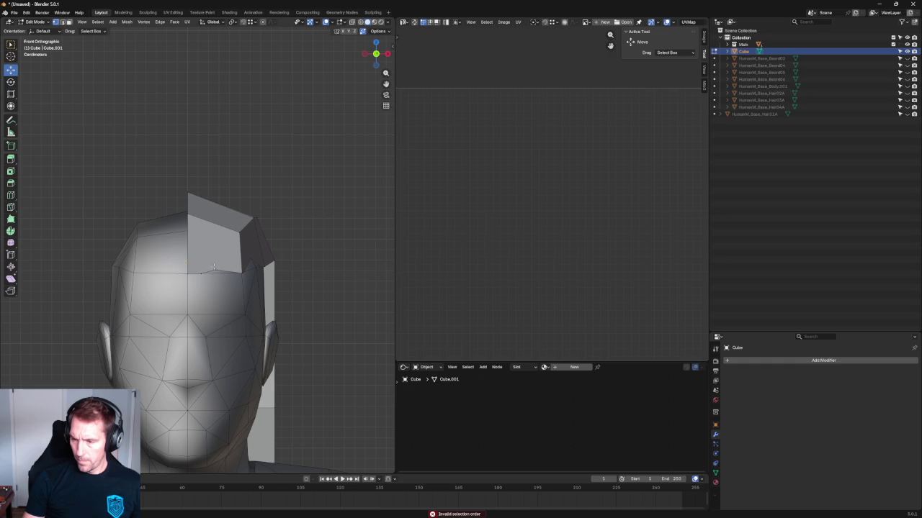
scroll(288, 283, "up", 2)
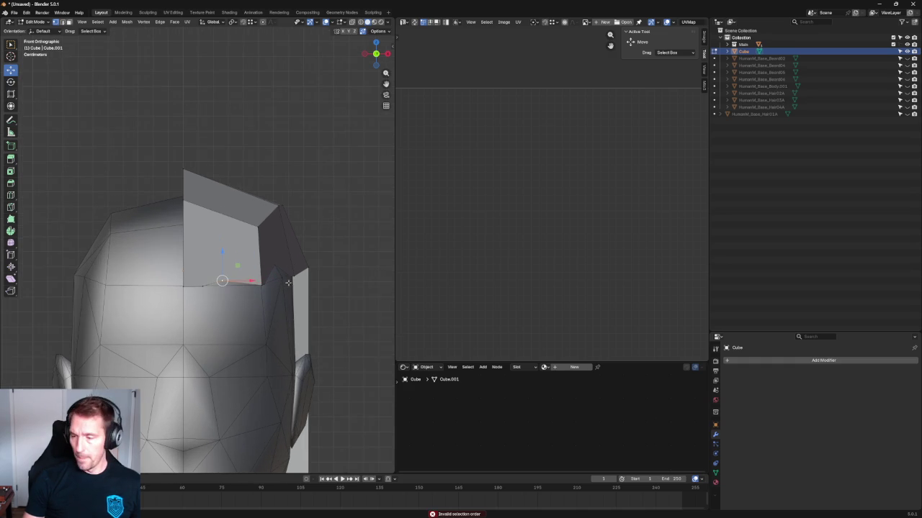
Step: From the side and above, select upper-edge loop, brim and side vertices for adjustment
key("KP_3")
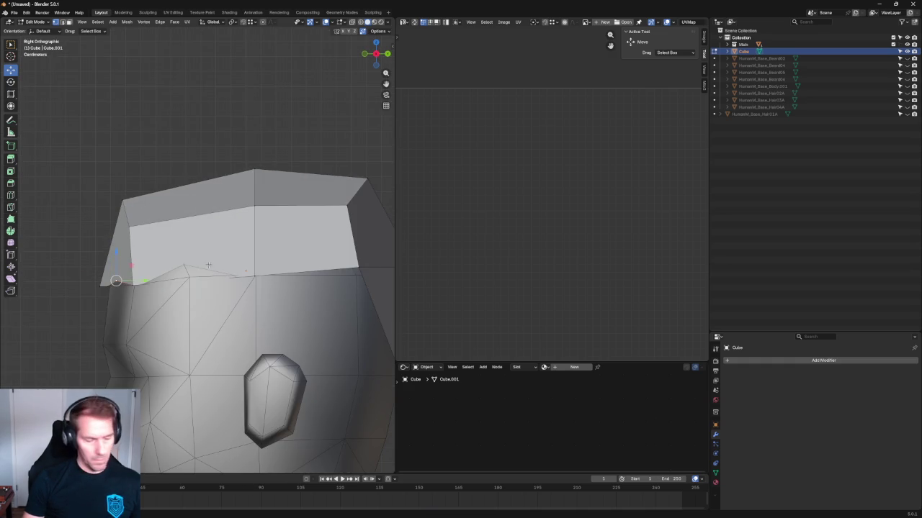
left_click(184, 185, "alt")
left_click(193, 281, "ctrl")
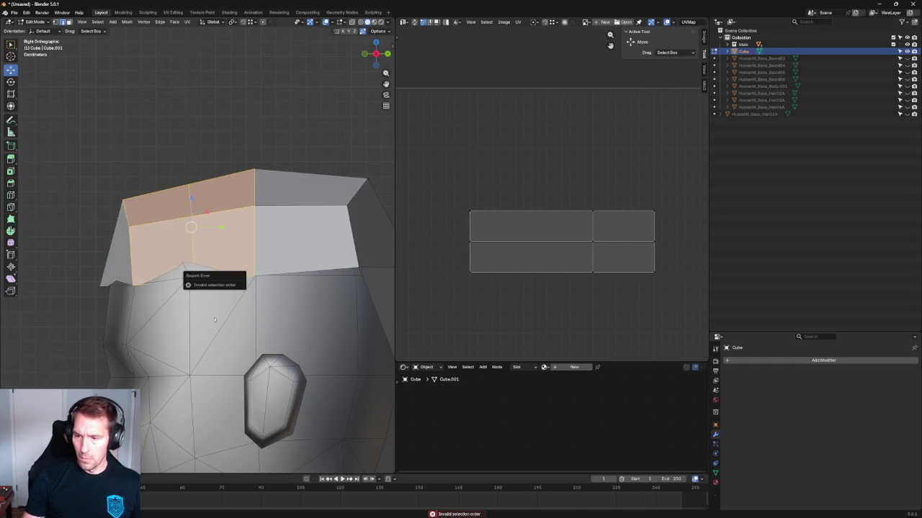
left_click(191, 282)
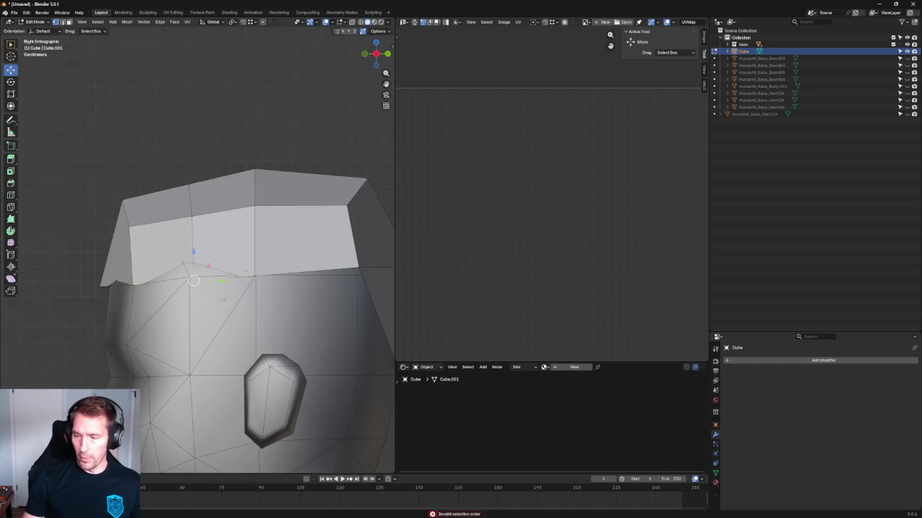
middle_click_drag(193, 286, 280, 334)
left_click(275, 311)
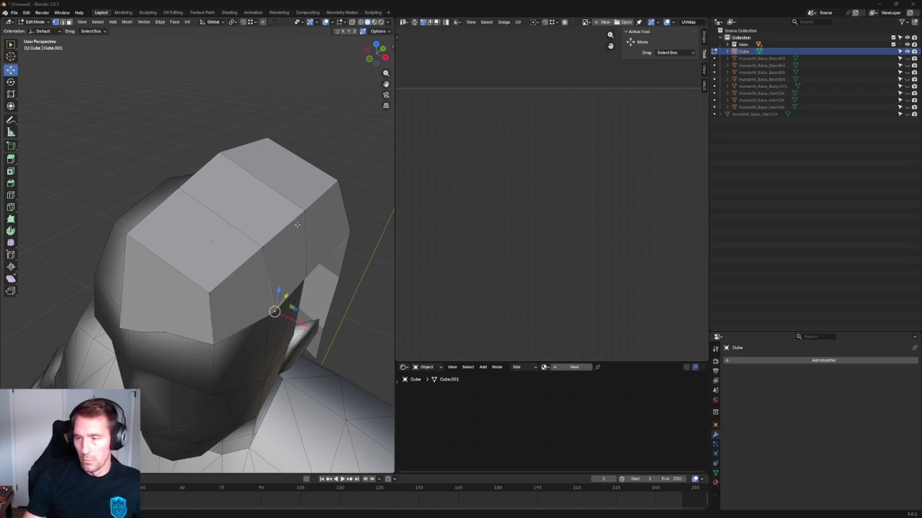
Step: With X-ray in face mode, select the hair block's top face and a shoulder-side edge
middle_click_drag(297, 224, 184, 183, "alt")
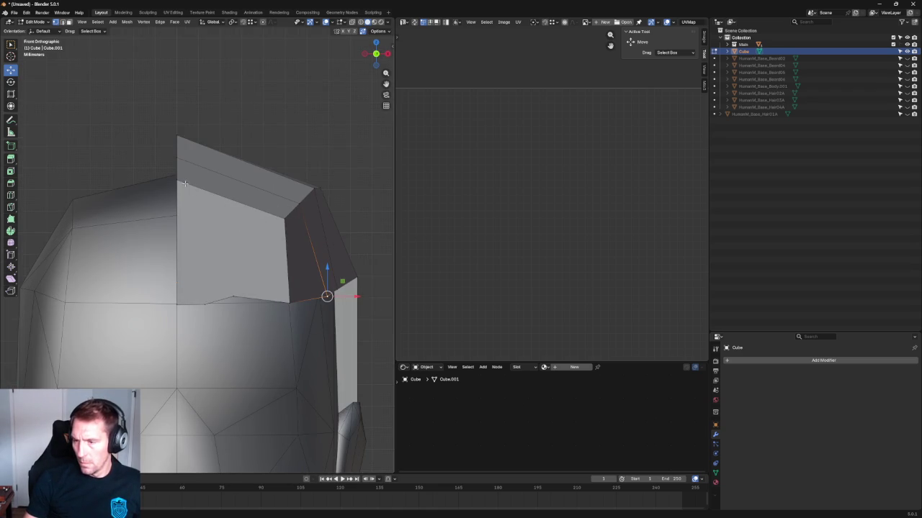
key("alt+z")
key("3")
left_click(249, 149)
mouse_move(249, 149)
middle_mouse_down()
mouse_move(327, 329)
mouse_move(209, 246)
mouse_move(289, 391)
middle_mouse_up()
scroll(210, 247, "down", 4)
left_click(315, 439, "shift")
mouse_move(362, 326)
middle_mouse_down()
mouse_move(366, 226)
mouse_move(264, 283)
middle_mouse_up()
scroll(366, 226, "down", 4)
Step: In Right view, move the hair's back top corner vertex lower and forward
key("grave")
scroll(274, 273, "up", 4)
left_click(302, 278)
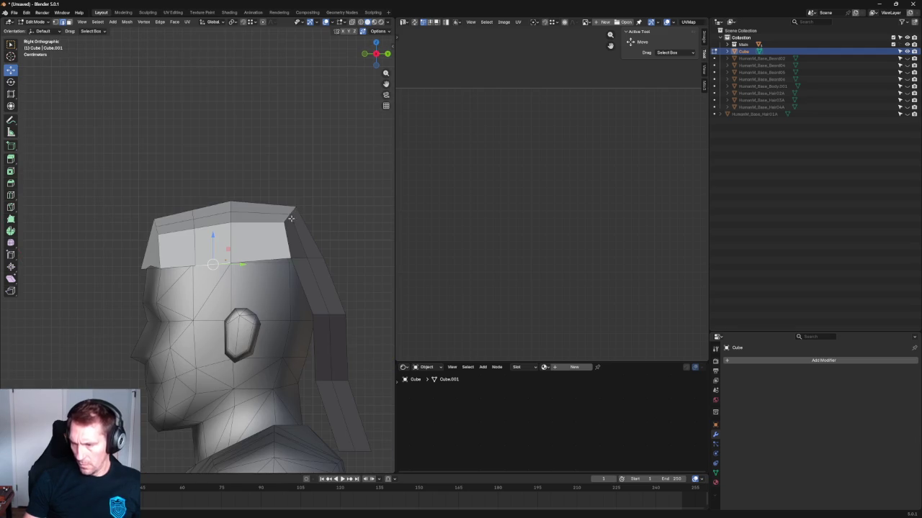
key("1")
left_click(290, 218)
key("g")
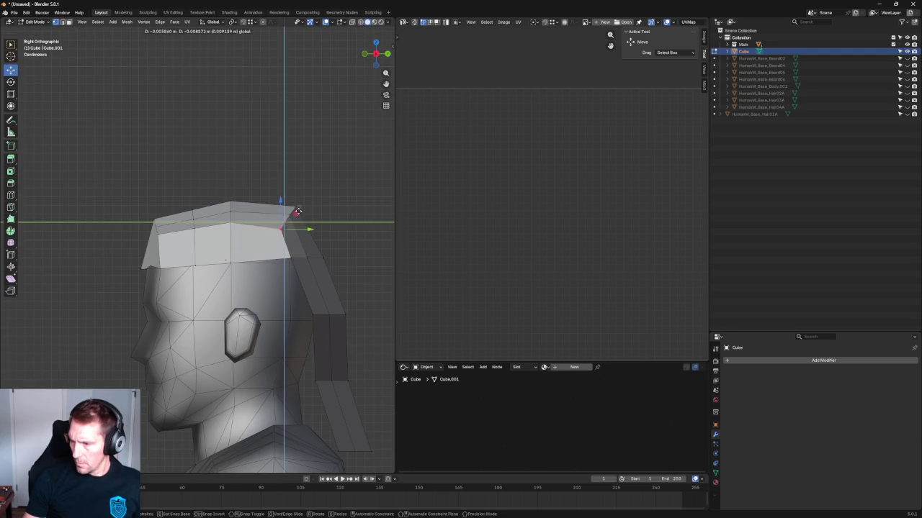
left_click(286, 252)
Step: Box-select the back strip's row of vertices above the ear in X-ray and squash them vertically
left_click(291, 262)
key("alt+z")
left_click_drag(378, 249, 232, 274)
key("shift+space")
key("s")
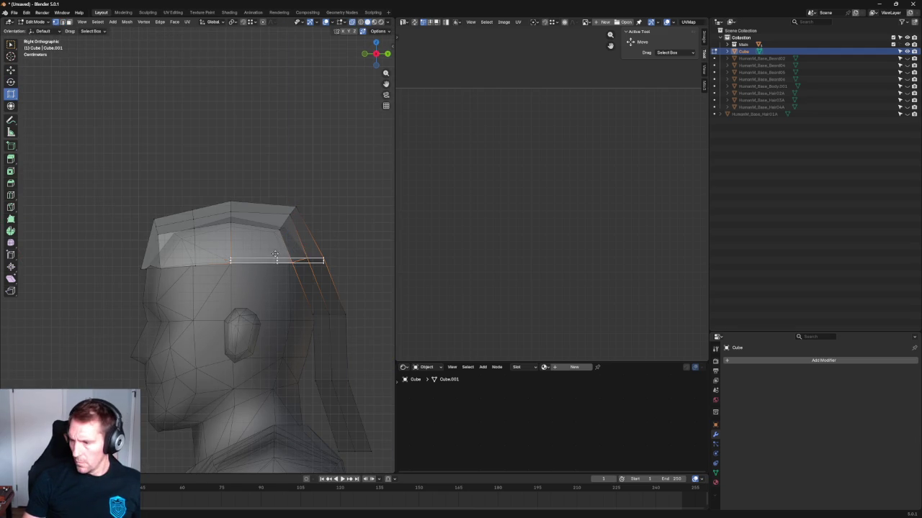
key("shift+space")
key("s")
left_click_drag(288, 239, 288, 250)
Step: Flatten that row to zero height with S Z 0, then show HumanM_Base_Hair04A again
key("shift+space")
key("g")
key("s")
key("z")
key("0")
key("Return")
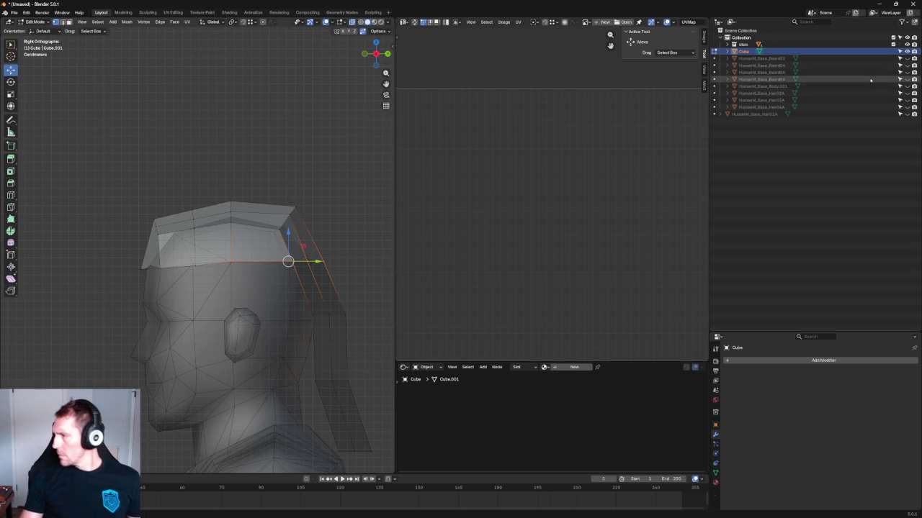
left_click(907, 106)
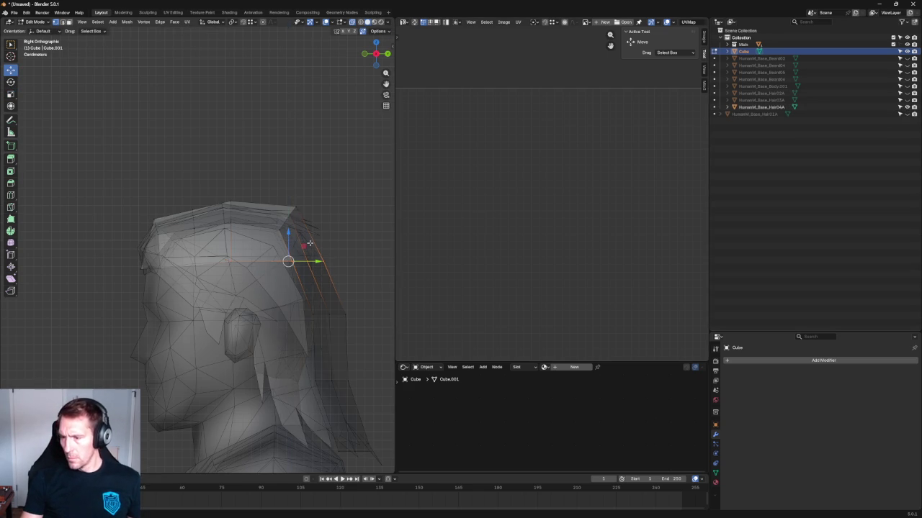
Step: Turn X-ray off, frame the side of the head, and move the selection within the side plane
key("alt+z")
key("alt+a")
scroll(310, 243, "up", 3)
middle_click_drag(341, 238, 249, 233, "shift")
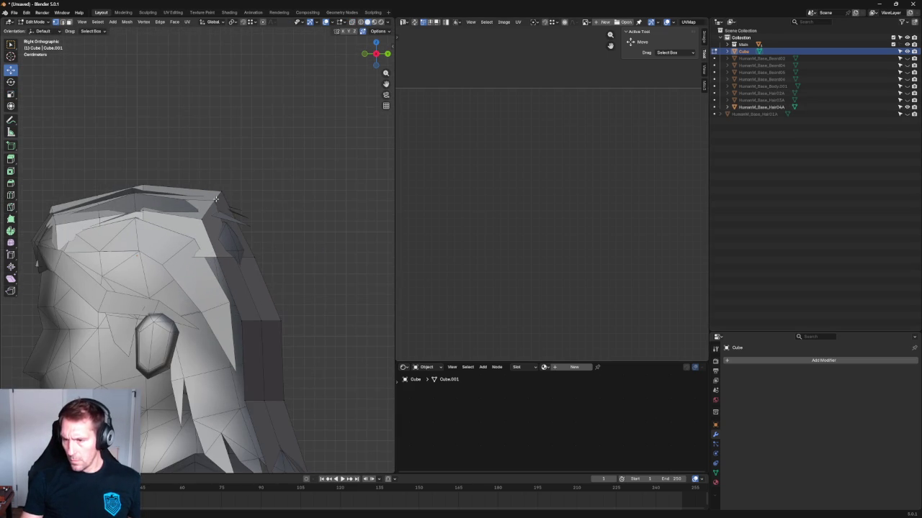
key("g")
key("shift+x")
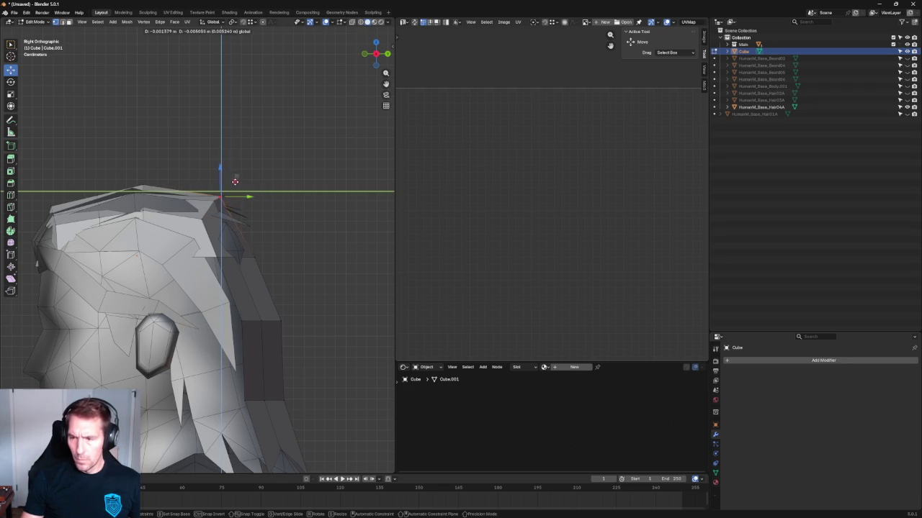
left_click(232, 182)
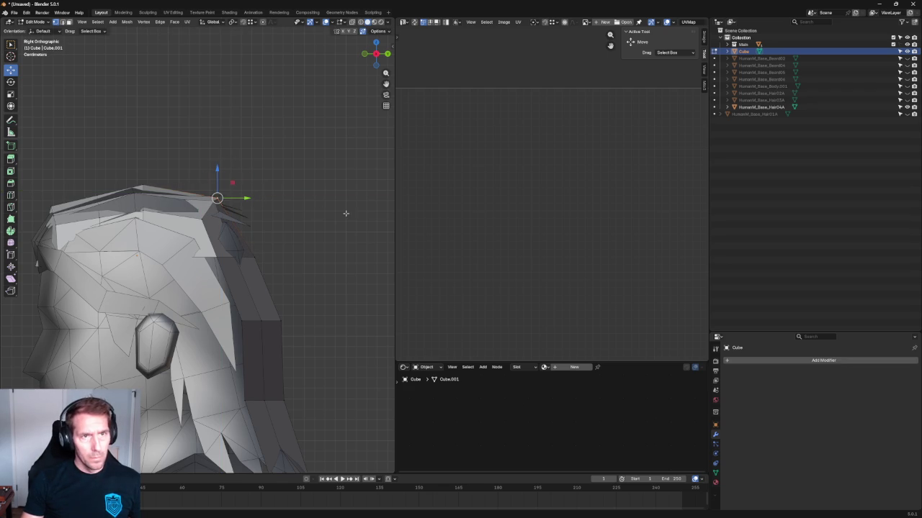
Step: Box-select the edges along the hair's back curve and shift them slightly forward along Y
left_click_drag(321, 235, 220, 275)
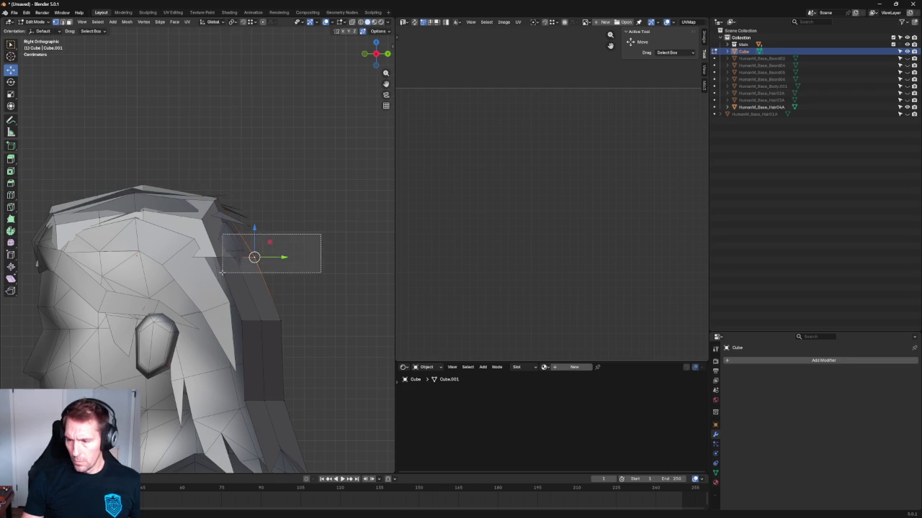
key("g")
right_click(277, 260)
key("g")
key("y")
left_click(289, 290)
Step: Move the back strip's lower vertical edges along Y twice, checking them in X-ray
left_click(277, 324, "alt")
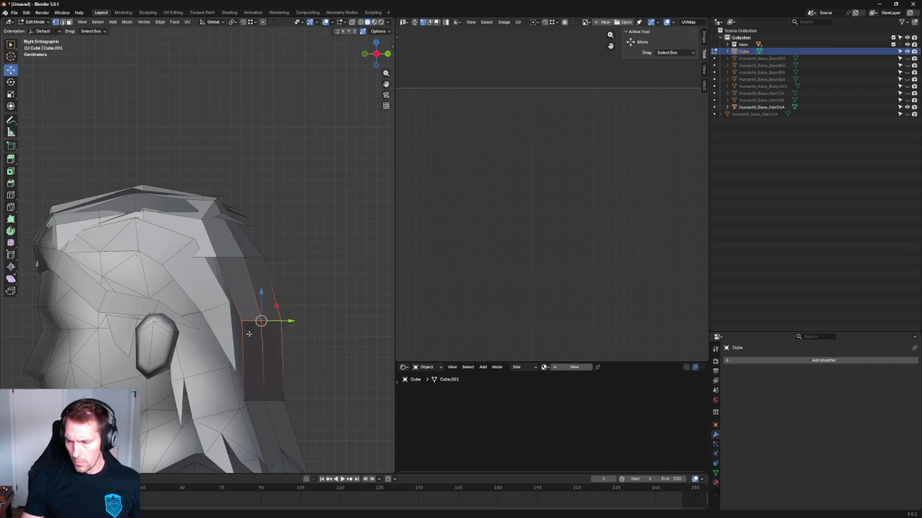
key("g")
key("y")
left_click(264, 324)
key("alt+z")
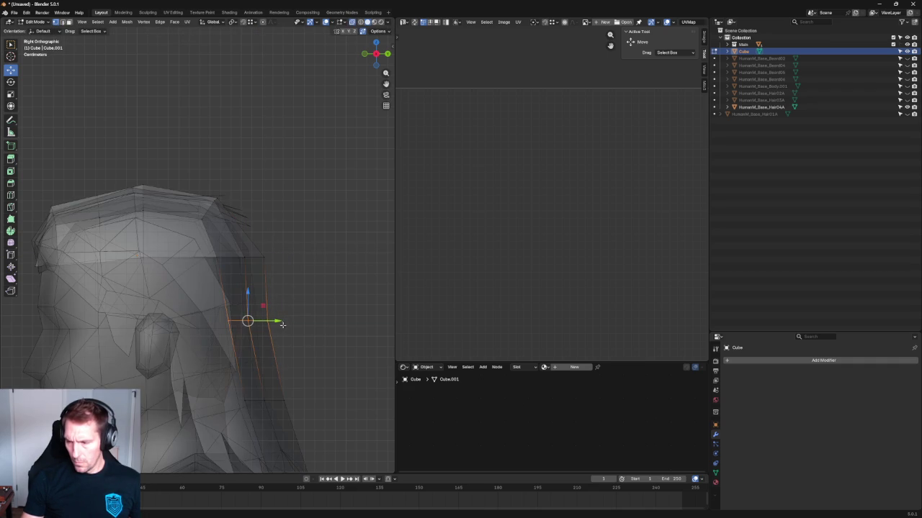
key("g")
key("y")
left_click(309, 300)
key("alt+z")
key("alt+a")
Step: Drag the hair's top-back corner vertex lower with the gizmo, then deselect
mouse_move(258, 252)
middle_mouse_down("shift")
mouse_move(276, 230)
mouse_move(286, 251)
middle_mouse_up("shift")
scroll(288, 270, "up", 2)
left_click(240, 247)
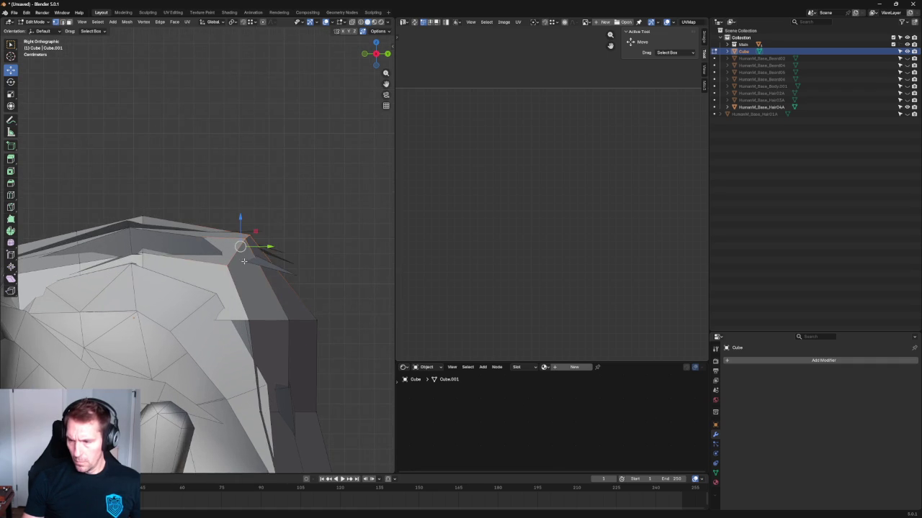
mouse_move(257, 231)
left_mouse_down()
mouse_move(269, 230)
mouse_move(253, 244)
left_mouse_up()
key("alt+a")
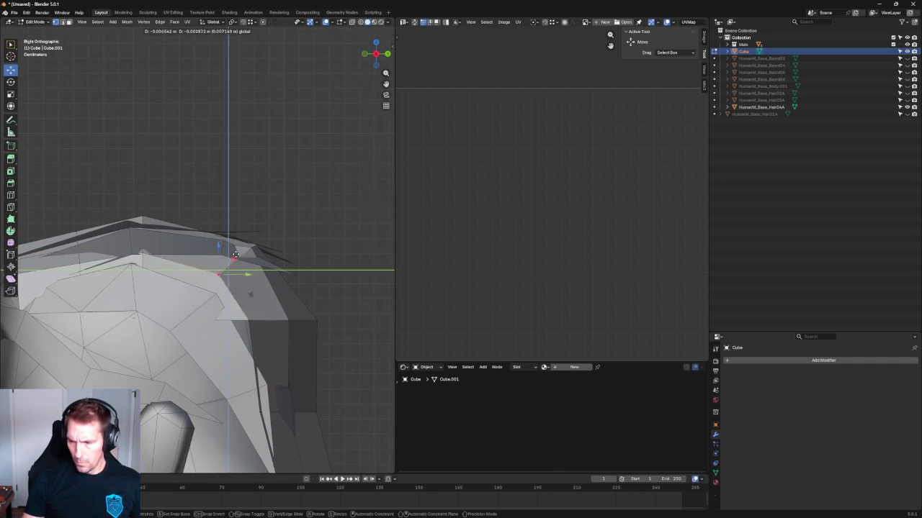
Step: Zoom out, select the entire hair mesh and bring up the vertex operations menu
scroll(241, 238, "down", 3)
scroll(240, 231, "down", 1)
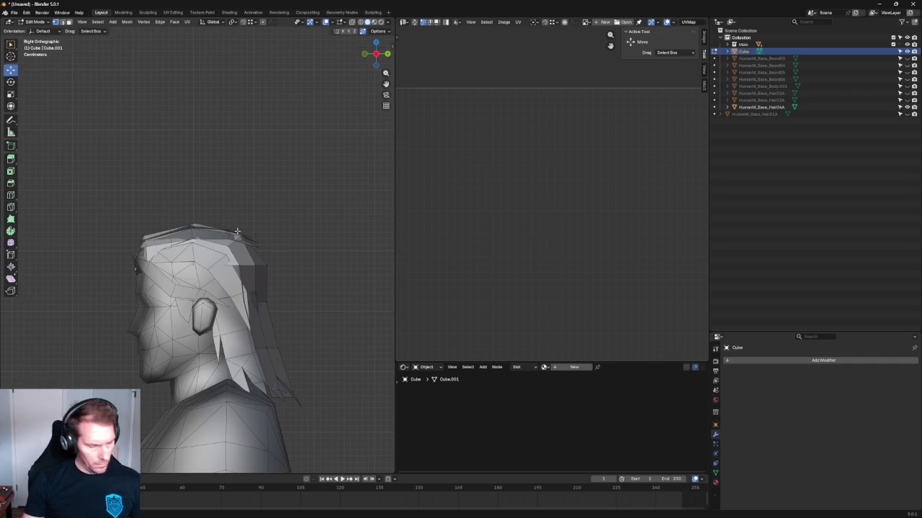
key("a")
right_click(258, 272)
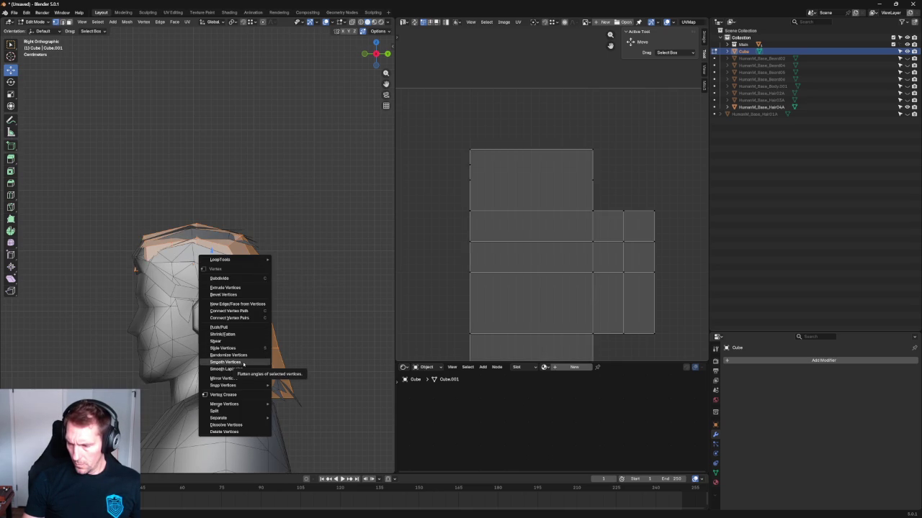
Step: Recalculate the hair mesh's normals to face outside
left_click(126, 21)
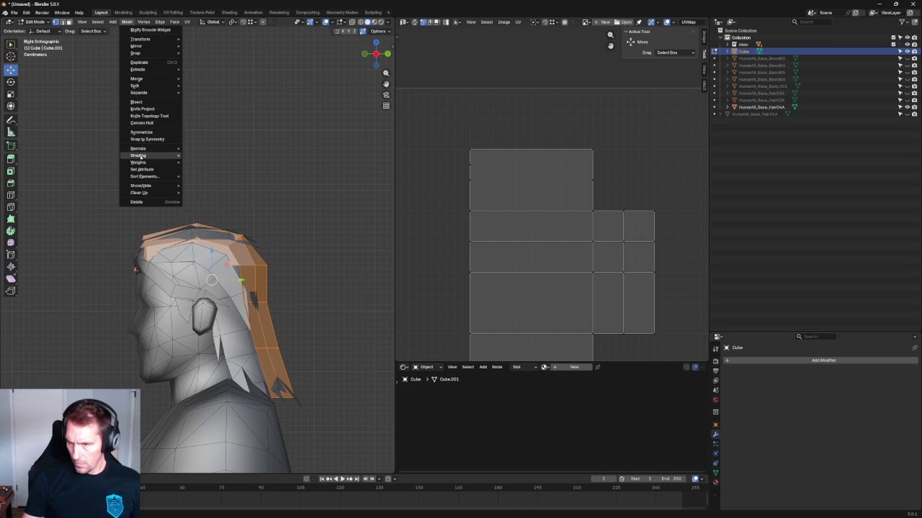
left_click(212, 156)
left_click(214, 158)
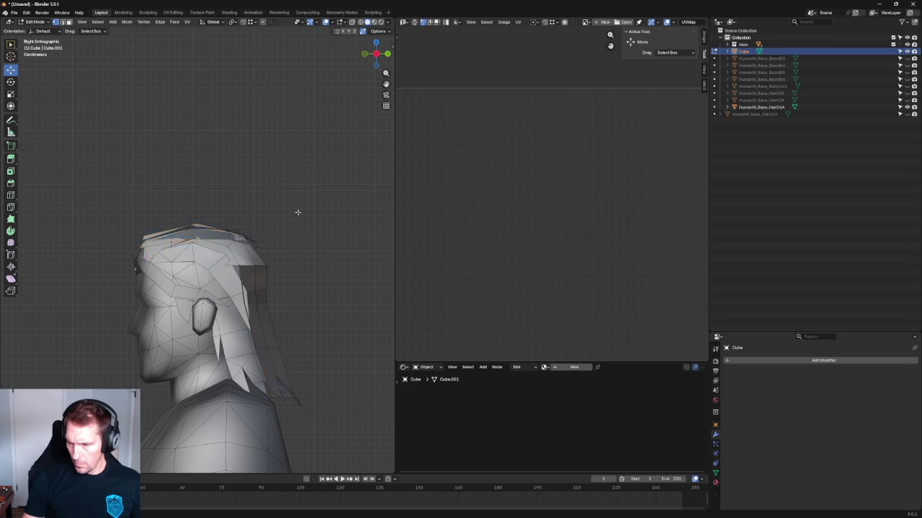
Step: Move the edges on the side of the brim along the Y axis
scroll(216, 216, "up", 1)
scroll(218, 270, "up", 2)
scroll(180, 273, "up", 3)
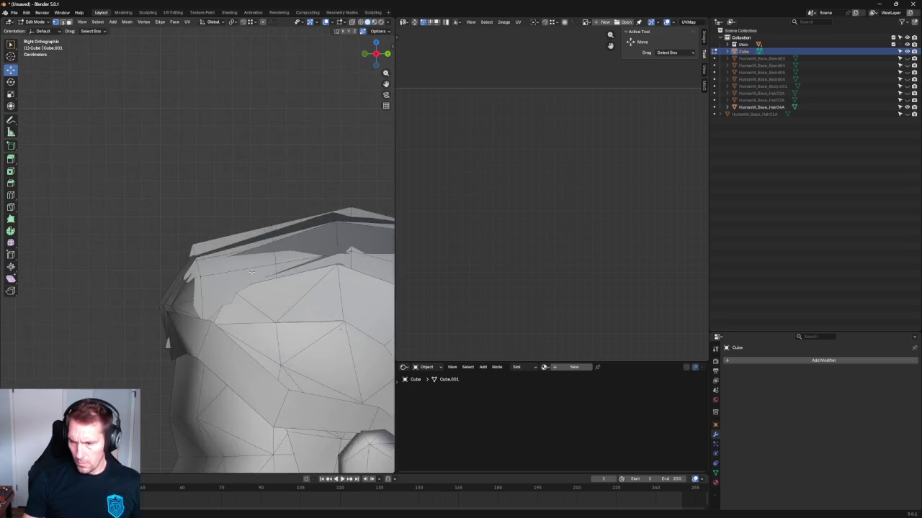
scroll(202, 316, "up", 2)
scroll(219, 295, "up", 1)
left_click(217, 310, "alt")
key("g")
key("g")
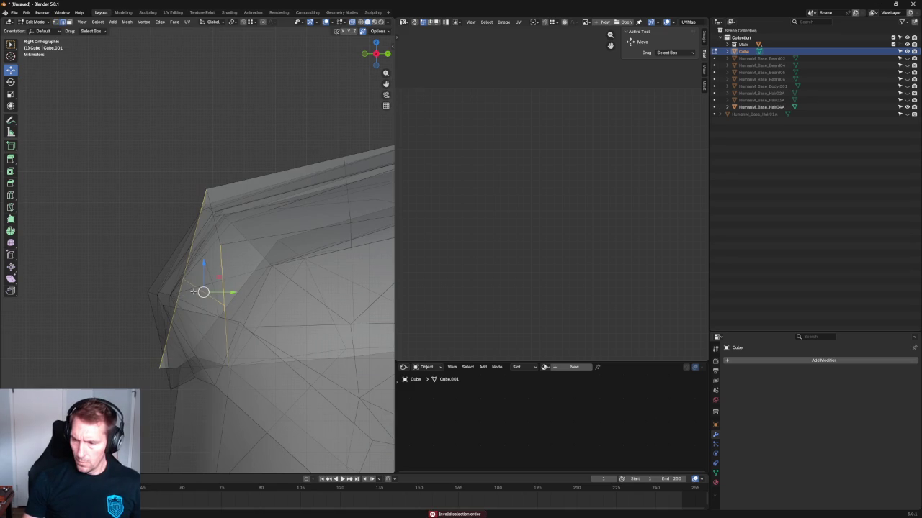
key("g")
key("y")
left_click(190, 298)
Step: In front view, move the front brim vertices vertically along Z
scroll(190, 298, "down", 3)
scroll(216, 295, "down", 2)
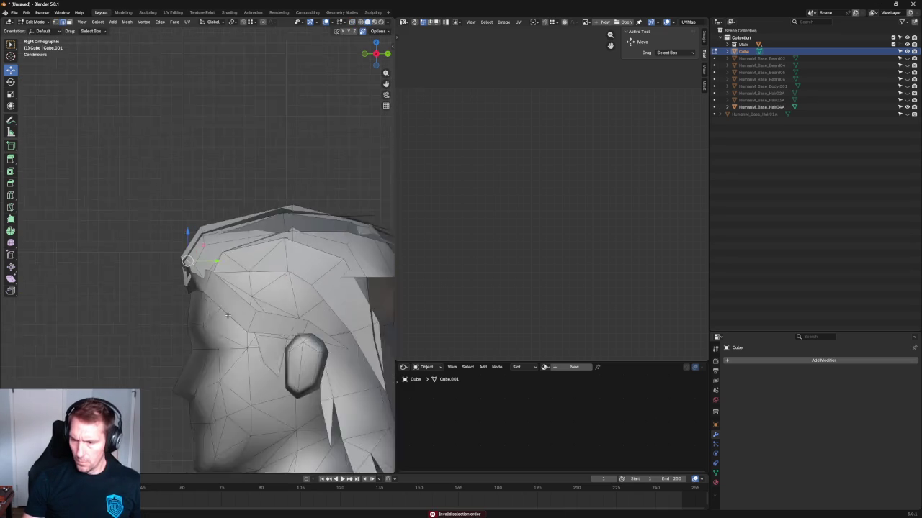
middle_click_drag(216, 296, 298, 295)
key("grave")
left_click(266, 274)
left_click(200, 317)
key("g")
key("z")
left_click(235, 325)
Step: Shift the front brim vertices sideways along X, then raise them slightly along Z
key("alt+z")
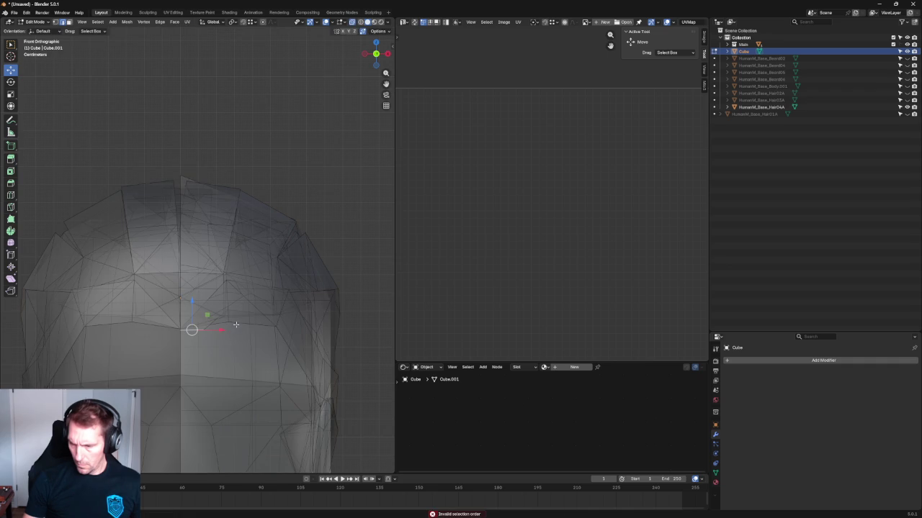
key("alt+z")
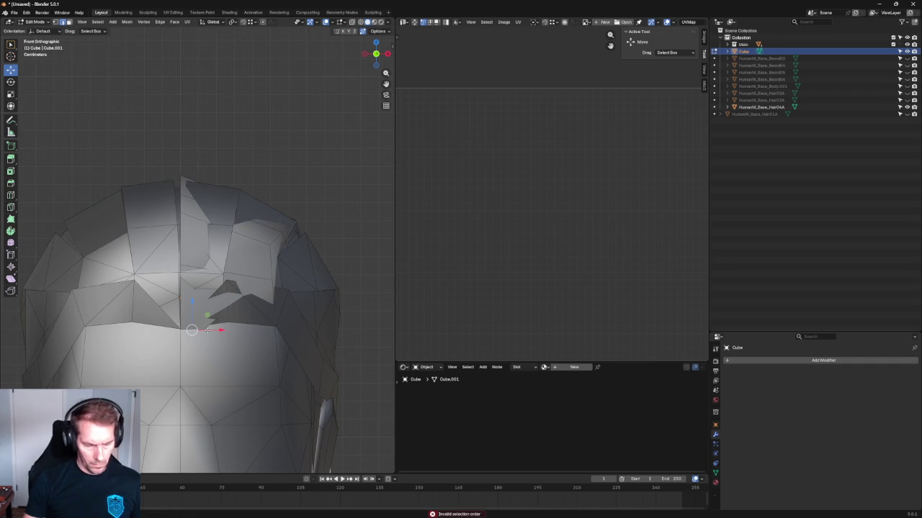
key("g")
key("x")
left_click(231, 316)
key("g")
key("z")
left_click(223, 303)
Step: Adjust the brim vertex front-to-back along the Y axis
middle_click_drag(222, 303, 222, 301)
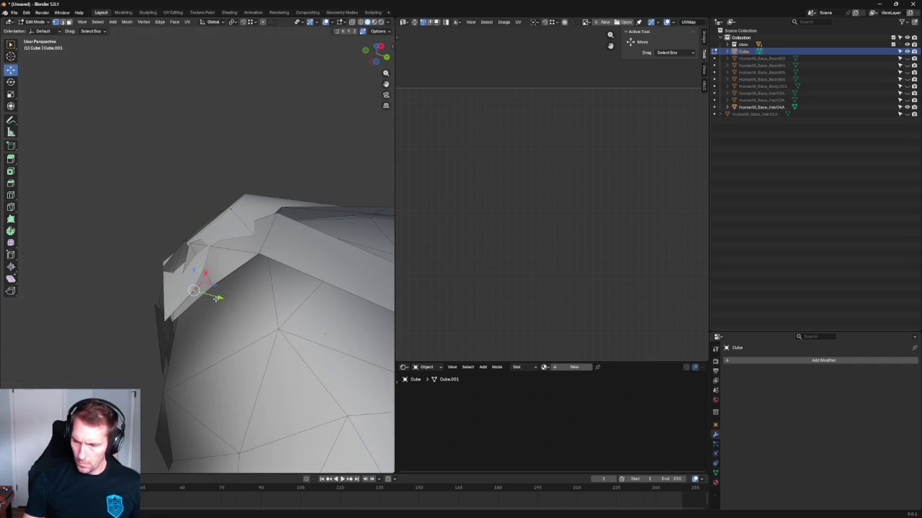
key("g")
key("y")
left_click(222, 301)
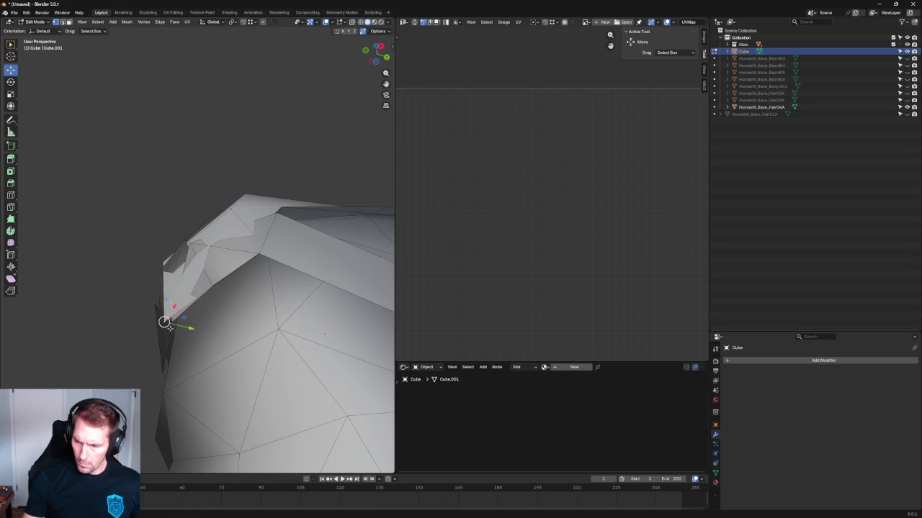
key("g")
key("y")
left_click(176, 326)
Step: From the front view, slide the front brim vertices sideways along X
mouse_move(176, 326)
middle_mouse_down()
mouse_move(274, 353)
mouse_move(278, 382)
middle_mouse_up()
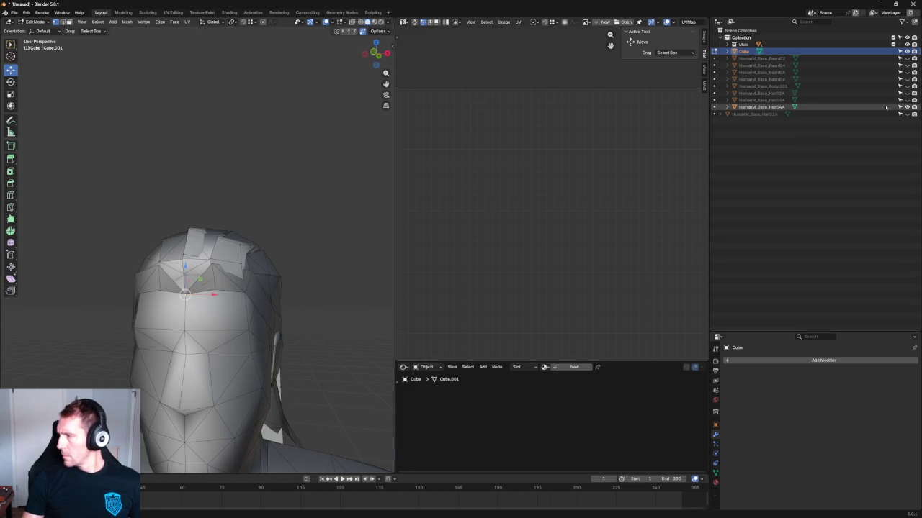
middle_click_drag(273, 281, 338, 267)
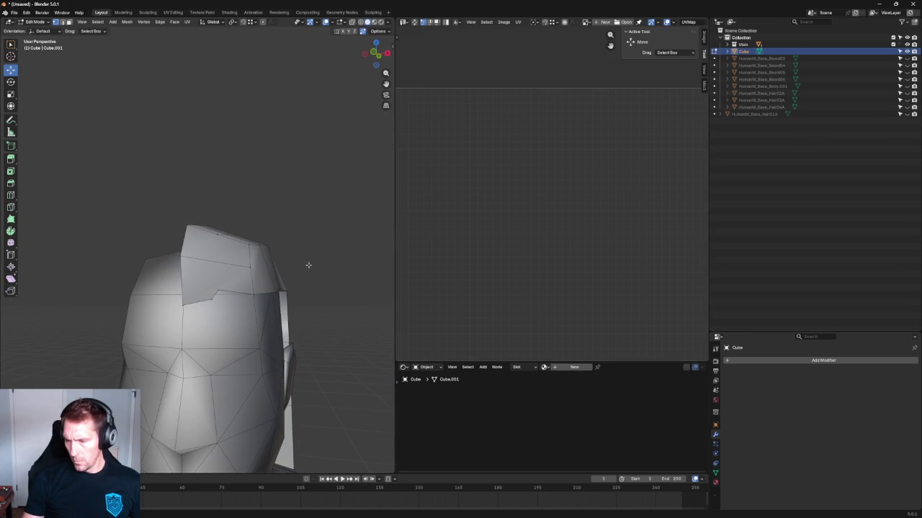
key("KP_1")
scroll(218, 301, "up", 2)
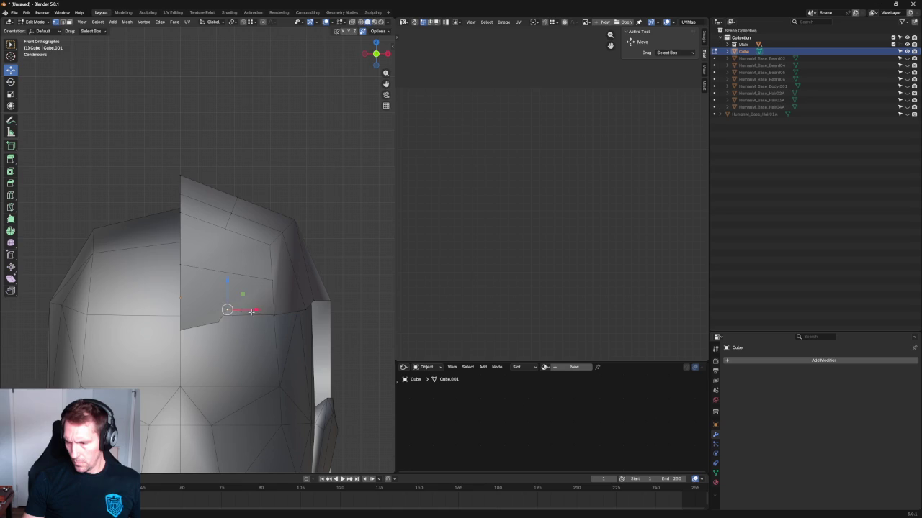
left_click_drag(251, 312, 286, 317)
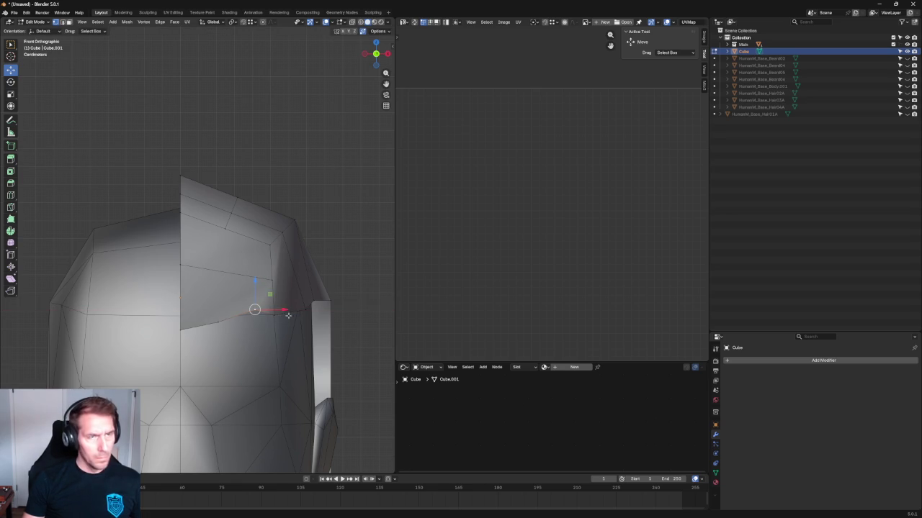
key("KP_3")
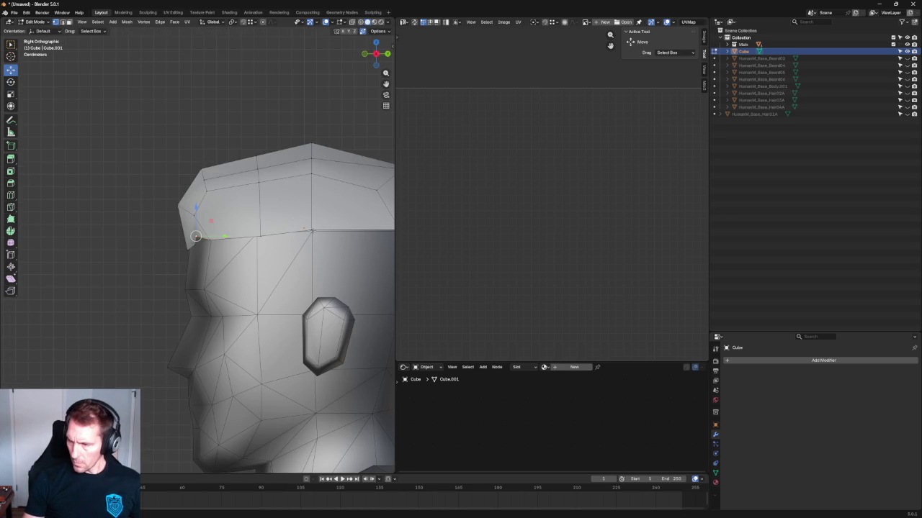
Step: With X-ray on, try merging the front-top corner edge, undo it, and pull the corner down
key("alt+z")
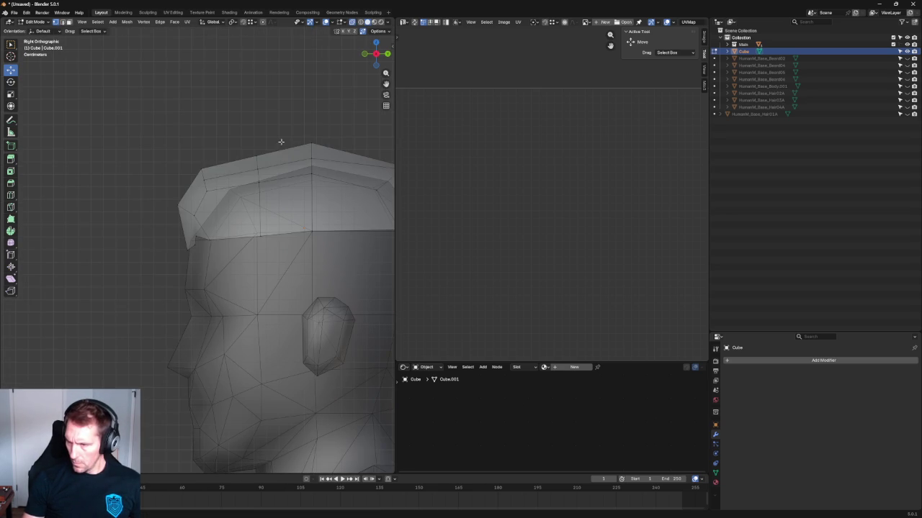
left_click_drag(280, 141, 243, 177)
left_click_drag(243, 144, 248, 200)
key("m")
left_click(251, 194)
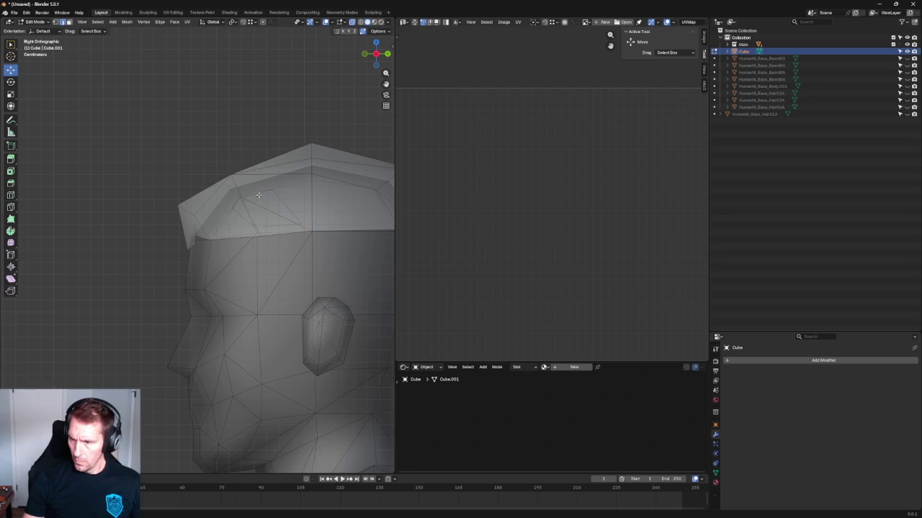
key("ctrl+z")
key("alt+a")
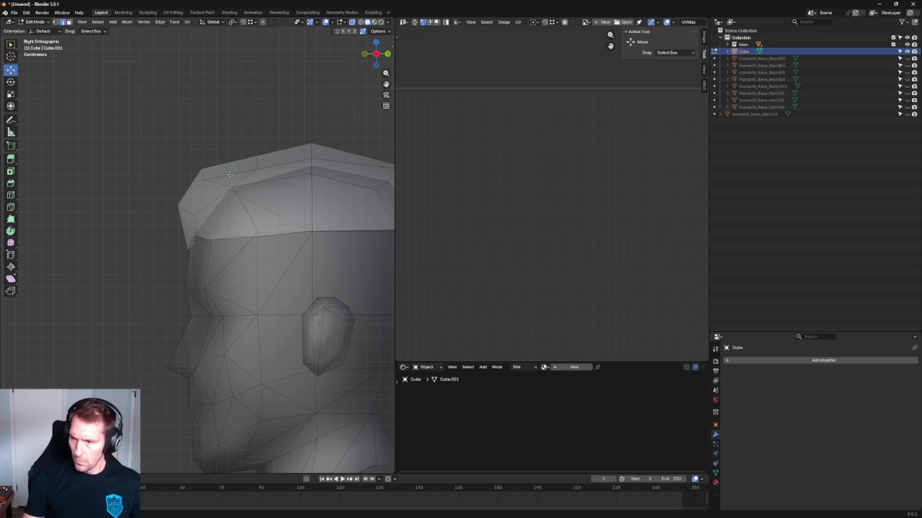
left_click_drag(235, 161, 236, 168)
Step: Nudge the front-top corner vertex into place, then select the brim's lower side edge
left_click_drag(216, 134, 257, 206)
left_click_drag(243, 167, 238, 162)
key("alt+a")
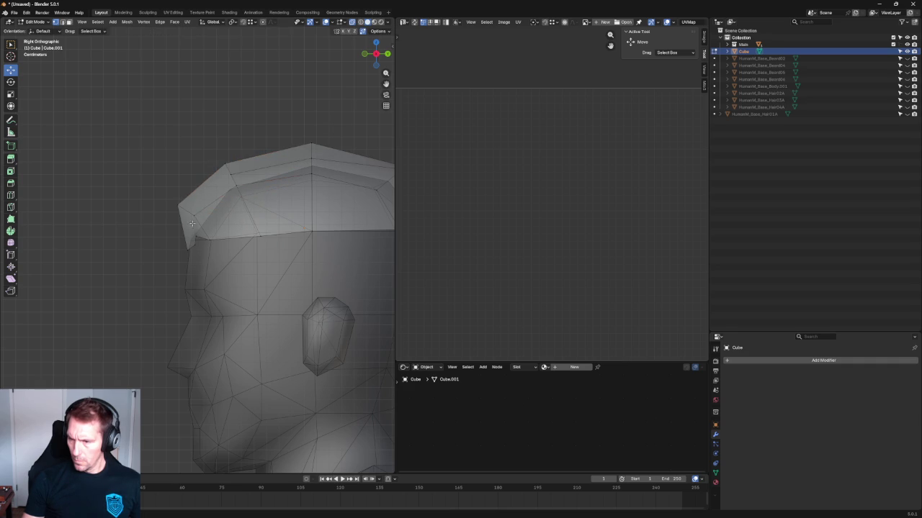
left_click_drag(216, 215, 234, 209)
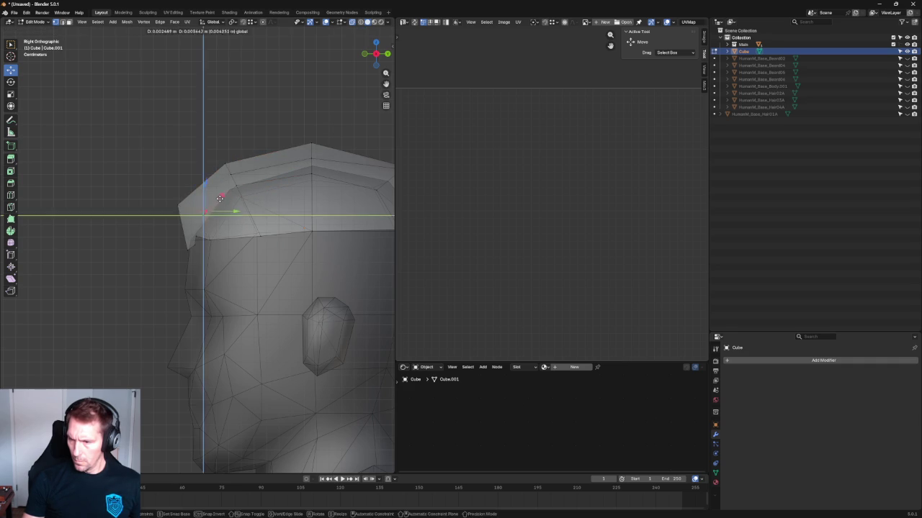
middle_click_drag(301, 237, 198, 226, "shift")
key("2")
left_click(185, 219)
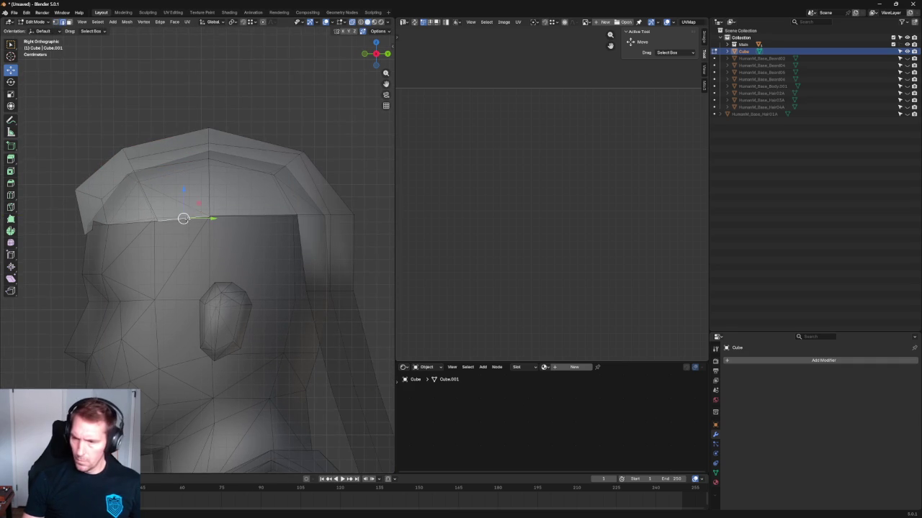
Step: Pull the brim edge down into a sideburn and tweak its back edge and top vertex
left_click_drag(184, 194, 241, 287)
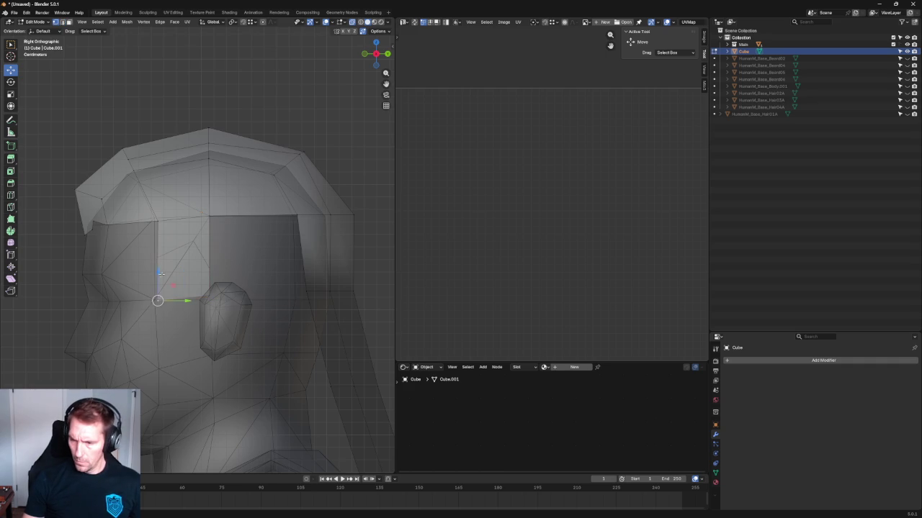
left_click_drag(219, 295, 206, 271)
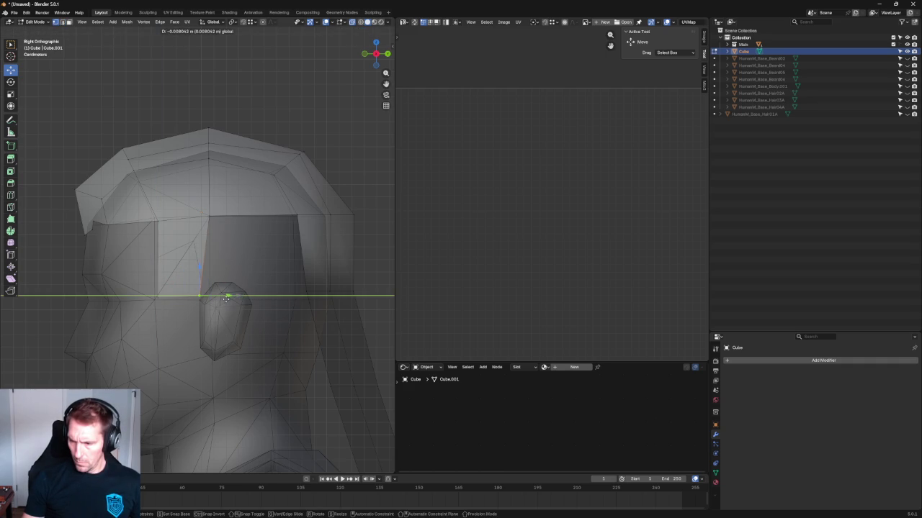
left_click(203, 267)
left_click_drag(219, 257, 236, 258)
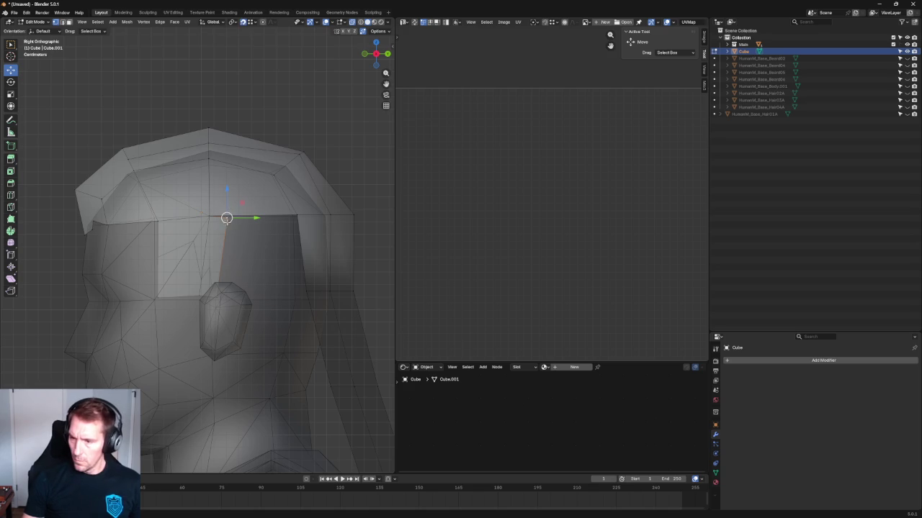
left_click_drag(226, 218, 209, 216)
left_click(252, 272)
Step: Move the vertex above the ear onto the face corner and scale it flat vertically
left_click(214, 299)
scroll(216, 301, "up", 4)
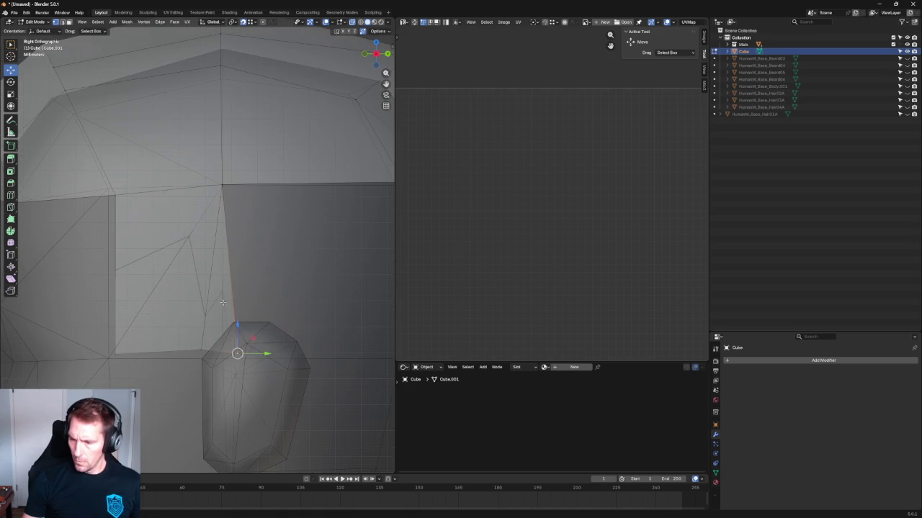
left_click_drag(238, 353, 186, 339)
scroll(189, 333, "down", 2)
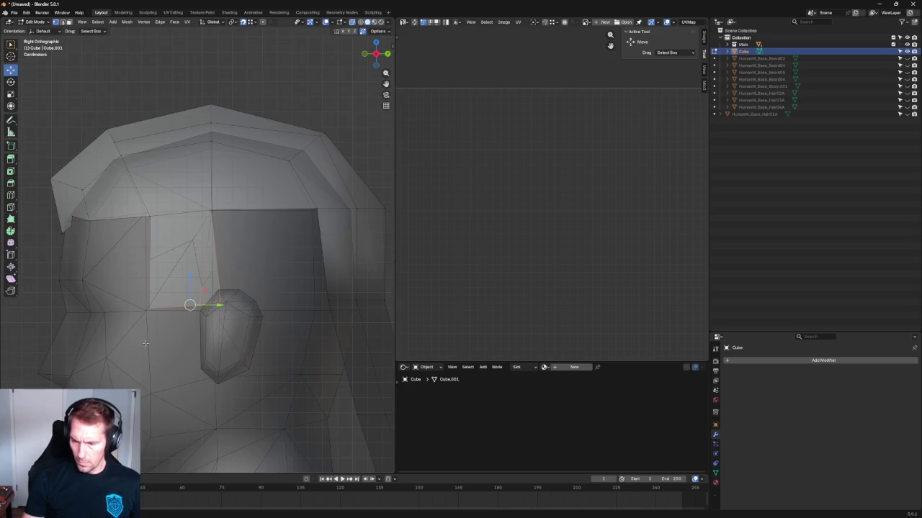
key("shift+space")
key("s")
mouse_move(194, 290)
left_mouse_down()
mouse_move(187, 308)
mouse_move(213, 324)
mouse_move(241, 324)
mouse_move(225, 323)
left_mouse_up()
key("shift+space")
key("g")
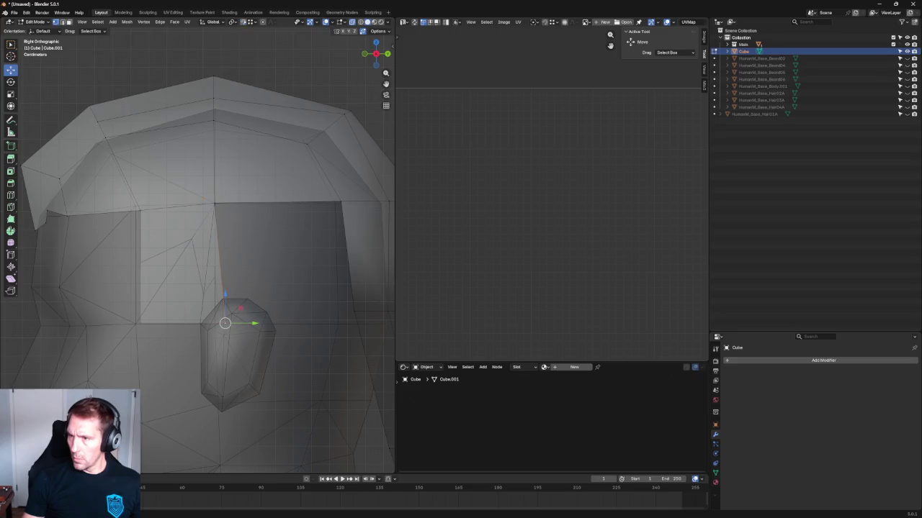
Step: Fill a face between the two edges above the ear, then extrude its bottom edge down along Z
middle_click_drag(327, 241, 261, 226, "shift")
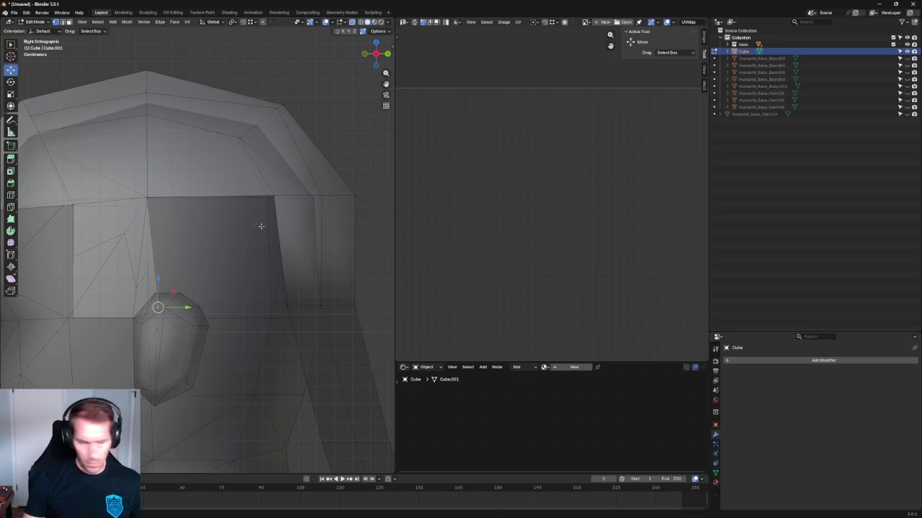
left_click(151, 259, "ctrl+alt")
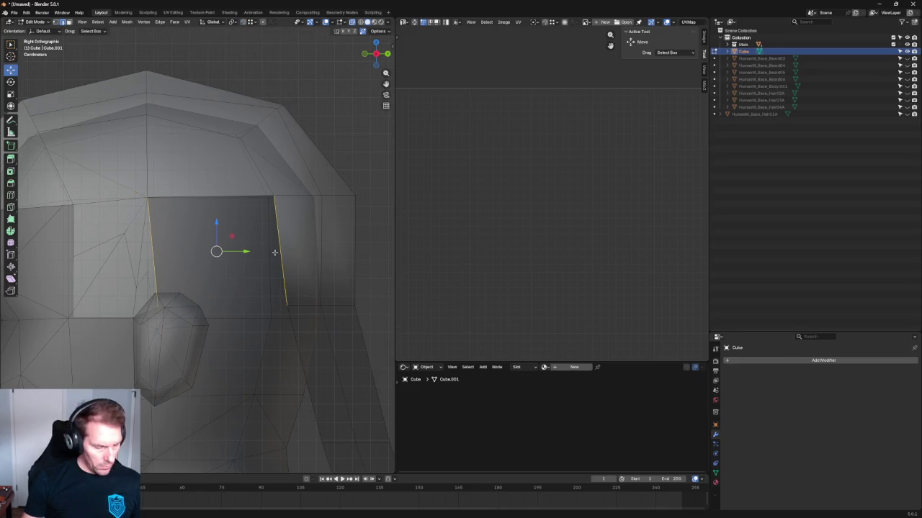
key("f")
scroll(310, 267, "down", 4)
scroll(216, 281, "up", 3)
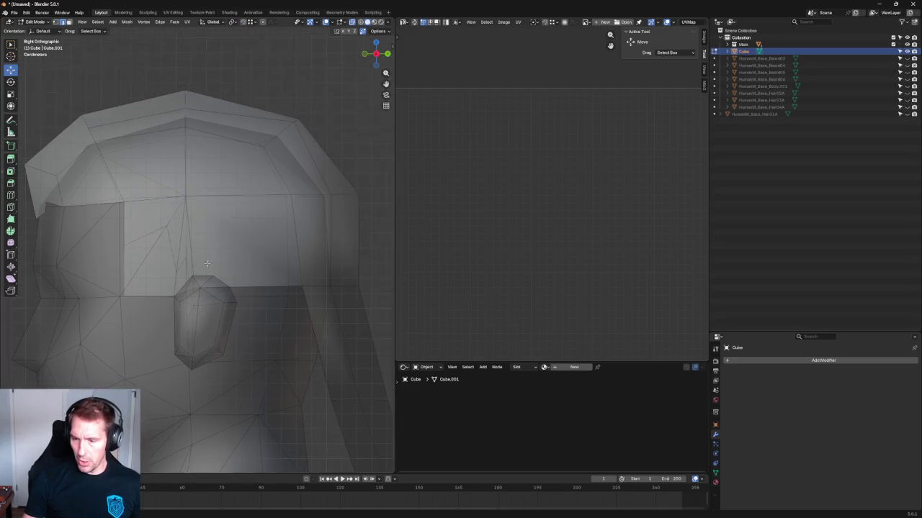
scroll(203, 294, "up", 2)
key("e")
key("z")
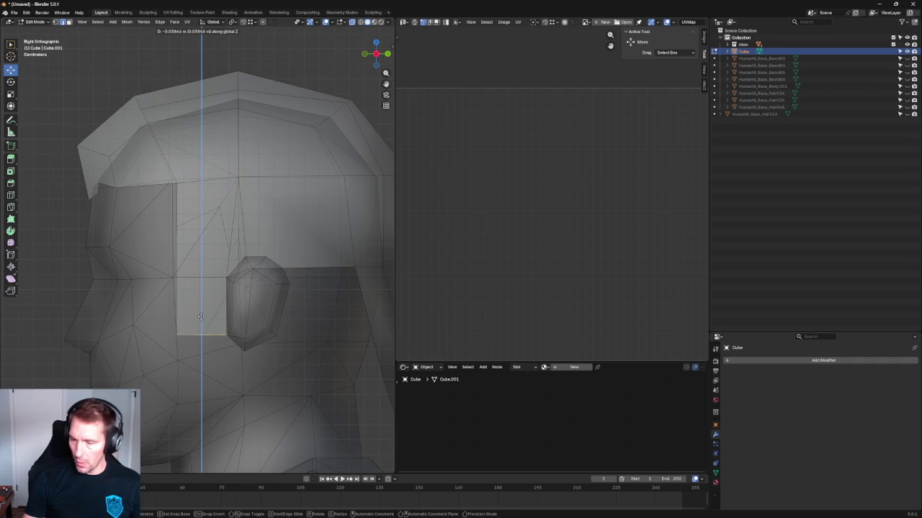
left_click(202, 320)
scroll(193, 247, "down", 1)
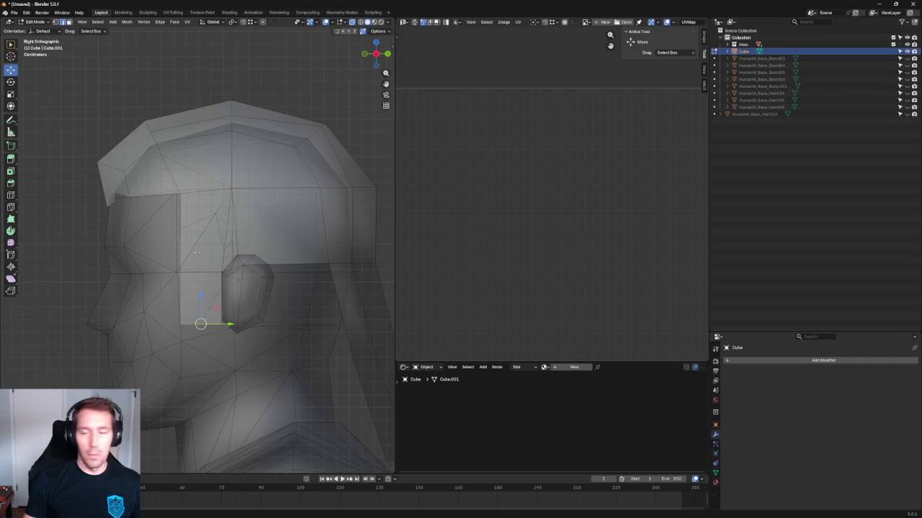
scroll(210, 301, "up", 2)
scroll(211, 301, "up", 2)
scroll(220, 312, "down", 5)
mouse_move(220, 312)
middle_mouse_down()
mouse_move(271, 326)
mouse_move(286, 305)
middle_mouse_up()
scroll(261, 222, "up", 2)
middle_click_drag(261, 222, 213, 288)
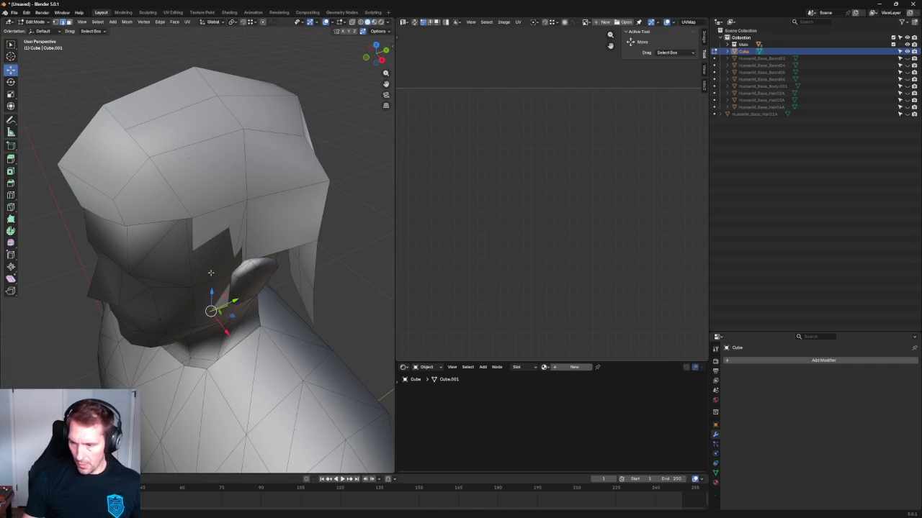
Step: Push the sideburn face and a sideburn vertex in toward the head along X
left_click(242, 268)
left_click_drag(253, 281, 256, 283)
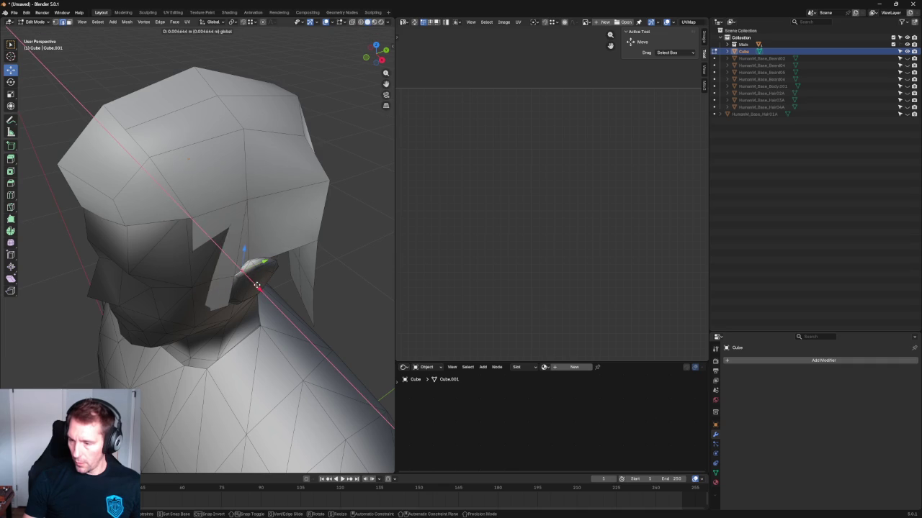
left_click(196, 286)
mouse_move(205, 301)
left_mouse_down()
mouse_move(200, 333)
mouse_move(249, 311)
left_mouse_up()
Step: Move the hair corner vertex and the back strip's lower edge inward along Y
left_click(333, 177)
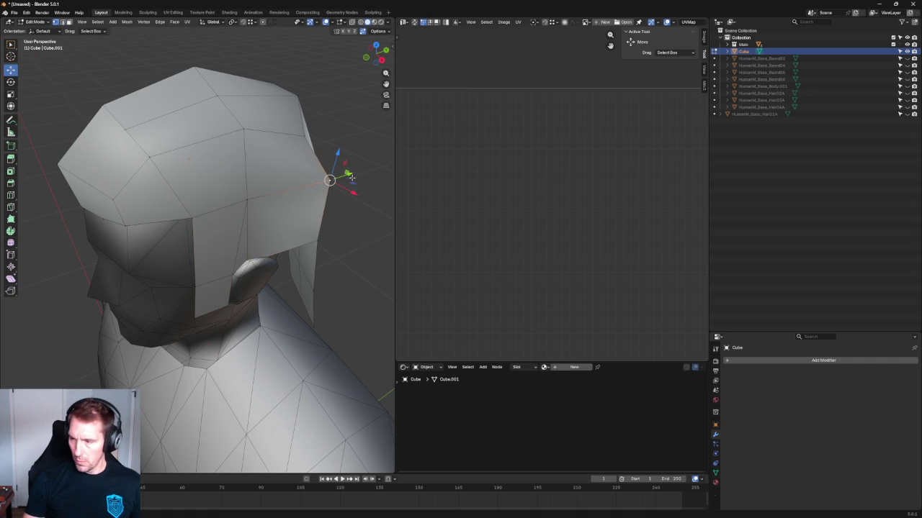
left_click_drag(346, 176, 329, 180)
left_click(317, 240)
left_click(314, 325, "shift")
left_click_drag(338, 279, 313, 280)
mouse_move(313, 280)
middle_mouse_down("alt")
mouse_move(269, 233)
mouse_move(228, 238)
middle_mouse_up("alt")
Step: From a side view, select the corner, top and back-panel vertices of the hair
middle_click_drag(235, 200, 317, 184)
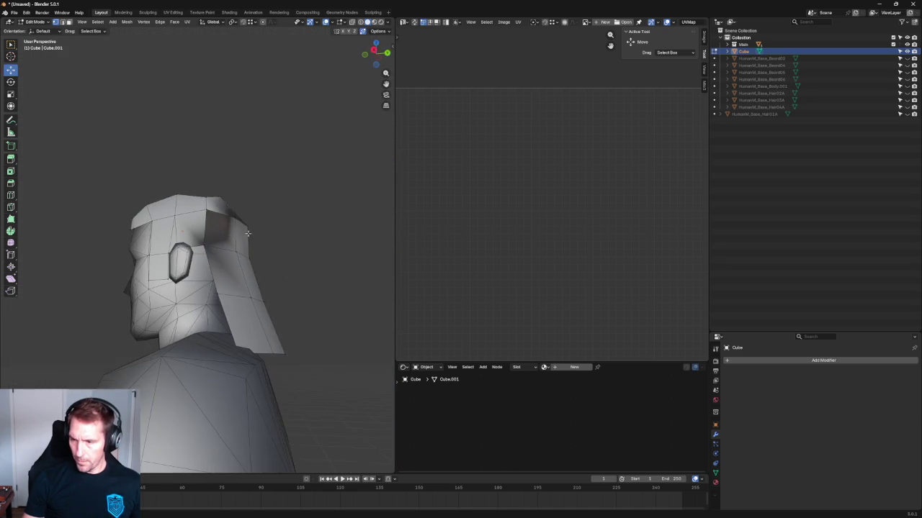
scroll(316, 184, "up", 3)
left_click(304, 185)
left_click(280, 183)
left_click(208, 268)
left_click(301, 256)
middle_click_drag(309, 263, 289, 223)
Step: Select all of the hair mesh, apply Smooth Vertices and Recalculate Outside, then deselect
left_click(319, 261)
key("a")
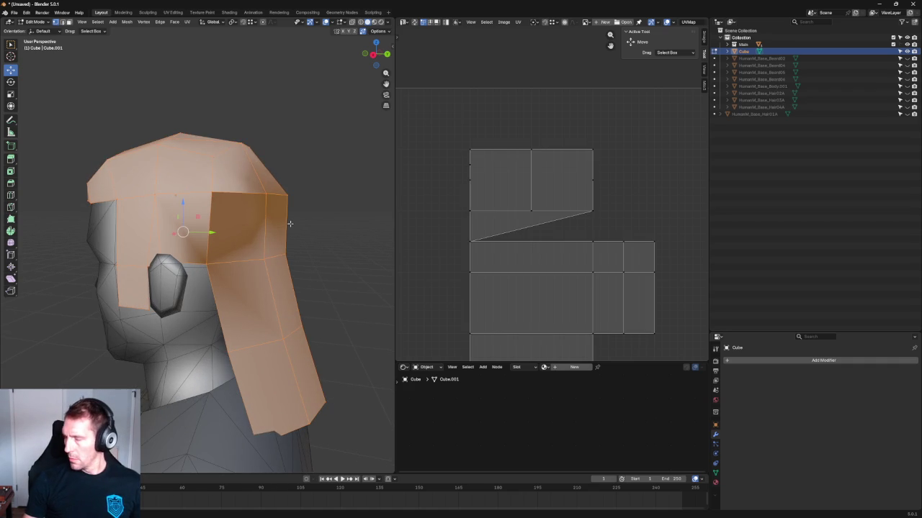
left_click(127, 23)
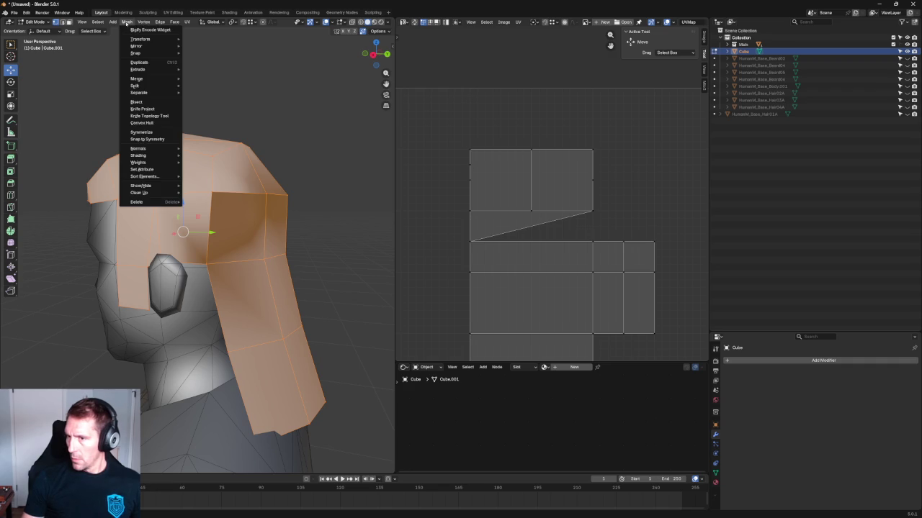
mouse_move(139, 155)
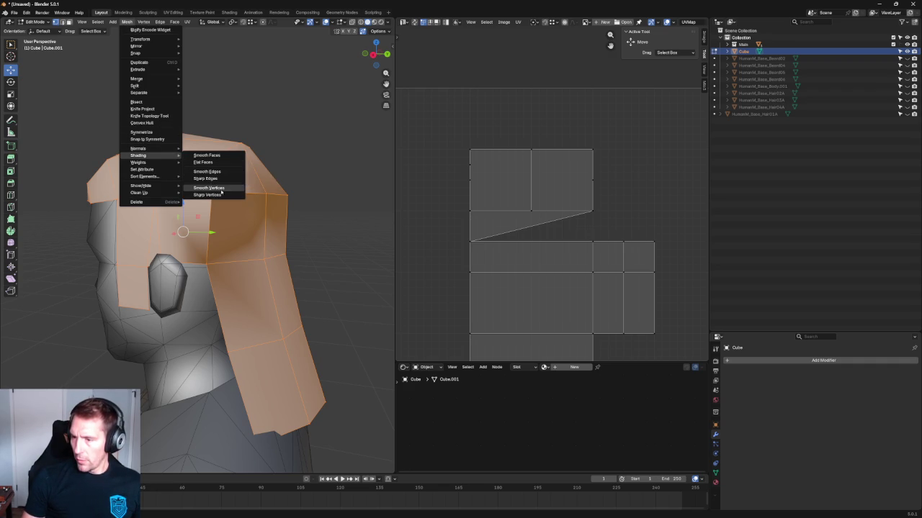
left_click(221, 191)
right_click(220, 187)
mouse_move(188, 297)
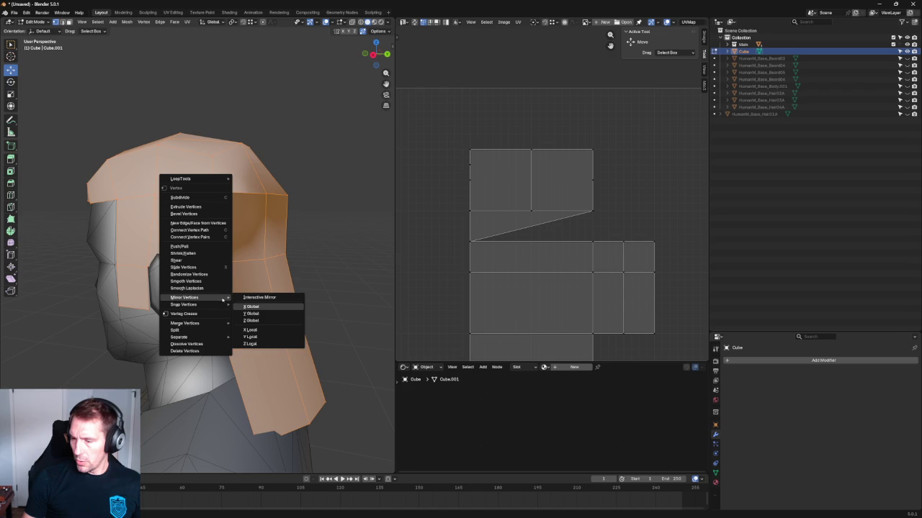
left_click(128, 21)
mouse_move(138, 149)
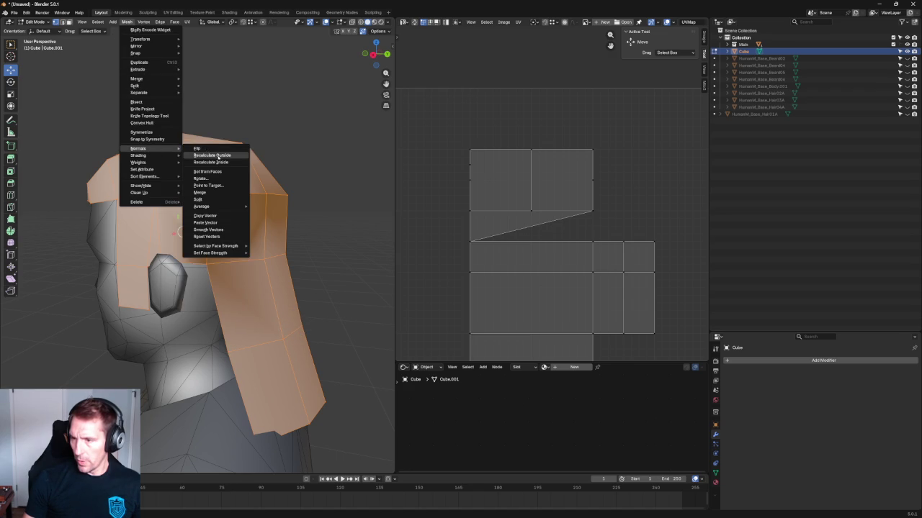
left_click(207, 150)
left_click(354, 171)
scroll(334, 190, "down", 3)
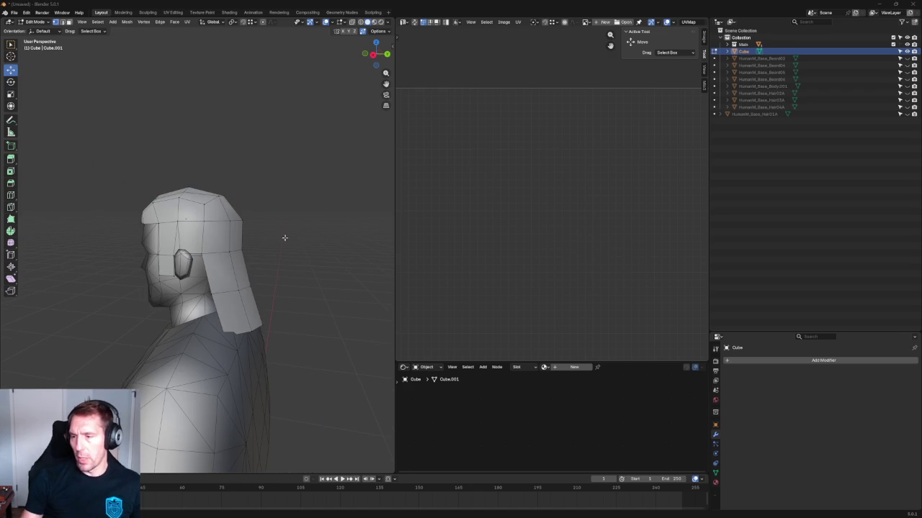
scroll(284, 237, "up", 2)
scroll(290, 204, "up", 2)
mouse_move(288, 205)
middle_mouse_down()
mouse_move(263, 183)
mouse_move(288, 194)
mouse_move(317, 189)
middle_mouse_up()
left_click(317, 190)
left_click(140, 196, "ctrl")
middle_click_drag(140, 196, 64, 250)
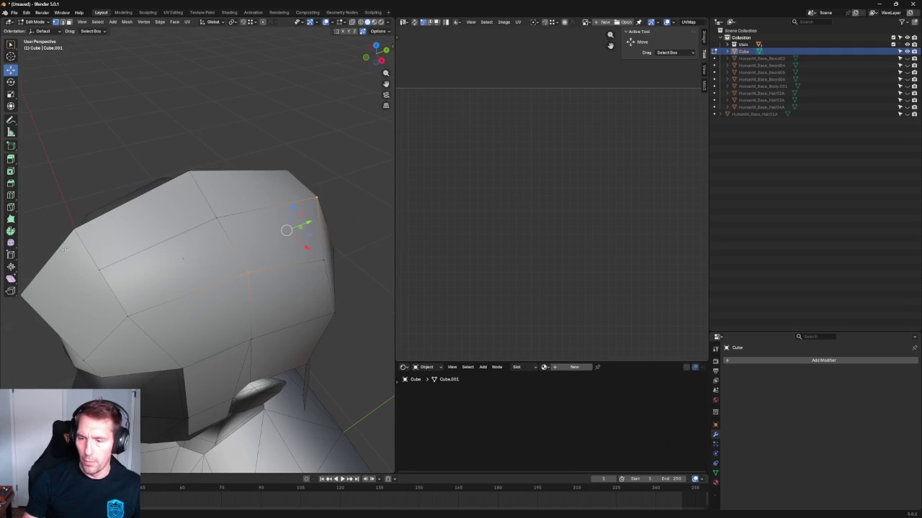
scroll(138, 271, "down", 2)
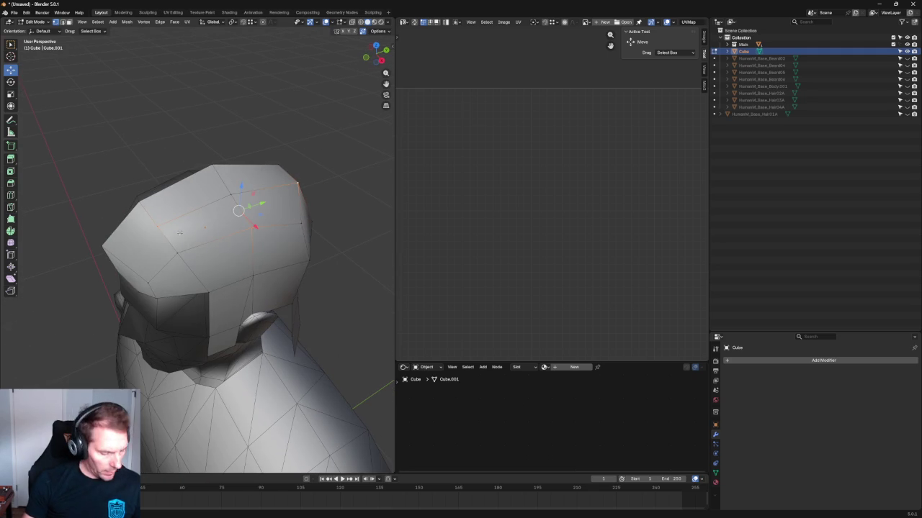
right_click(219, 227)
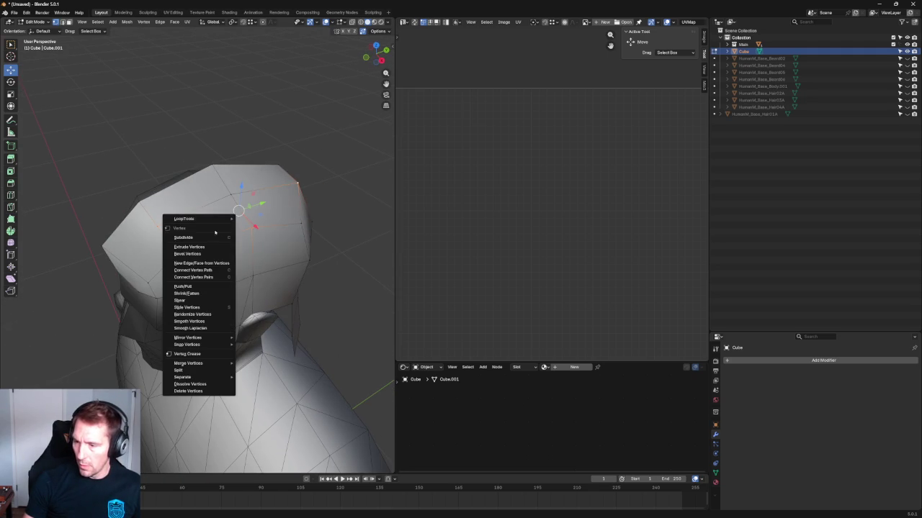
scroll(314, 216, "down", 4)
mouse_move(314, 216)
middle_mouse_down()
mouse_move(269, 194)
mouse_move(353, 179)
middle_mouse_up()
scroll(210, 213, "up", 3)
scroll(221, 248, "up", 2)
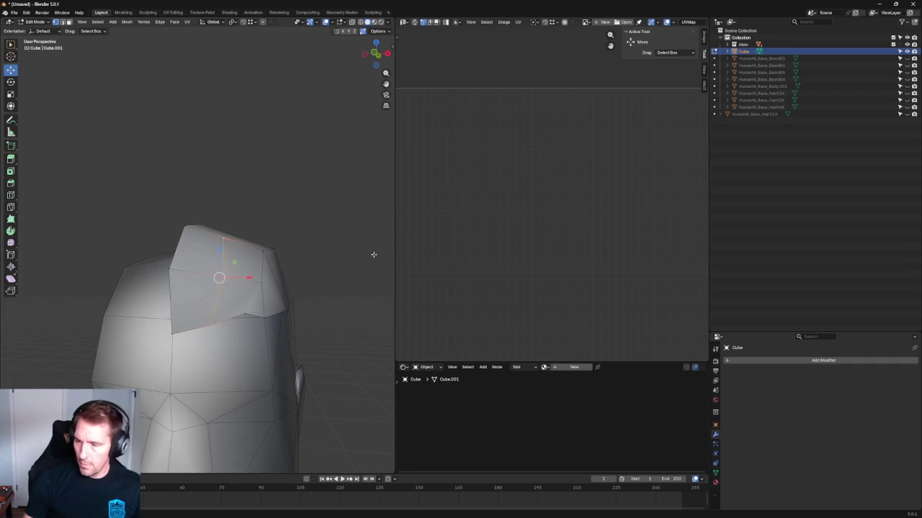
key("KP_1")
scroll(228, 270, "up", 2)
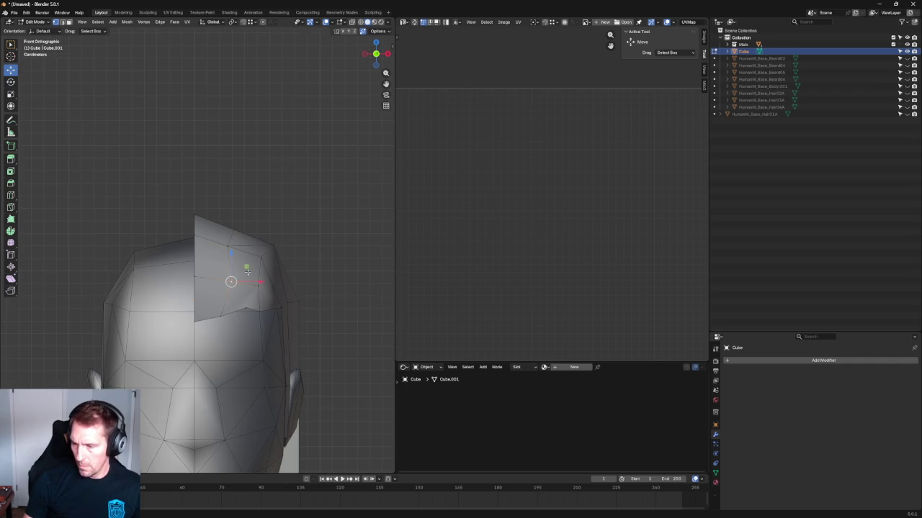
middle_click_drag(247, 270, 208, 288)
scroll(208, 288, "up", 3)
key("shift+space")
key("s")
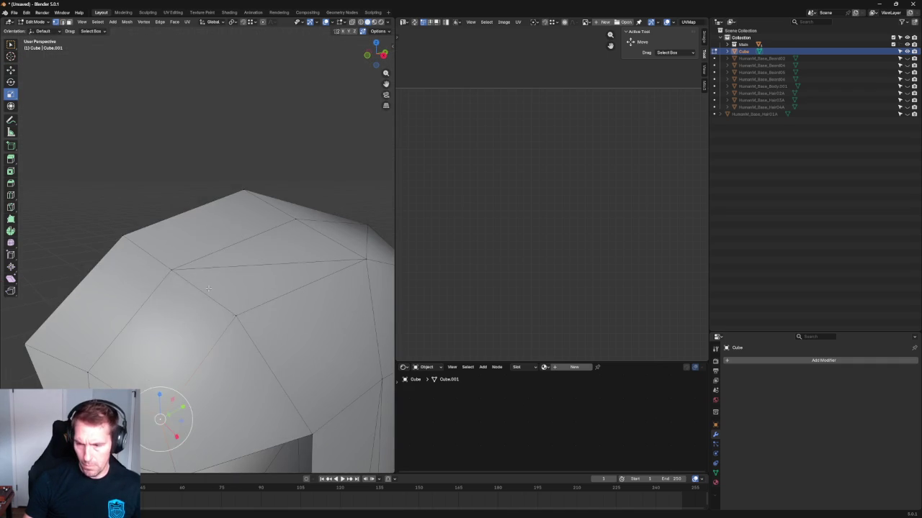
key("KP_3")
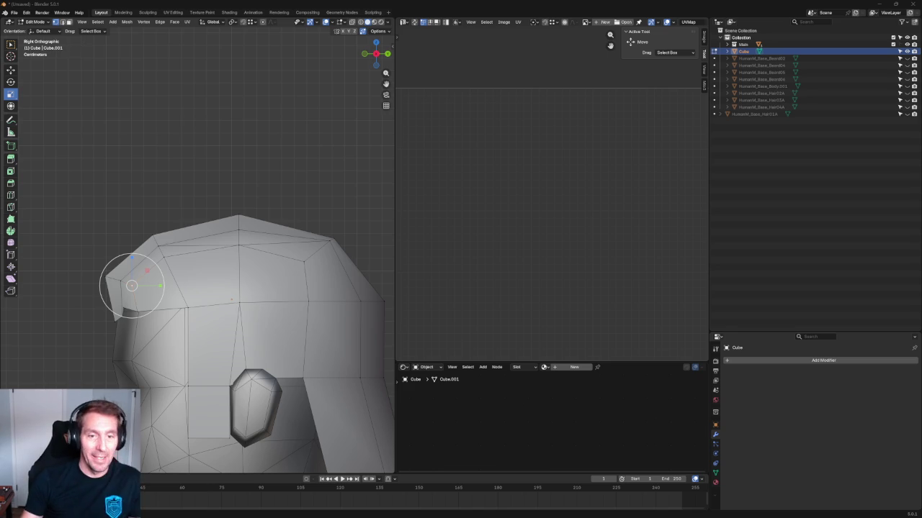
Step: Move a front brim vertex up and to the right, using see-through display
scroll(229, 236, "down", 3)
scroll(238, 216, "up", 3)
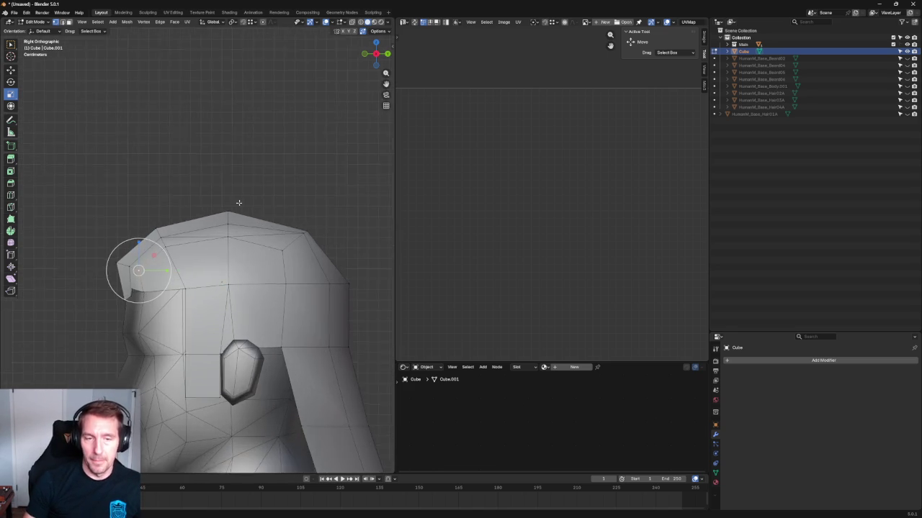
scroll(244, 235, "up", 1)
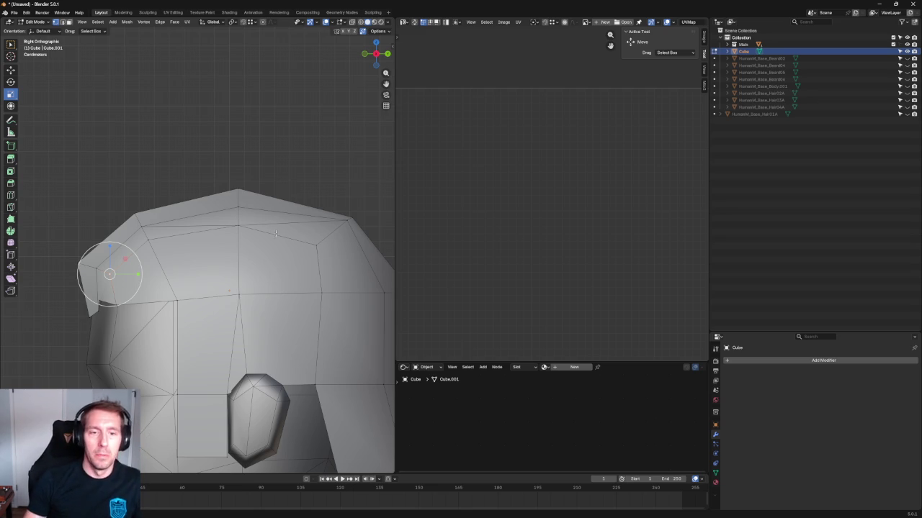
middle_click_drag(280, 204, 270, 188, "shift")
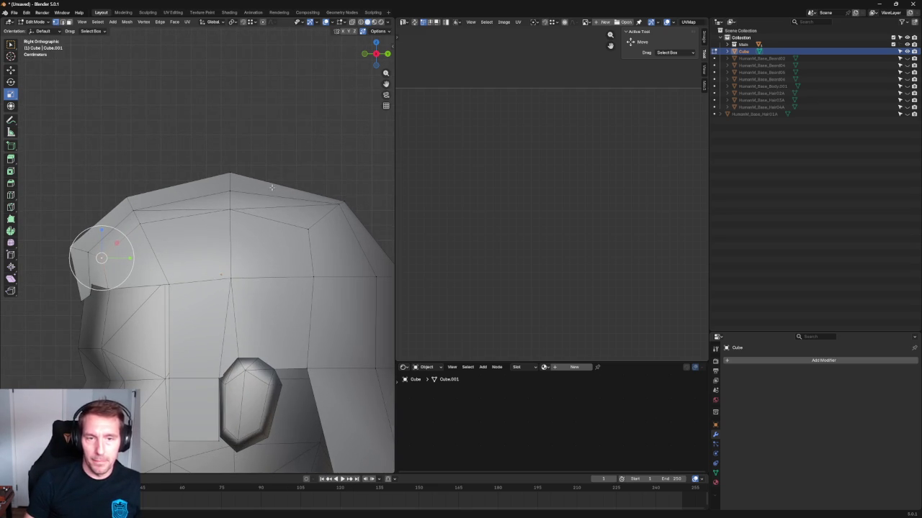
middle_click_drag(172, 204, 227, 197, "shift")
scroll(288, 209, "up", 1)
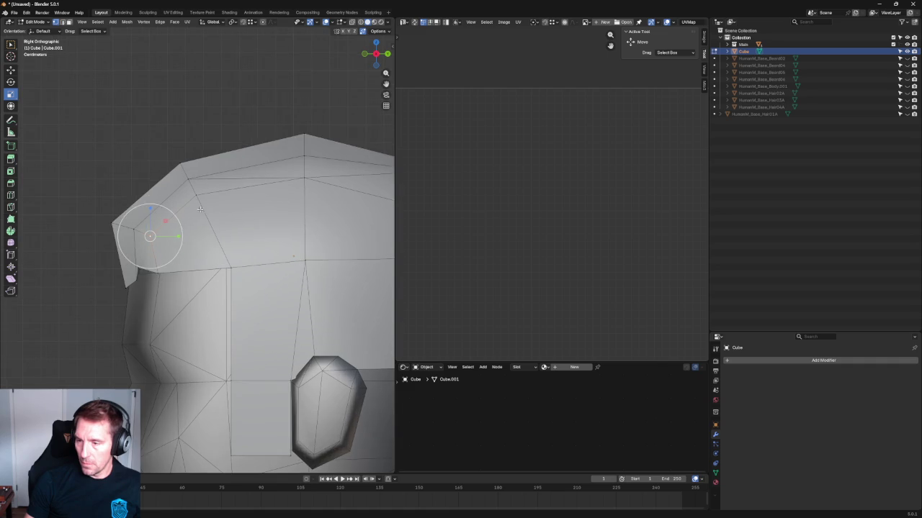
key("alt+z")
left_click_drag(158, 232, 203, 185)
key("alt+z")
Step: Select two neighbouring brim vertices through the mesh and join them into one
key("alt+z")
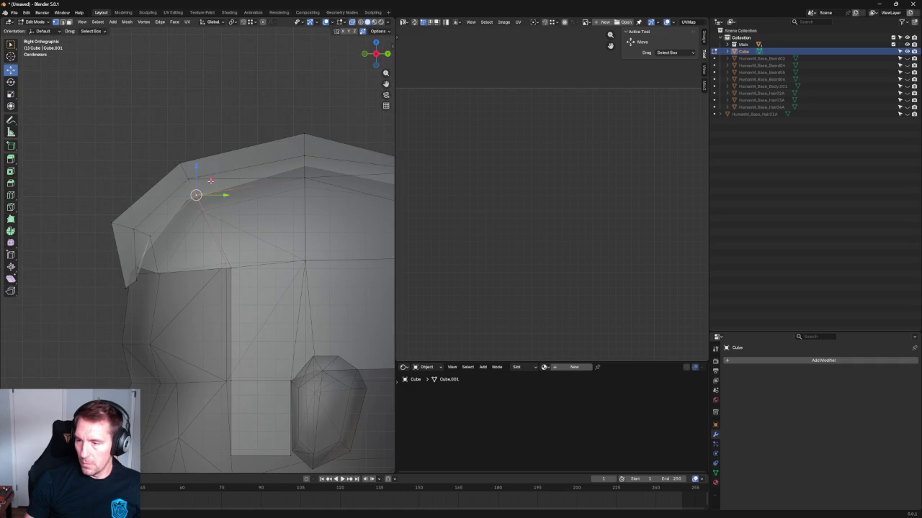
left_click(150, 236)
key("alt+z")
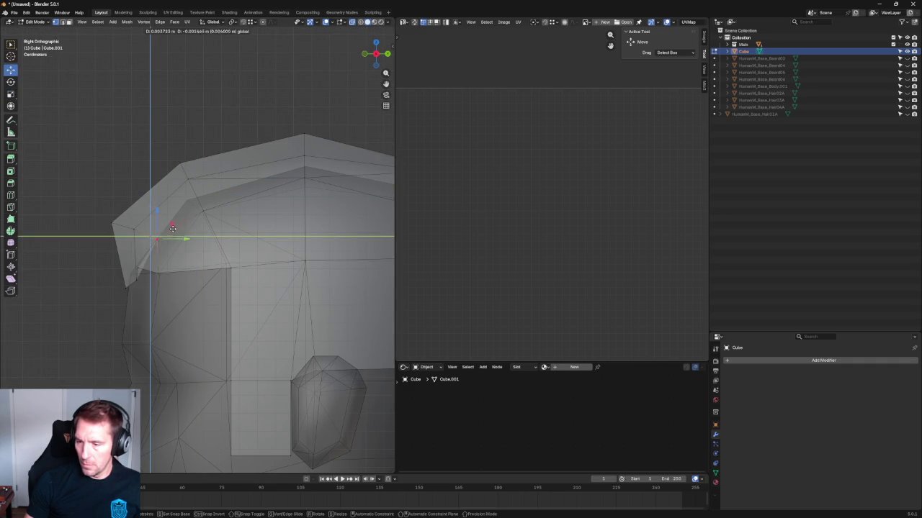
mouse_move(162, 235)
middle_mouse_down()
mouse_move(263, 288)
mouse_move(324, 251)
middle_mouse_up()
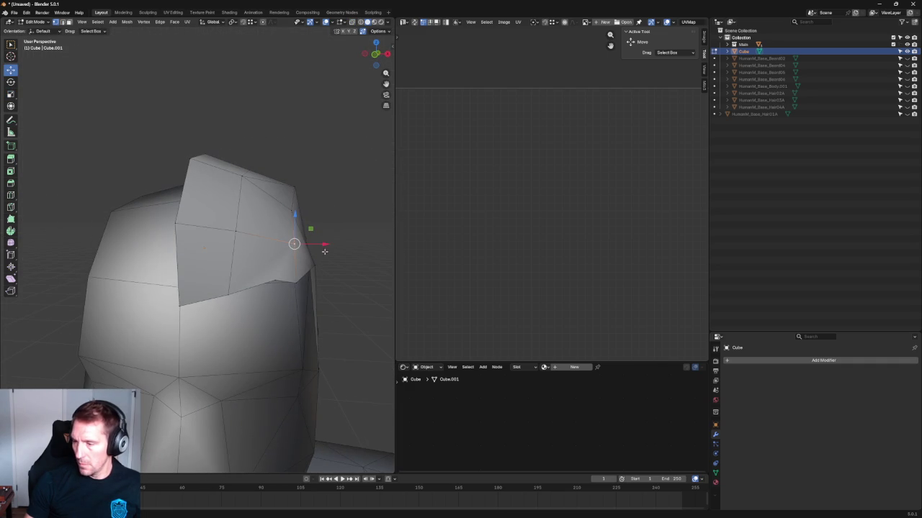
left_click(315, 265, "shift")
key("ctrl+x")
Step: In front orthographic view, slide the brim vertices near the temple sideways along X
mouse_move(312, 282)
middle_mouse_down()
mouse_move(333, 259)
mouse_move(233, 253)
mouse_move(226, 241)
middle_mouse_up()
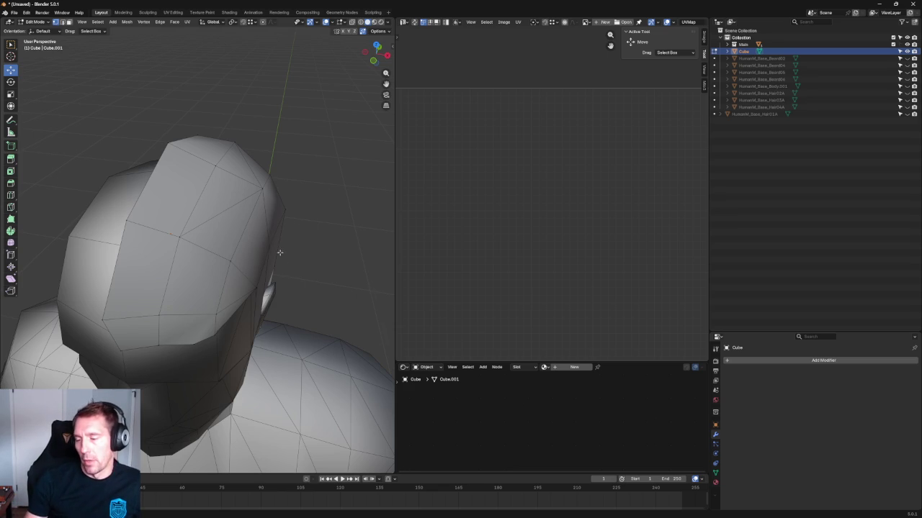
scroll(280, 253, "down", 2)
key("grave")
left_click(257, 274)
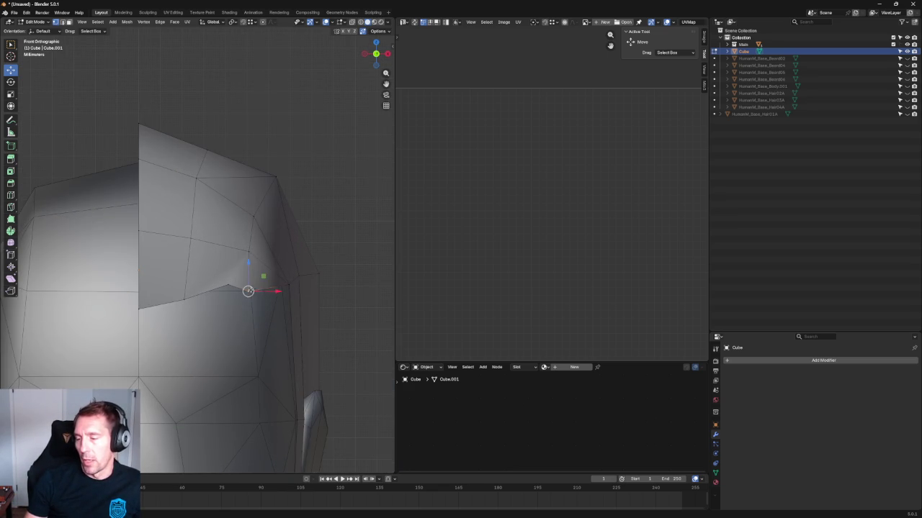
left_click_drag(269, 295, 275, 290)
left_click(257, 211)
left_click_drag(274, 216, 263, 216)
Step: Select the brim corner vertex and nudge it up and outward
key("alt+z")
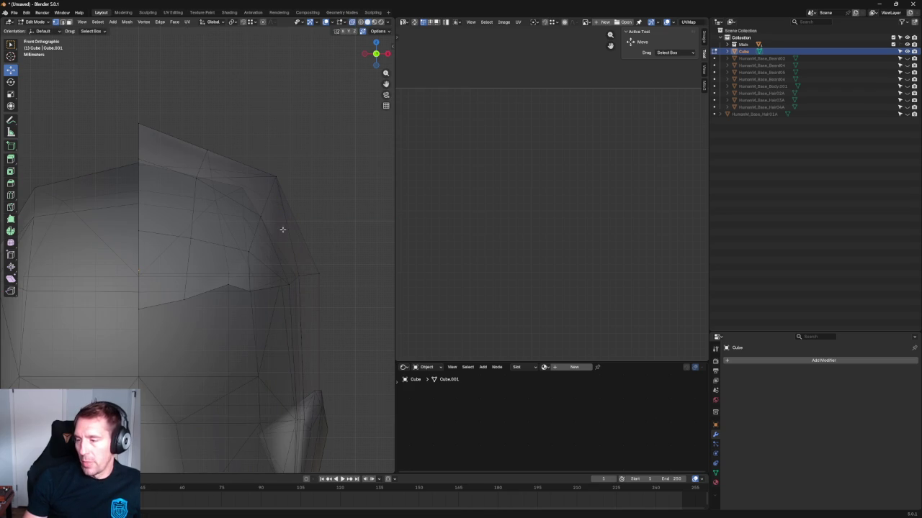
key("alt+z")
left_click(263, 217)
left_click_drag(284, 203, 287, 195)
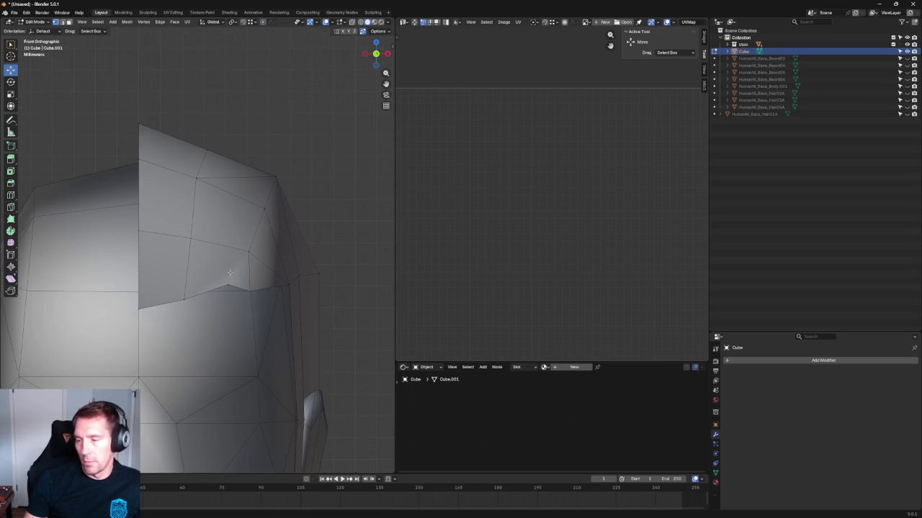
Step: Move the brim corner vertex back along Y, then check it from the right side view
mouse_move(275, 260)
middle_mouse_down()
mouse_move(240, 263)
mouse_move(236, 208)
middle_mouse_up()
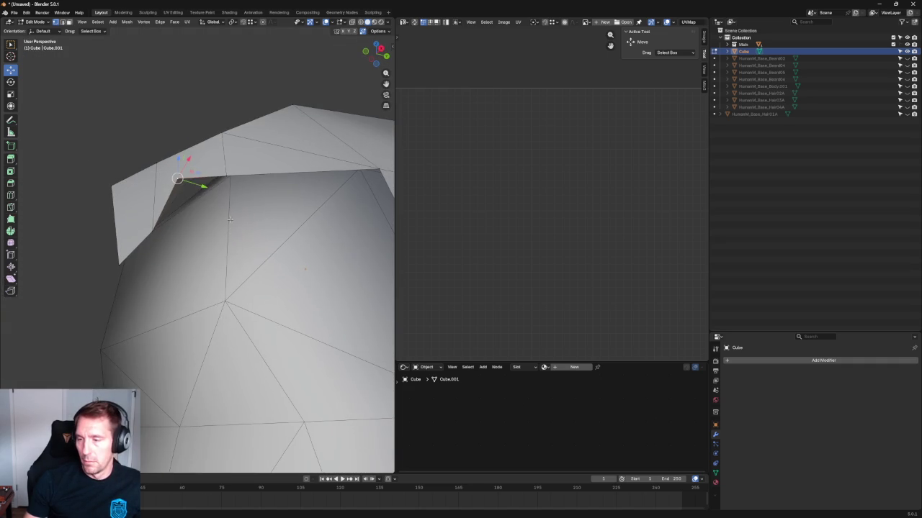
key("g")
key("y")
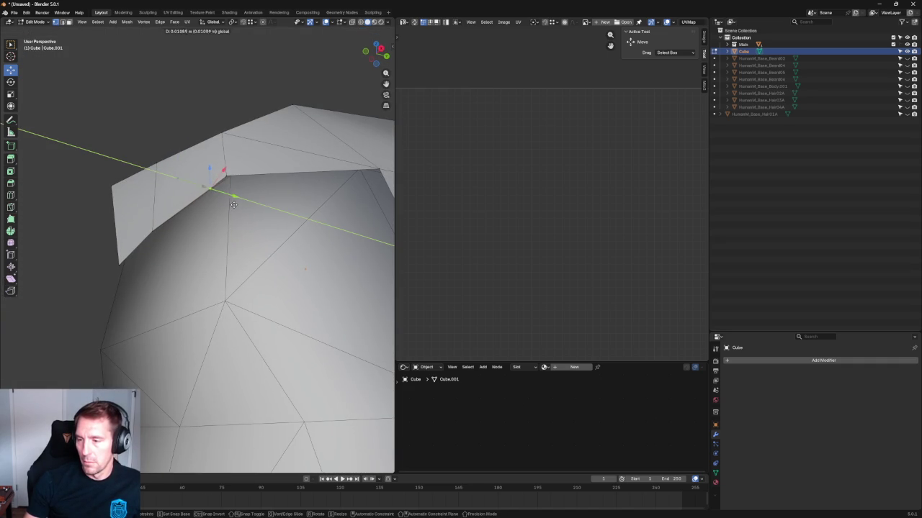
left_click(233, 205)
key("KP_3")
scroll(183, 248, "up", 2)
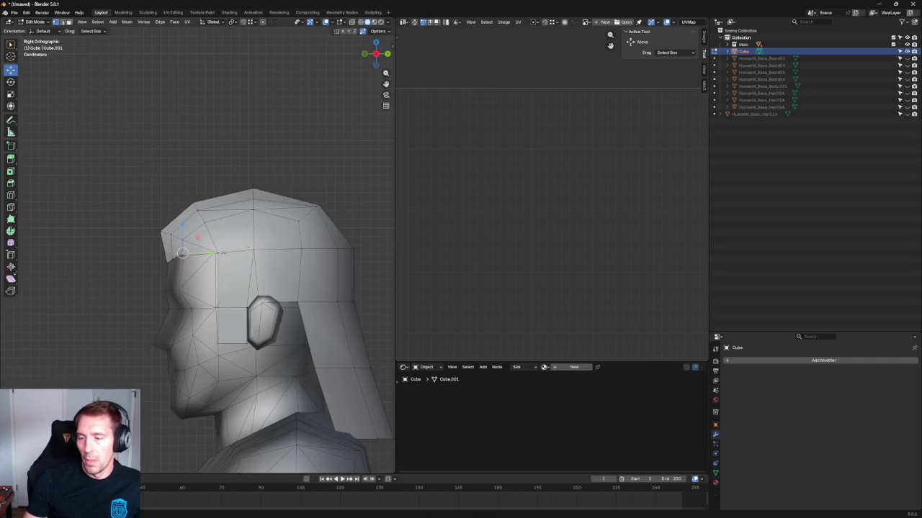
Step: Pull a front brim vertex slightly forward along Y
scroll(223, 253, "up", 2)
scroll(224, 255, "up", 3)
left_click_drag(246, 236, 241, 237)
key("g")
key("y")
left_click(209, 214)
Step: Box-select the vertex at the brim notch and move it along Y
scroll(216, 216, "down", 2)
scroll(256, 221, "down", 2)
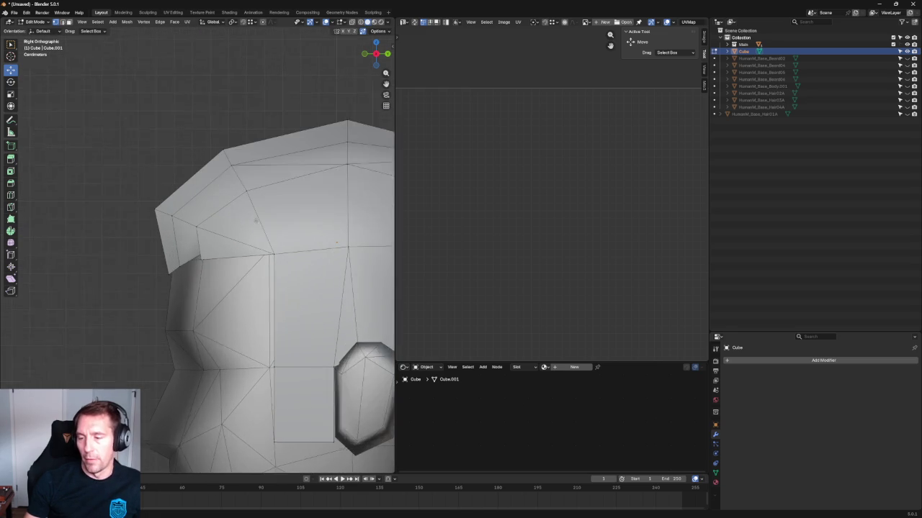
scroll(256, 221, "up", 2)
left_click_drag(113, 251, 180, 295)
scroll(183, 273, "up", 2)
key("g")
key("y")
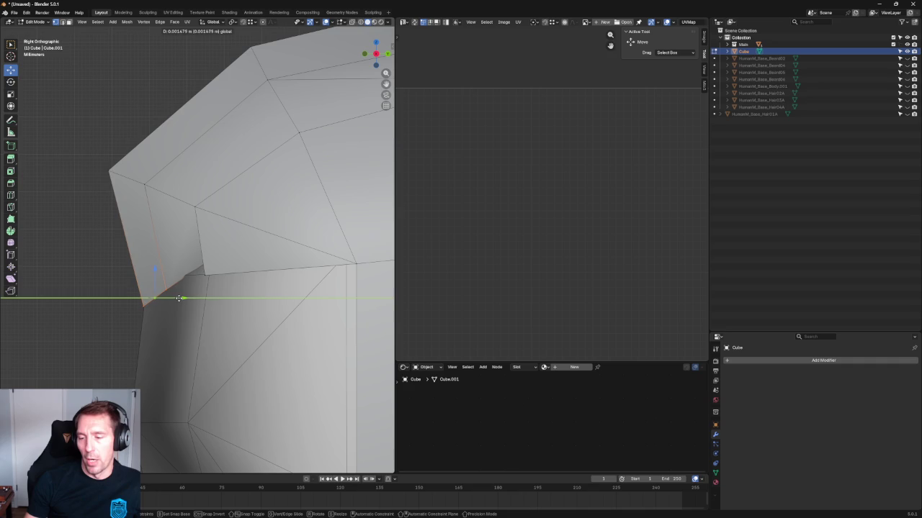
left_click(179, 298)
Step: From the front orthographic view, shift the notch vertex along X
key("grave")
left_click(184, 245)
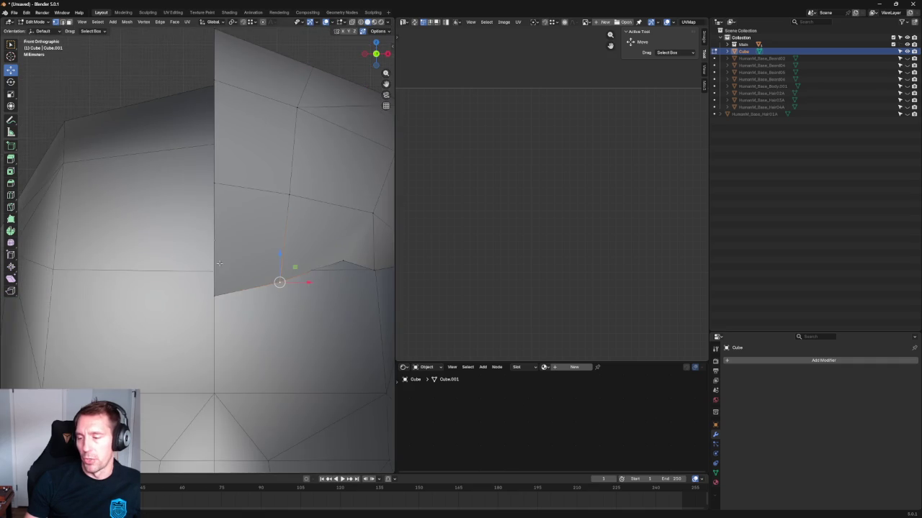
key("g")
key("x")
left_click(234, 284)
mouse_move(234, 284)
middle_mouse_down("alt")
mouse_move(243, 137)
mouse_move(208, 184)
middle_mouse_up("alt")
Step: Box-select the brim's vertical vertex column, shift it right and scale it to about 0.69 along X
key("alt+z")
left_click_drag(209, 175, 180, 317)
key("g")
key("x")
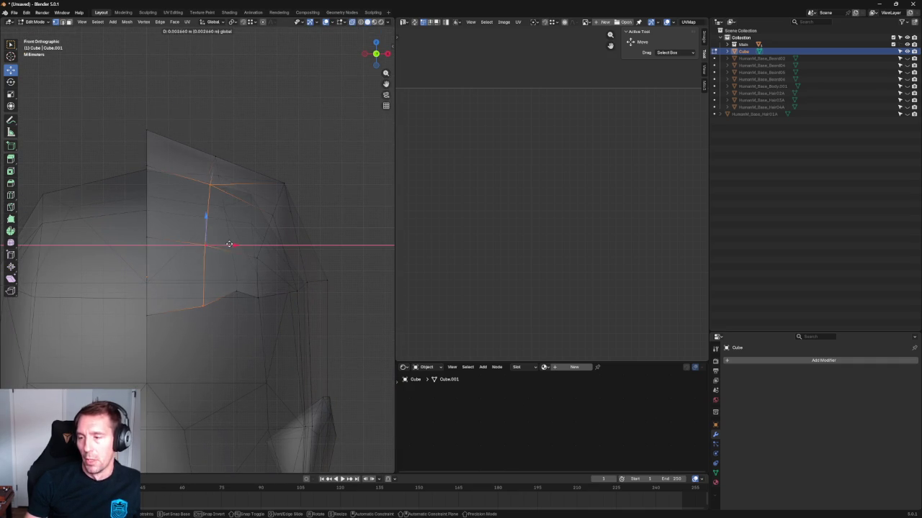
left_click(239, 245)
key("shift+space")
key("s")
left_click_drag(242, 244, 237, 245)
key("shift+space")
Step: Finish adjusting the brim column, turn see-through off and clear the selection
key("r")
key("alt+z")
key("shift+space")
key("g")
key("alt+a")
Step: Nudge another brim vertex along Y, checking it from the front and right views
mouse_move(260, 272)
middle_mouse_down()
mouse_move(247, 257)
mouse_move(216, 263)
mouse_move(237, 284)
middle_mouse_up()
mouse_move(260, 302)
left_mouse_down()
mouse_move(279, 308)
mouse_move(265, 303)
left_mouse_up()
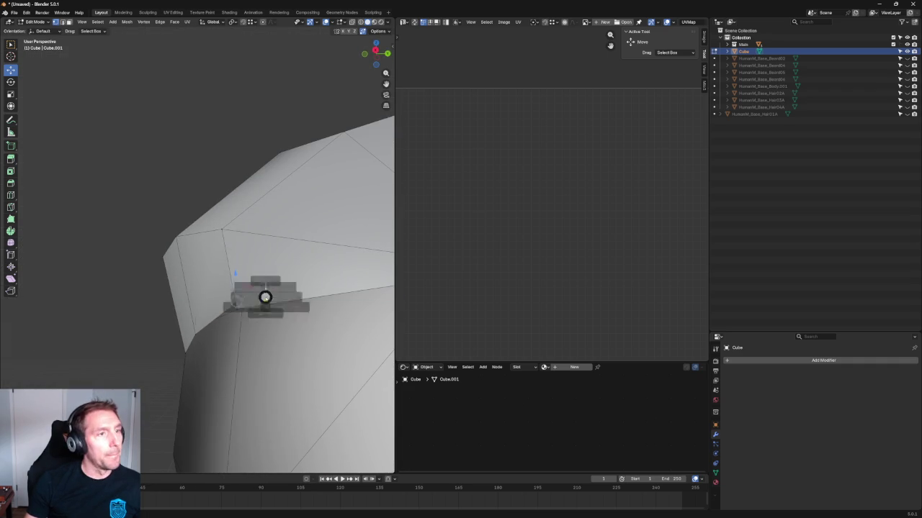
key("KP_1")
scroll(288, 327, "up", 3)
middle_click_drag(336, 336, 237, 314)
left_click_drag(237, 313, 243, 309)
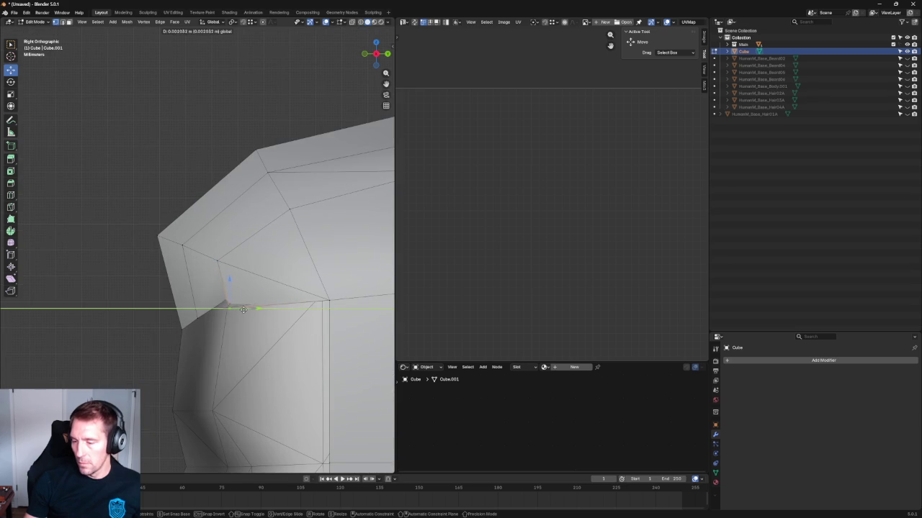
left_click(239, 308)
Step: Select the brim's lower-edge and top-ridge vertices, UV-unwrap the hair mesh, then deselect all
middle_click_drag(239, 308, 256, 290)
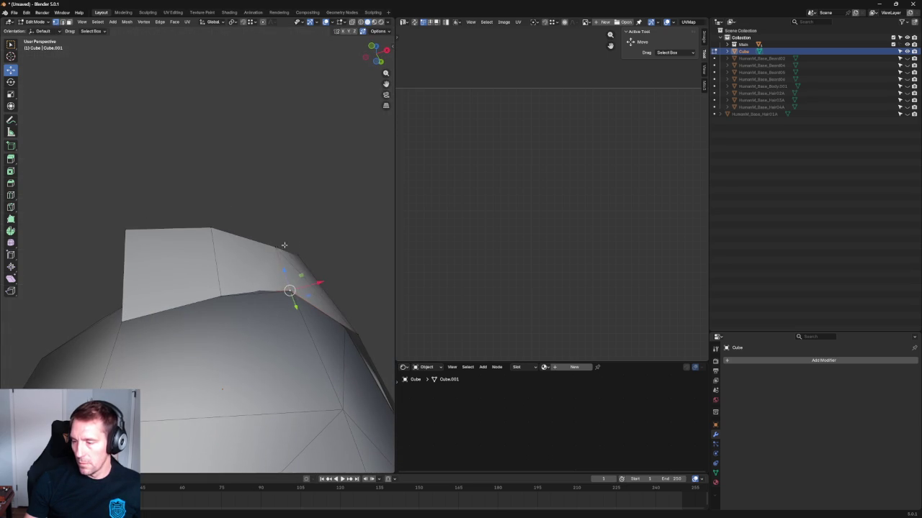
left_click(256, 290, "shift")
left_click(210, 229, "shift")
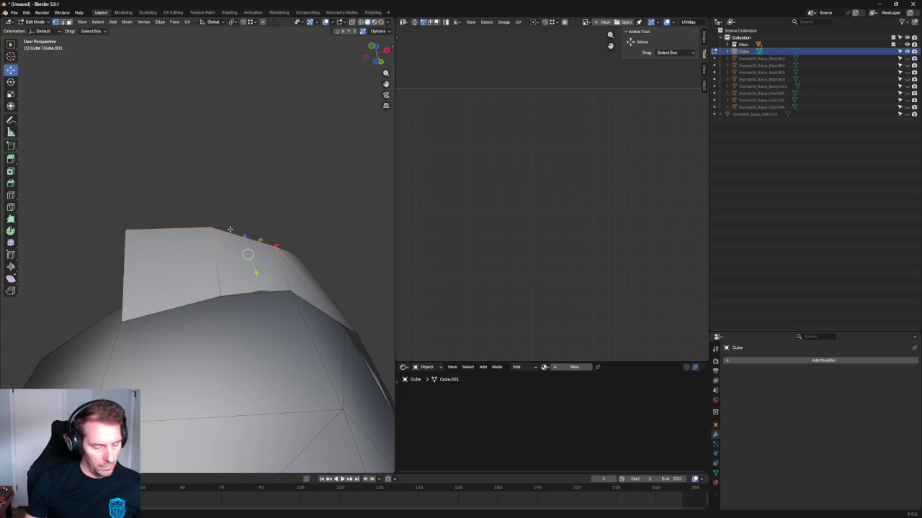
key("u")
left_click(240, 262)
key("a")
mouse_move(315, 222)
middle_mouse_down()
mouse_move(297, 278)
mouse_move(265, 249)
middle_mouse_up()
key("alt+a")
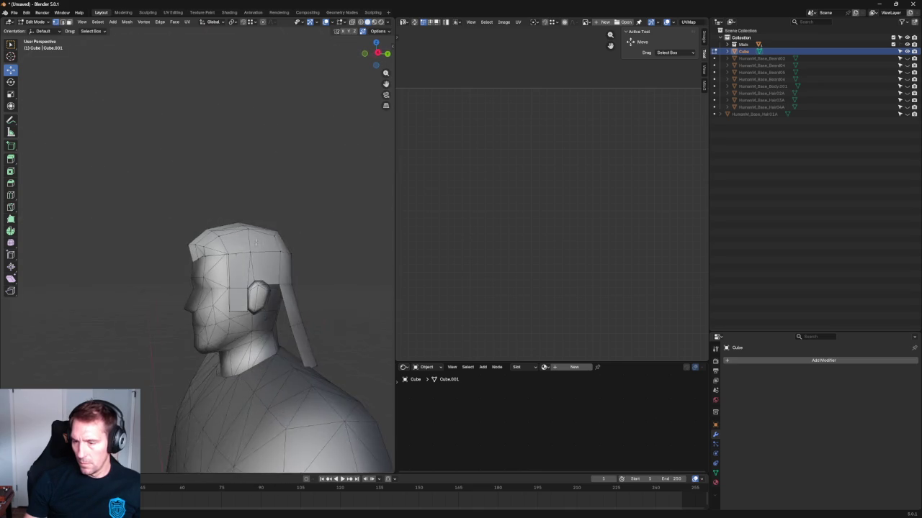
key("KP_3")
scroll(264, 249, "up", 3)
scroll(264, 249, "down", 3)
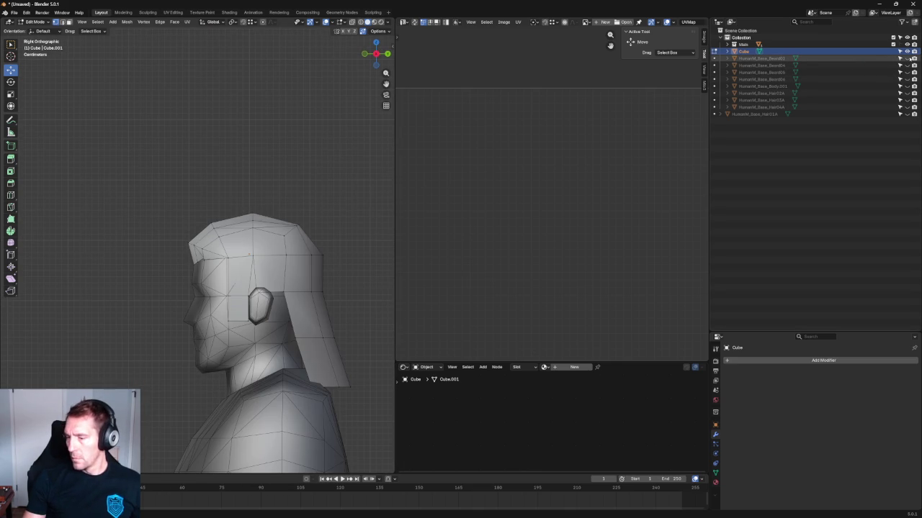
Step: Show the HumanM_Base_Hair04A reference hair and shift a side vertex along X to match it
left_click(907, 107)
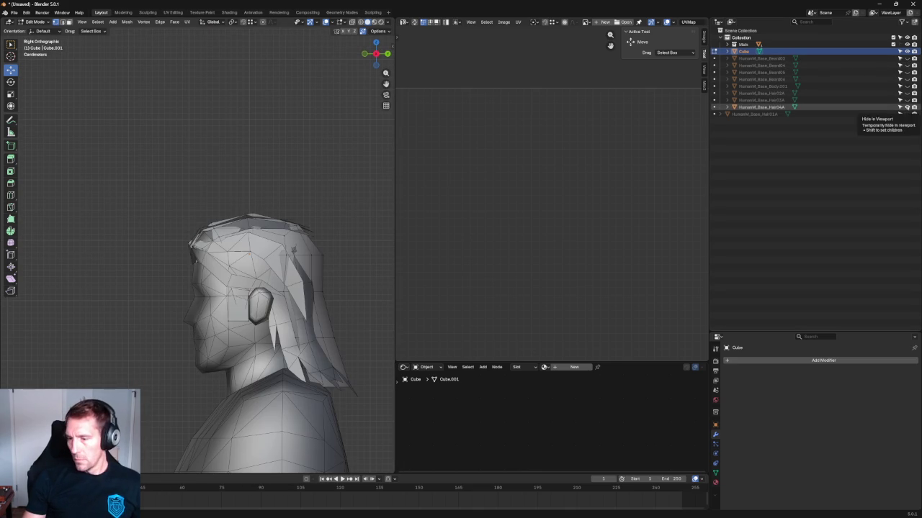
scroll(242, 184, "up", 4)
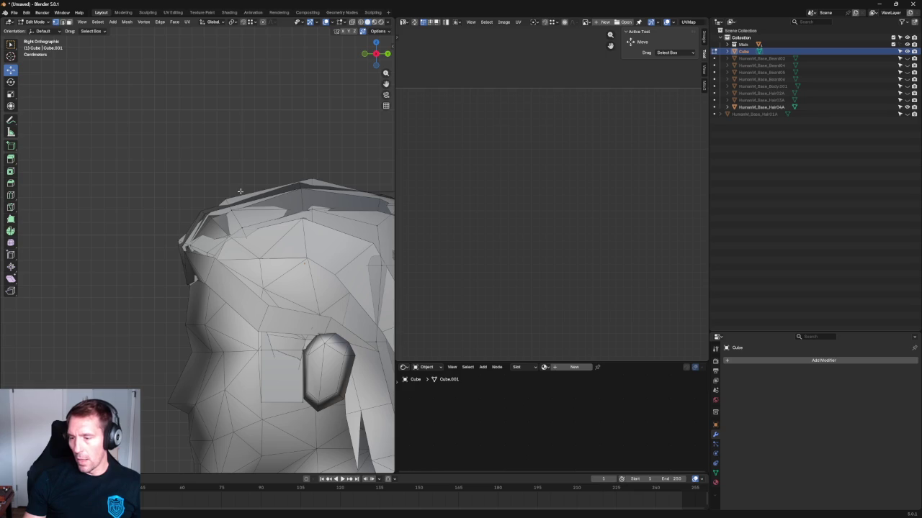
scroll(207, 229, "down", 3)
middle_click_drag(208, 228, 267, 240)
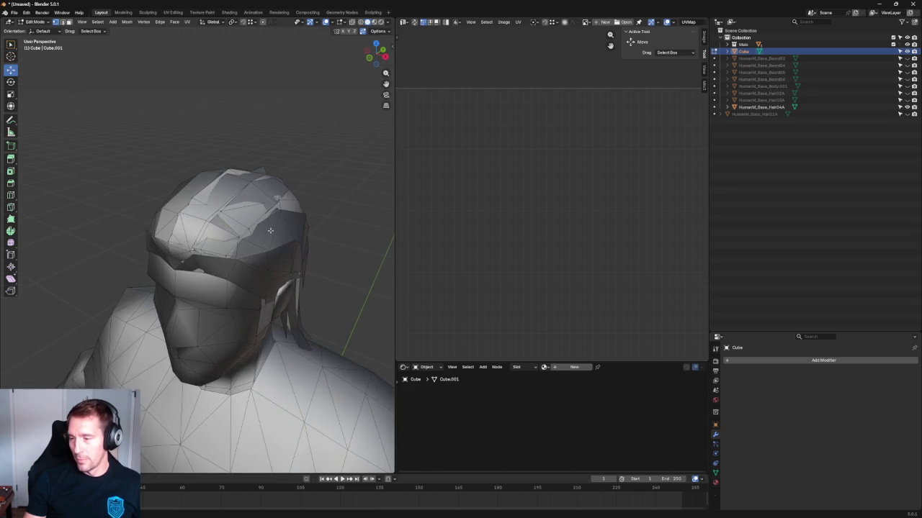
key("alt+z")
left_click(267, 253)
key("alt+z")
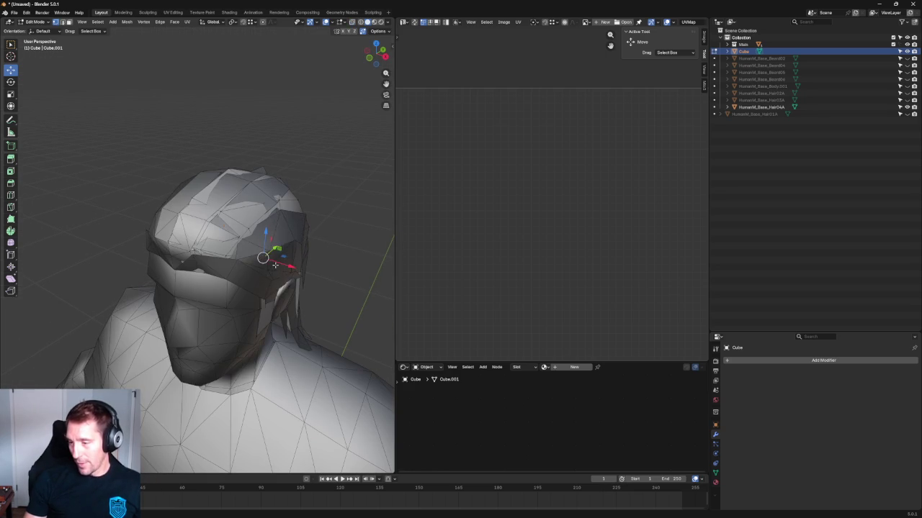
key("g")
key("x")
left_click(283, 267)
Step: Move the temple vertex along Y, then adjust it within the X-Y plane
mouse_move(283, 266)
middle_mouse_down()
mouse_move(252, 205)
mouse_move(233, 288)
mouse_move(238, 281)
middle_mouse_up()
left_click(233, 288)
key("g")
key("y")
left_click(233, 285)
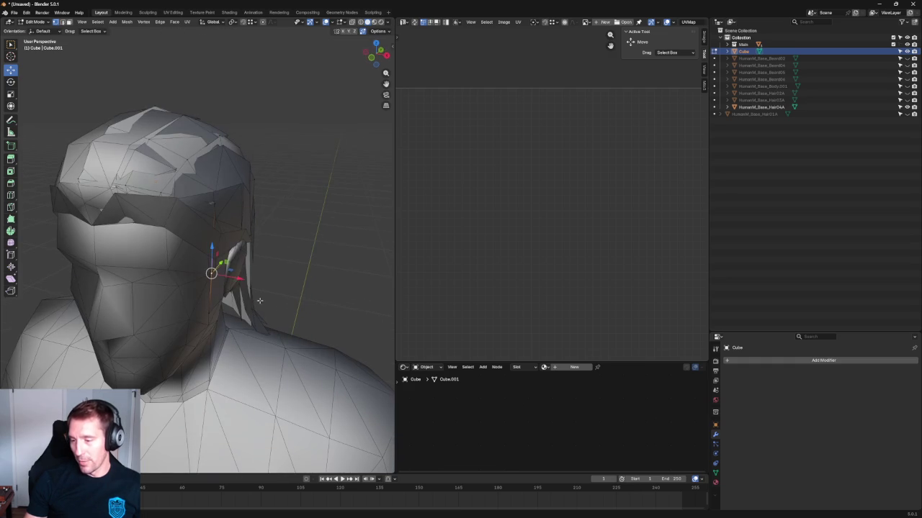
key("g")
key("shift+z")
left_click(238, 280)
Step: In right side view, move the vertex above the ear along Y
middle_click_drag(288, 267, 208, 237)
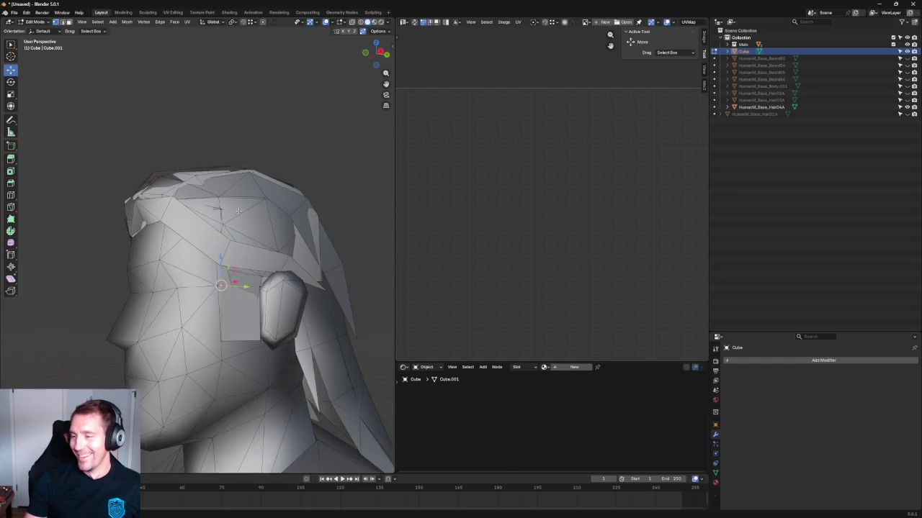
key("KP_3")
key("alt+z")
left_click_drag(167, 235, 169, 232)
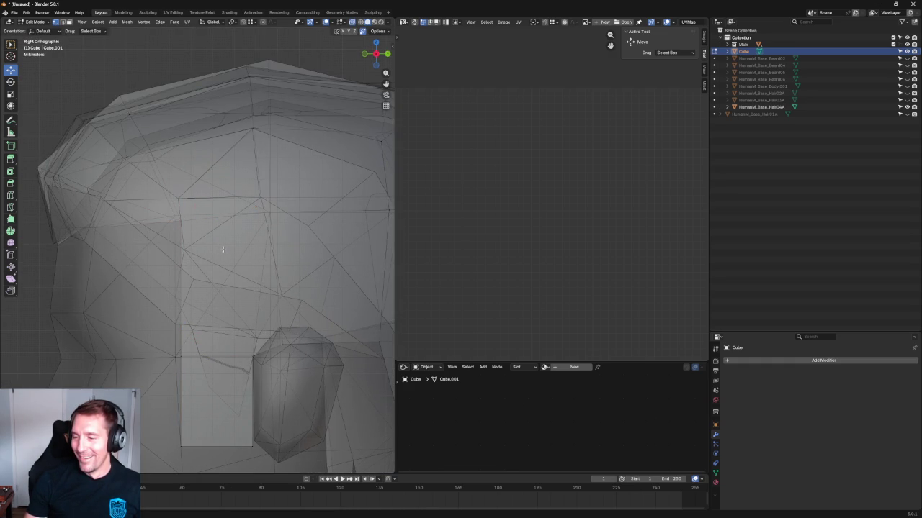
key("g")
key("y")
left_click(195, 224)
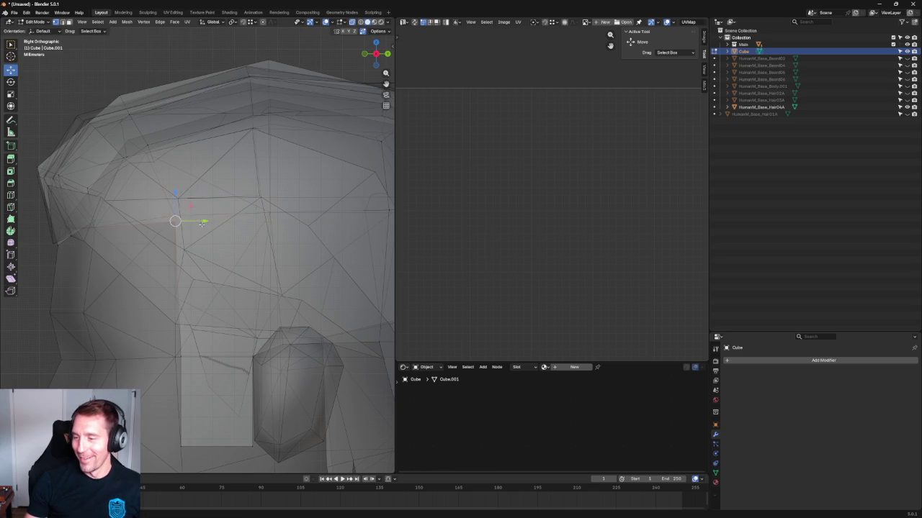
scroll(216, 236, "down", 1)
scroll(235, 232, "down", 1)
scroll(236, 232, "down", 3)
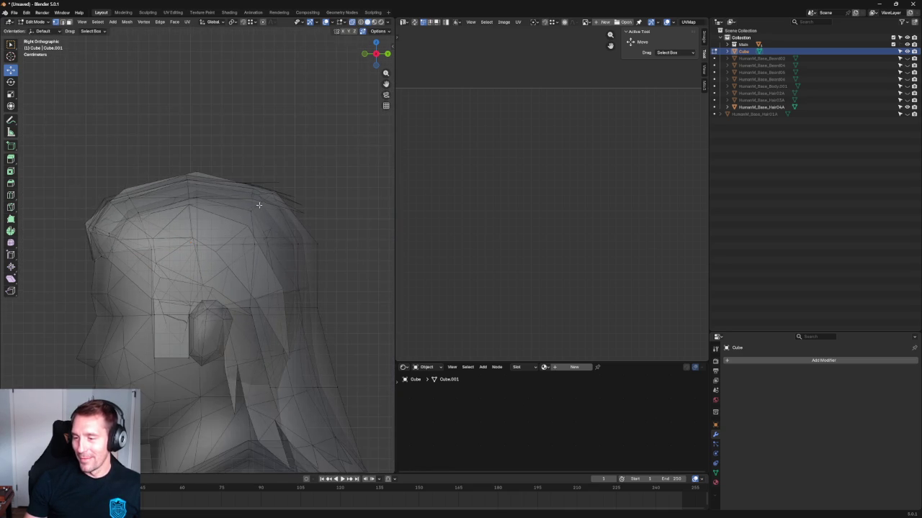
scroll(258, 205, "up", 1)
scroll(229, 207, "down", 2)
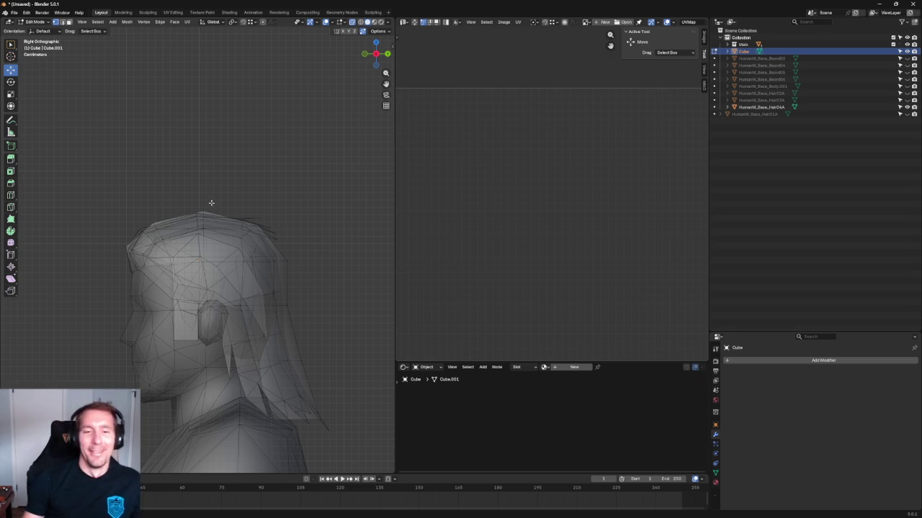
scroll(257, 175, "up", 2)
scroll(291, 173, "up", 2)
scroll(233, 170, "up", 2)
Step: Pull the back edge loop toward the face and nudge back-strip vertices along Y
key("alt+z")
scroll(284, 247, "up", 2)
left_click(262, 245, "alt")
scroll(291, 244, "down", 1)
left_click_drag(290, 226, 281, 223)
left_click(289, 154)
left_click(252, 185)
left_click_drag(282, 185, 274, 189)
left_click(281, 224)
mouse_move(313, 319)
left_mouse_down()
mouse_move(267, 377)
mouse_move(293, 352)
left_mouse_up()
scroll(305, 336, "down", 2)
scroll(304, 336, "up", 3)
Step: Move the back strip's bottom tip vertex along Y in right side view
left_click_drag(352, 322, 260, 382)
left_click_drag(334, 356, 292, 418)
key("alt+z")
mouse_move(330, 401)
middle_mouse_down()
mouse_move(232, 408)
mouse_move(181, 336)
middle_mouse_up()
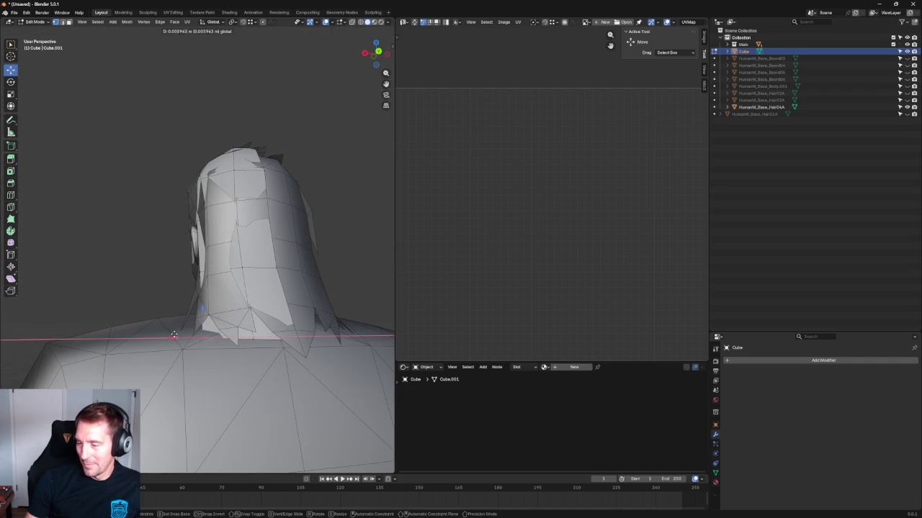
key("shift+space")
key("s")
key("KP_3")
key("shift+space")
key("g")
mouse_move(245, 332)
left_mouse_down()
mouse_move(236, 302)
mouse_move(248, 326)
mouse_move(269, 330)
left_mouse_up()
scroll(269, 290, "down", 3)
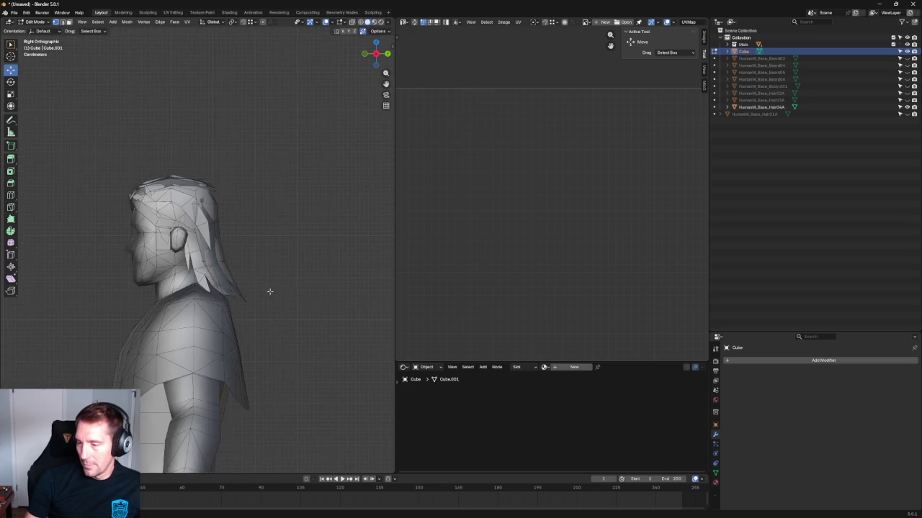
scroll(270, 290, "up", 4)
scroll(311, 303, "up", 3)
Step: Rotate the loose hair strand 17 degrees around X, then deselect everything
key("alt+z")
left_click_drag(352, 281, 169, 339)
key("alt+z")
key("shift+space")
key("r")
key("alt+z")
left_click_drag(293, 295, 267, 288)
key("shift+space")
key("g")
key("alt+a")
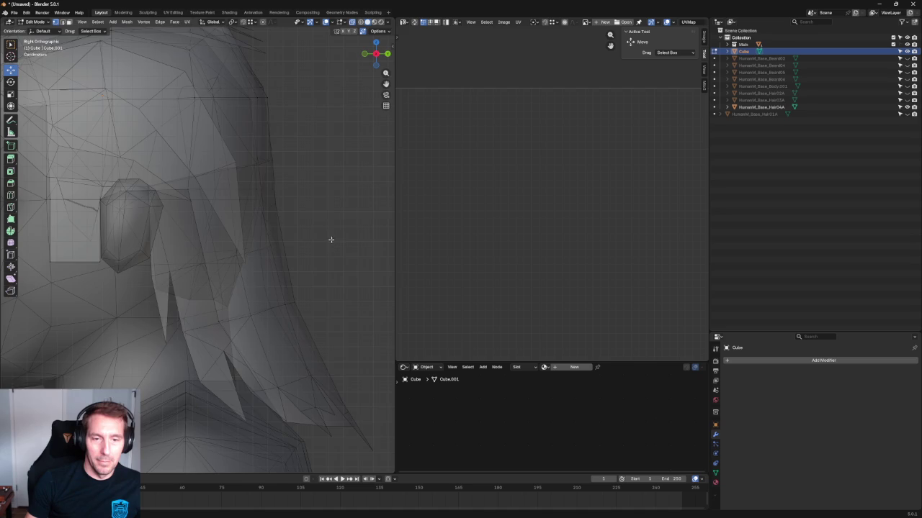
Step: Orbit to a front-quarter view and hide the hair mesh to compare
scroll(331, 240, "down", 5)
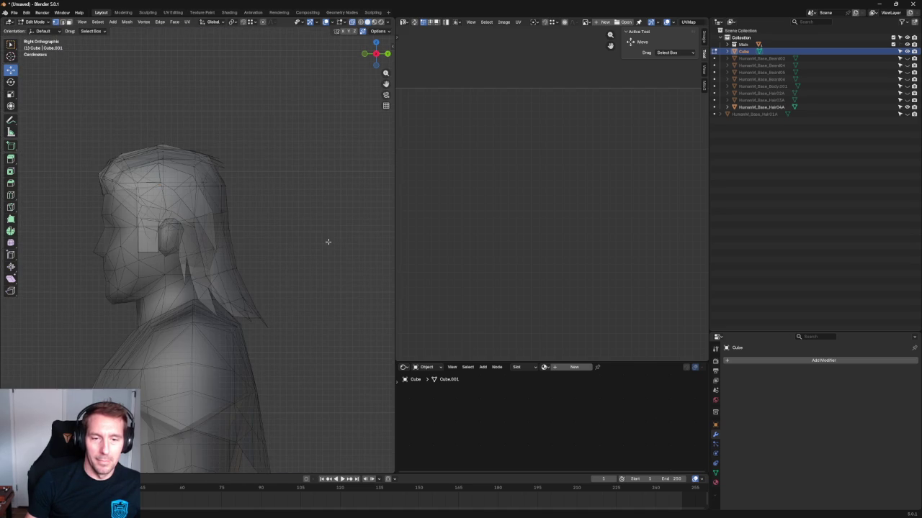
scroll(321, 236, "up", 3)
scroll(317, 234, "up", 2)
scroll(277, 222, "down", 4)
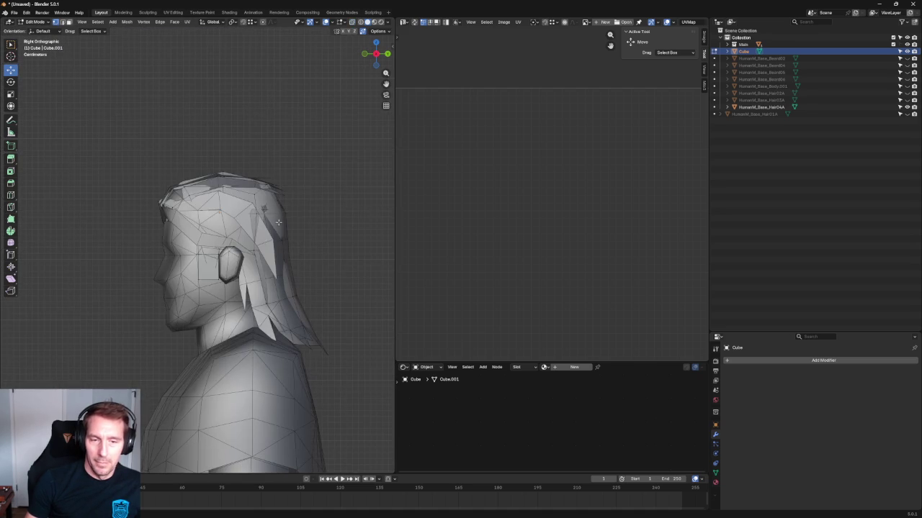
mouse_move(284, 196)
middle_mouse_down()
mouse_move(306, 247)
mouse_move(288, 259)
mouse_move(349, 315)
mouse_move(288, 309)
middle_mouse_up()
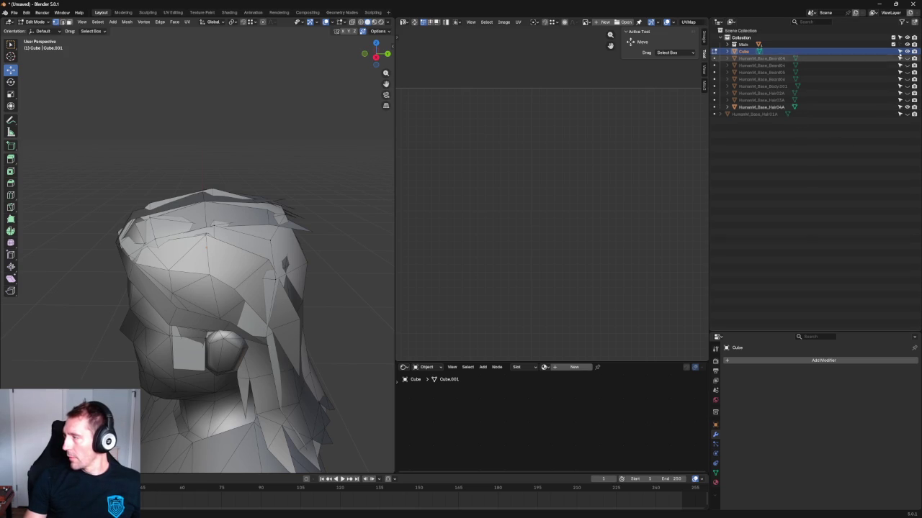
left_click(906, 107)
Step: Hide the reference hair and, in front ortho view, move the selected sideburn vertex along X
left_click(906, 107)
left_click(906, 108)
left_click(906, 107)
left_click(906, 108)
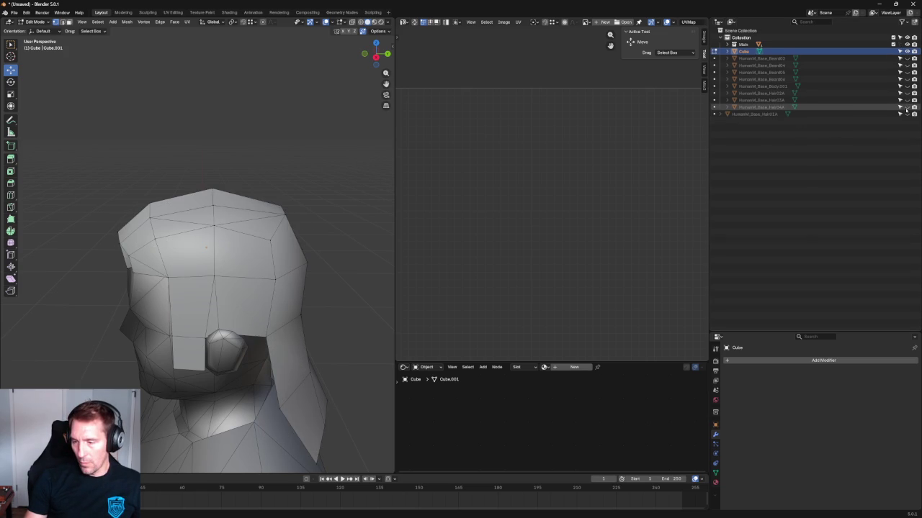
key("KP_3")
key("grave")
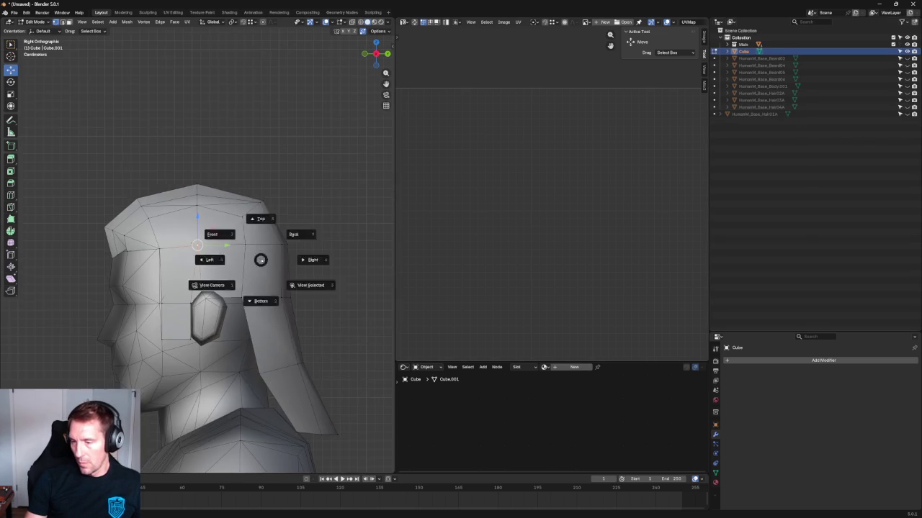
left_click(208, 232)
key("g")
key("x")
scroll(230, 250, "up", 3)
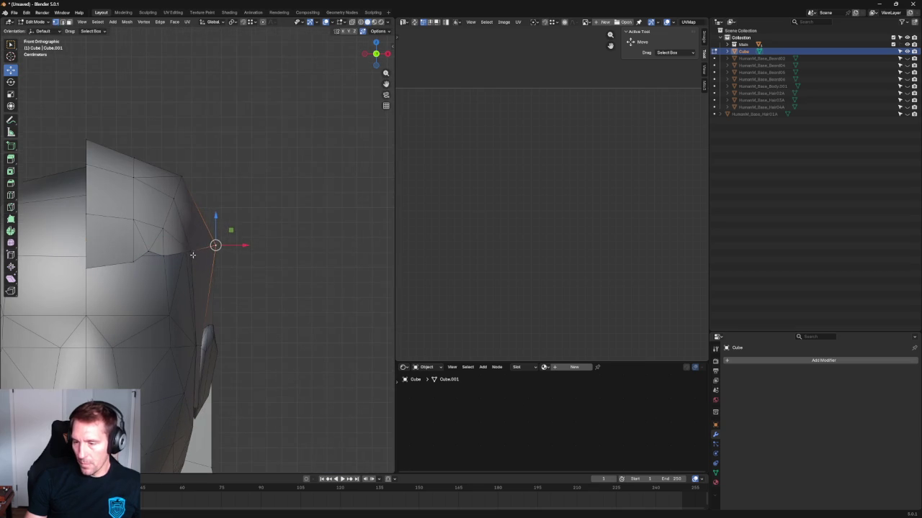
left_click(225, 250)
Step: Push the sideburn's lower and bottom vertices outward along X
left_click(195, 346)
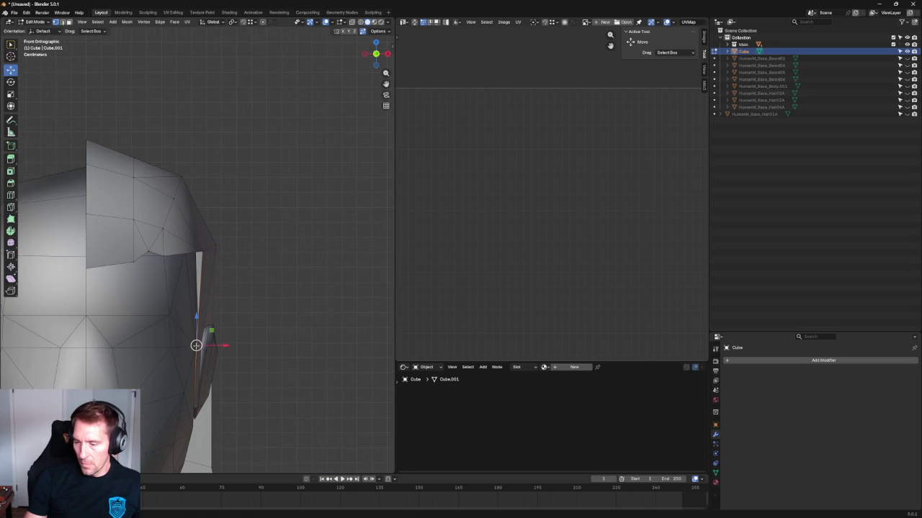
key("g")
key("x")
left_click(223, 356)
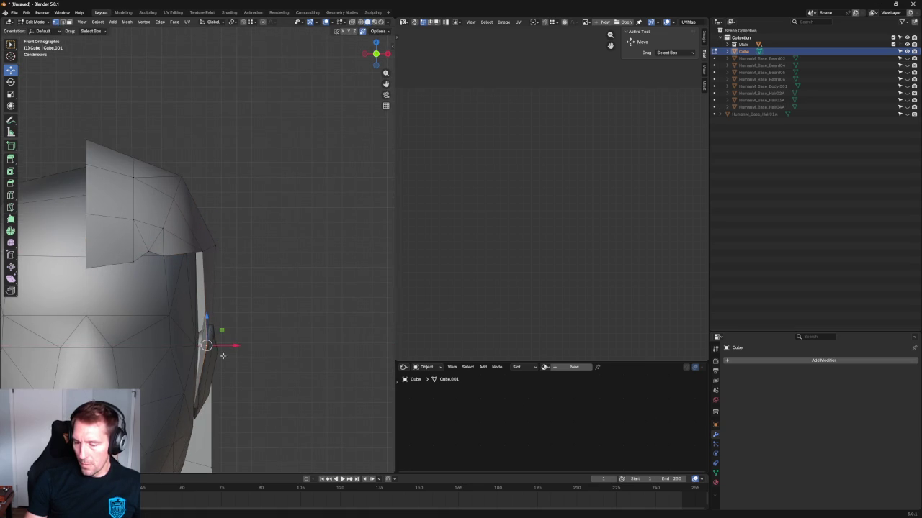
left_click(198, 410)
key("g")
key("x")
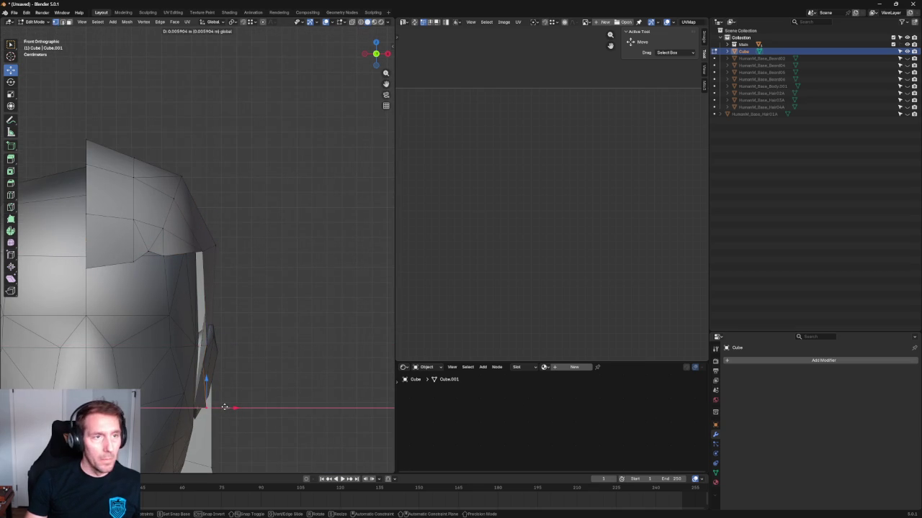
left_click(259, 383)
Step: From the right side, slide the sideburn vertex along Y to align with the cap edge
mouse_move(235, 292)
middle_mouse_down()
mouse_move(212, 267)
mouse_move(233, 288)
mouse_move(219, 309)
mouse_move(223, 330)
middle_mouse_up()
key("g")
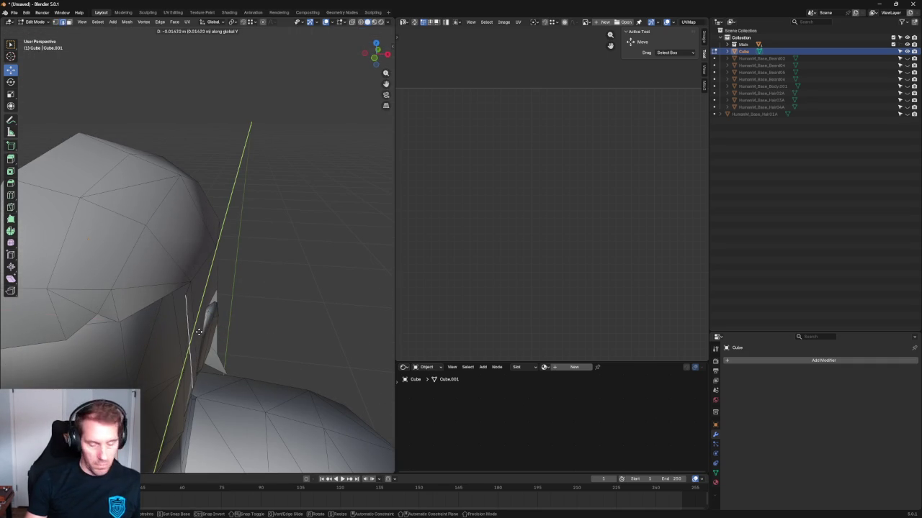
right_click(196, 331)
mouse_move(196, 330)
middle_mouse_down()
mouse_move(168, 267)
mouse_move(273, 244)
middle_mouse_up()
key("shift+space")
key("s")
scroll(159, 278, "up", 5)
key("shift+space")
key("g")
left_click_drag(261, 274, 245, 274)
Step: Switch to edge select mode and return to the front orthographic view
scroll(219, 210, "up", 3)
key("2")
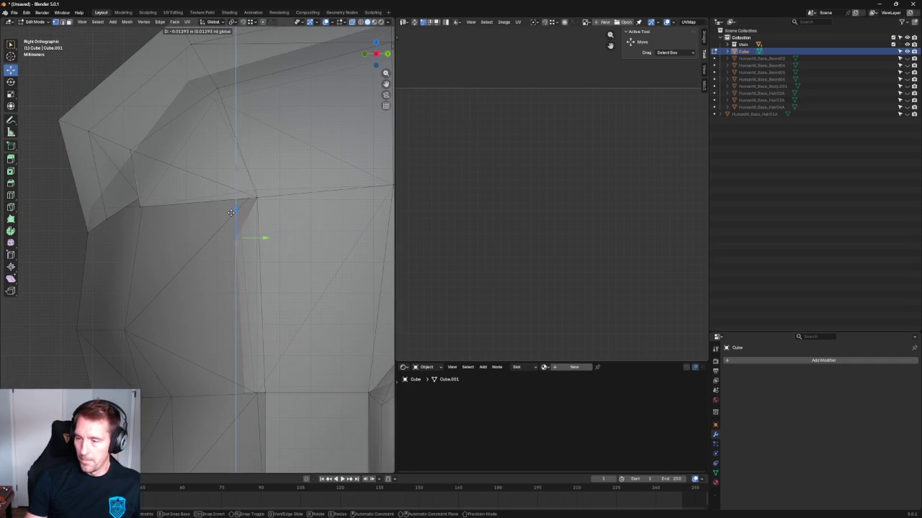
scroll(230, 205, "down", 3)
key("grave")
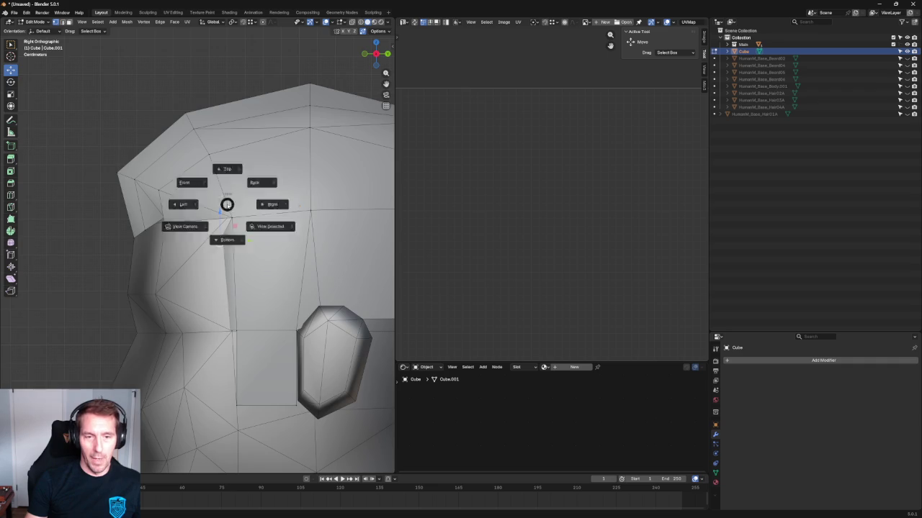
left_click(173, 173)
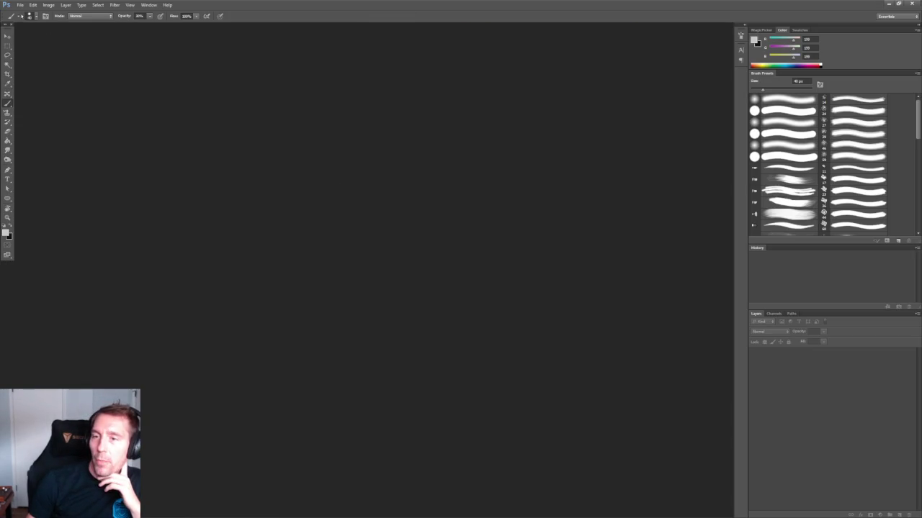
Step: Open the most recent .psd sketch file from File > Open Recent
left_click(20, 5)
mouse_move(43, 54)
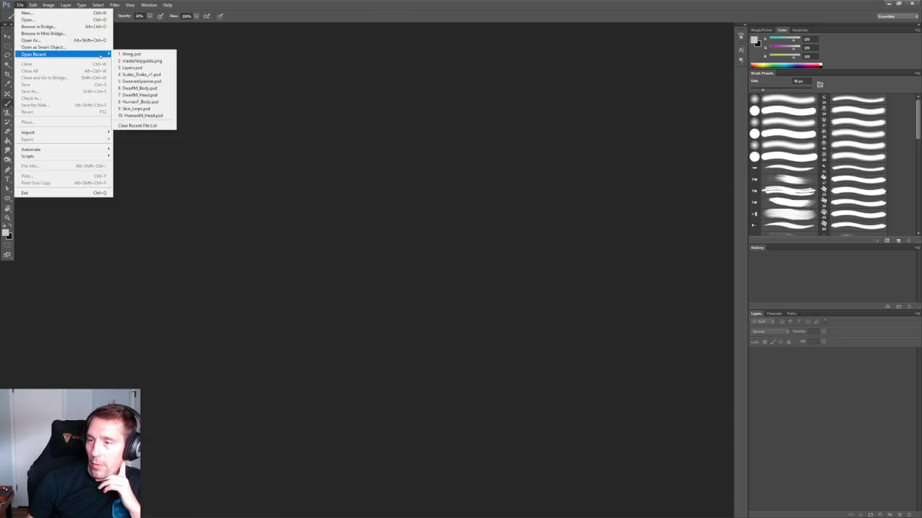
left_click(131, 54)
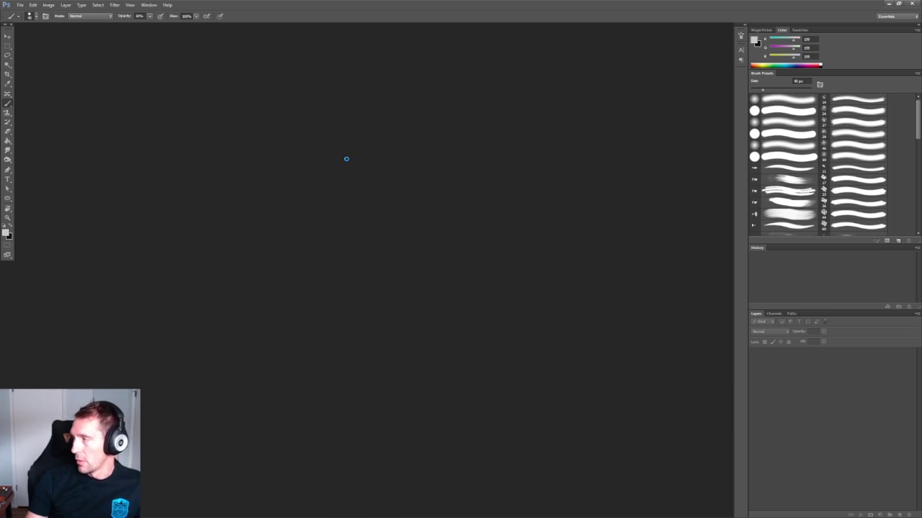
scroll(257, 196, "up", 5, "alt")
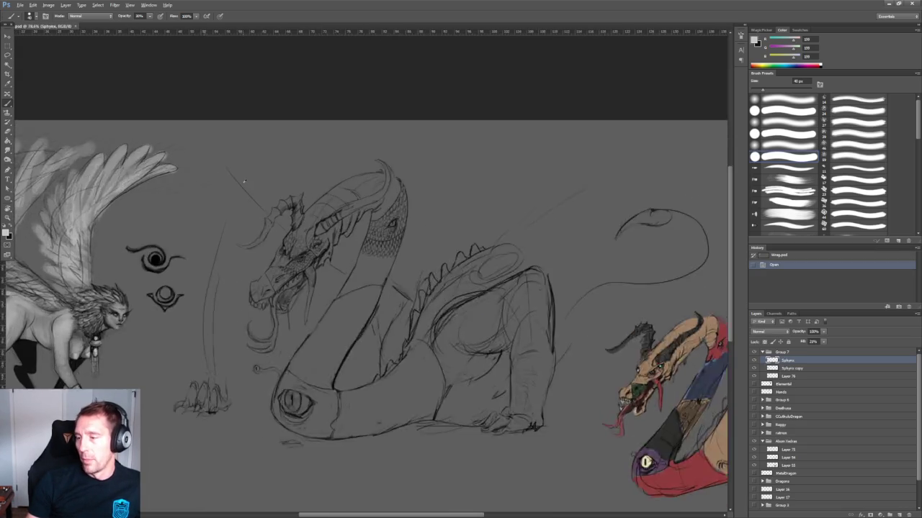
mouse_move(399, 240)
left_mouse_down()
mouse_move(364, 148)
mouse_move(375, 193)
left_mouse_up()
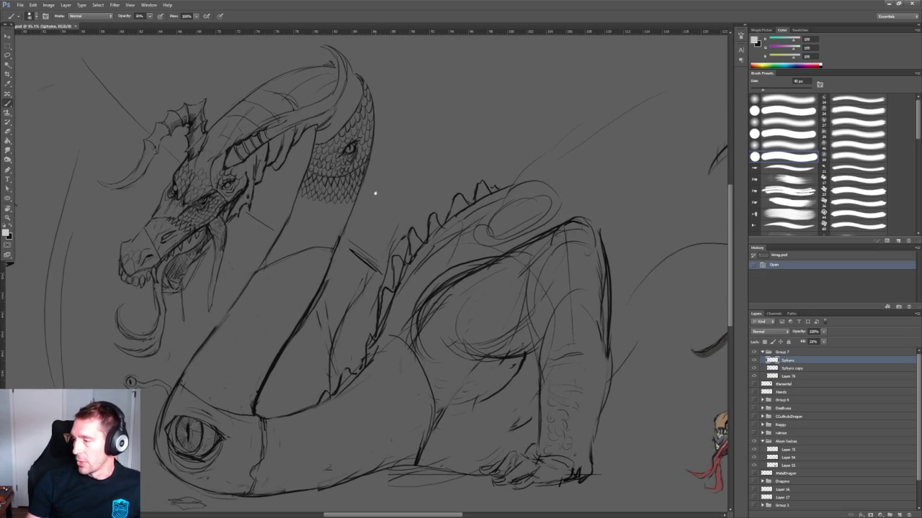
Step: Zoom and pan around the canvas to review the sphinx, eye symbols and dragon head sketches
scroll(178, 188, "up", 3, "alt")
scroll(178, 188, "up", 2, "alt")
scroll(177, 188, "down", 2, "alt")
scroll(178, 189, "down", 1, "alt")
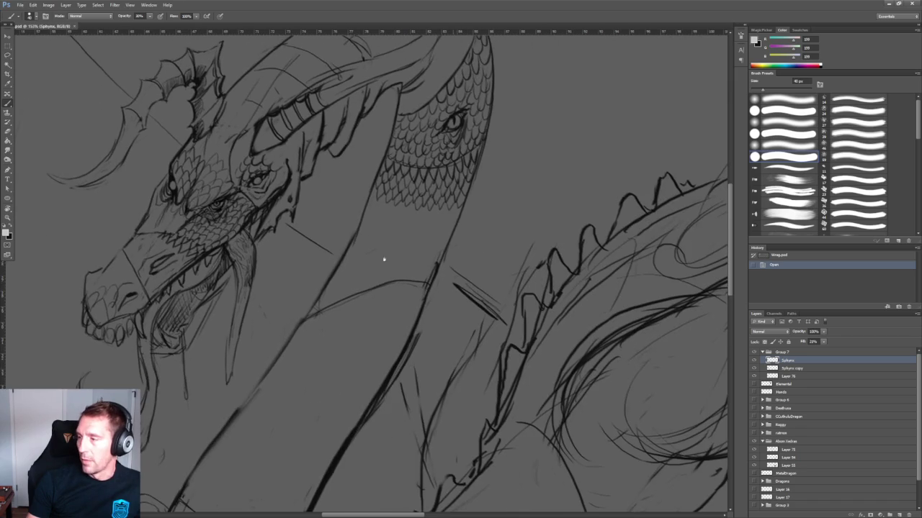
scroll(381, 257, "up", 3, "alt")
scroll(242, 309, "down", 1, "alt")
scroll(243, 309, "down", 2, "alt")
scroll(399, 193, "down", 2, "alt")
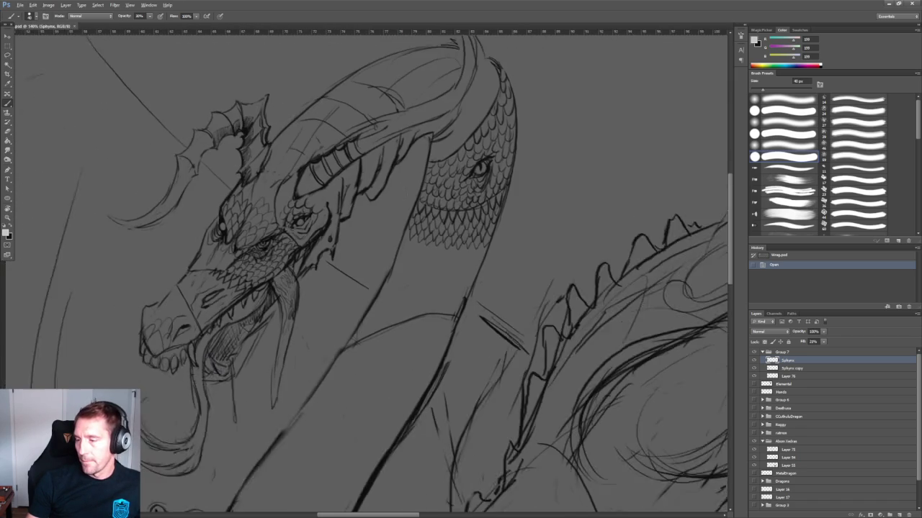
scroll(401, 198, "down", 2, "alt")
scroll(407, 209, "down", 1, "alt")
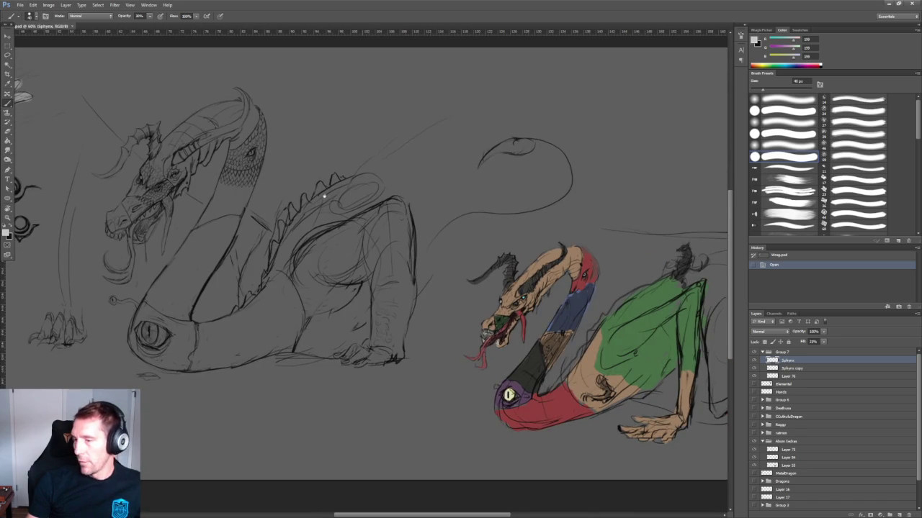
scroll(323, 196, "left", 2, "ctrl")
scroll(243, 232, "up", 1, "alt")
scroll(243, 232, "up", 2, "alt")
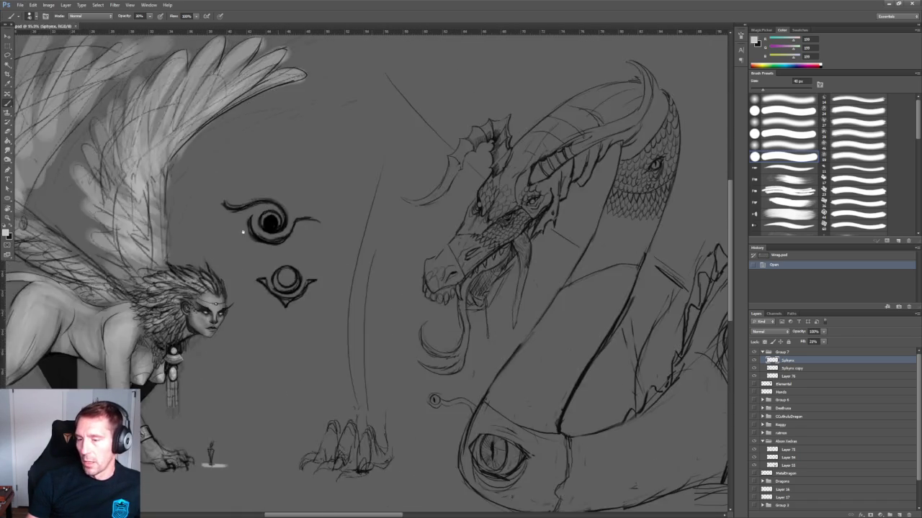
scroll(243, 232, "left", 2, "ctrl")
scroll(395, 163, "up", 2, "alt")
scroll(394, 163, "up", 1, "alt")
scroll(394, 163, "up", 1, "alt")
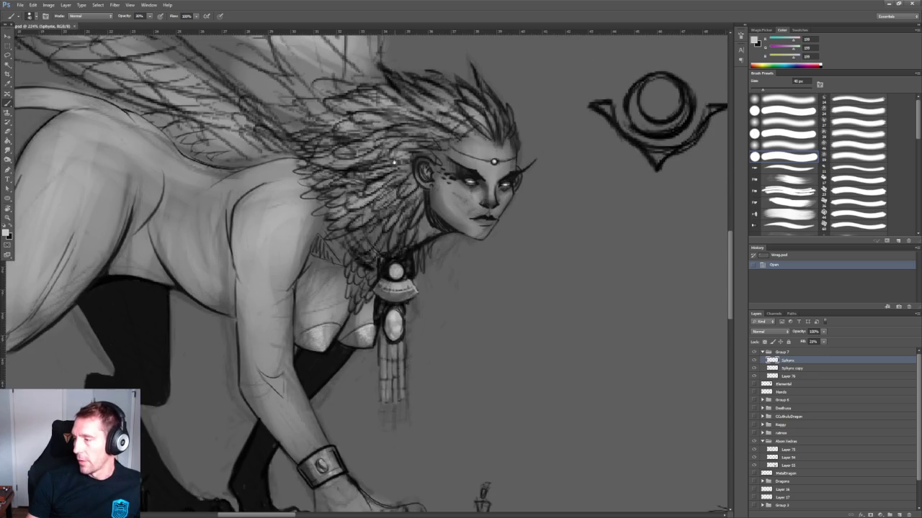
scroll(460, 167, "up", 3, "alt")
scroll(460, 166, "up", 1, "alt")
scroll(437, 218, "down", 5, "alt")
scroll(409, 192, "down", 3, "alt")
scroll(409, 191, "up", 2, "alt")
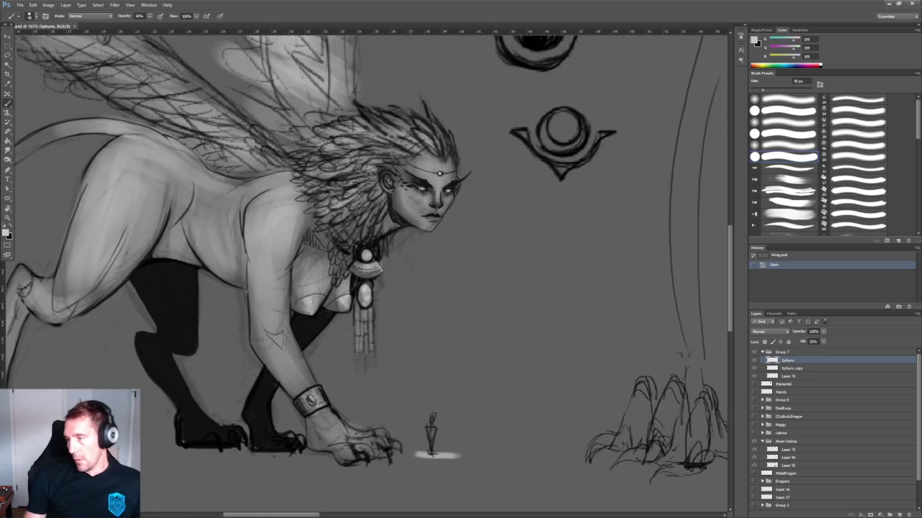
scroll(436, 247, "down", 4, "alt")
scroll(437, 247, "up", 1, "alt")
scroll(437, 247, "up", 1, "alt")
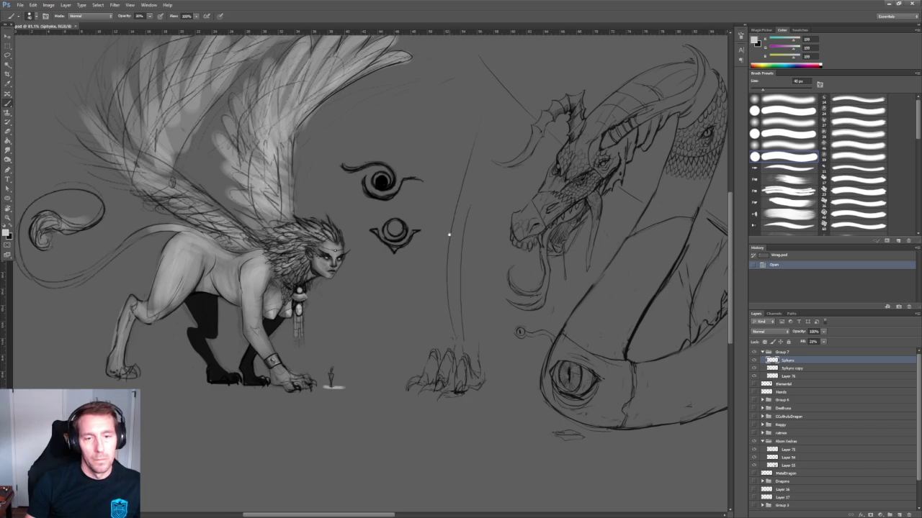
Step: Scroll-zoom and pan around the Photoshop sketch canvas to survey the drawings
scroll(448, 234, "up", 1, "alt")
scroll(449, 234, "up", 1, "alt")
scroll(492, 238, "right", 3, "ctrl")
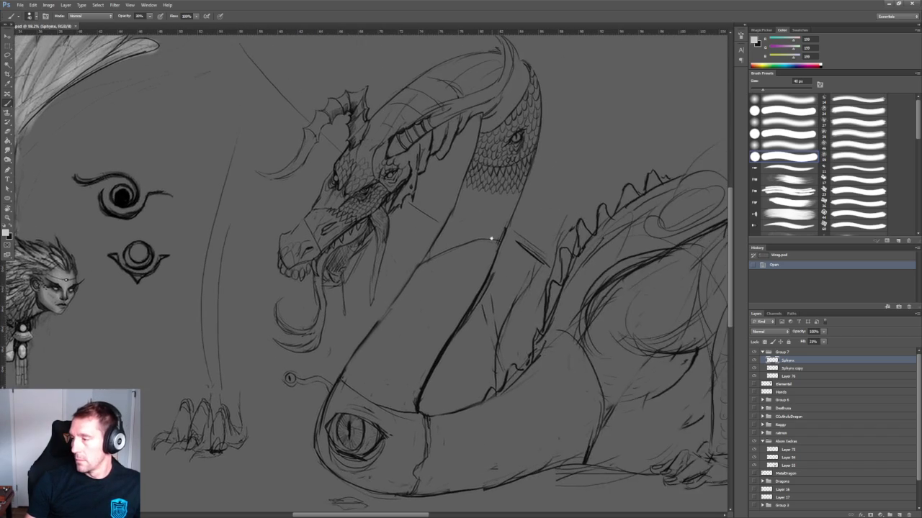
scroll(492, 238, "right", 3, "ctrl")
scroll(350, 208, "down", 1)
scroll(352, 209, "down", 1, "alt")
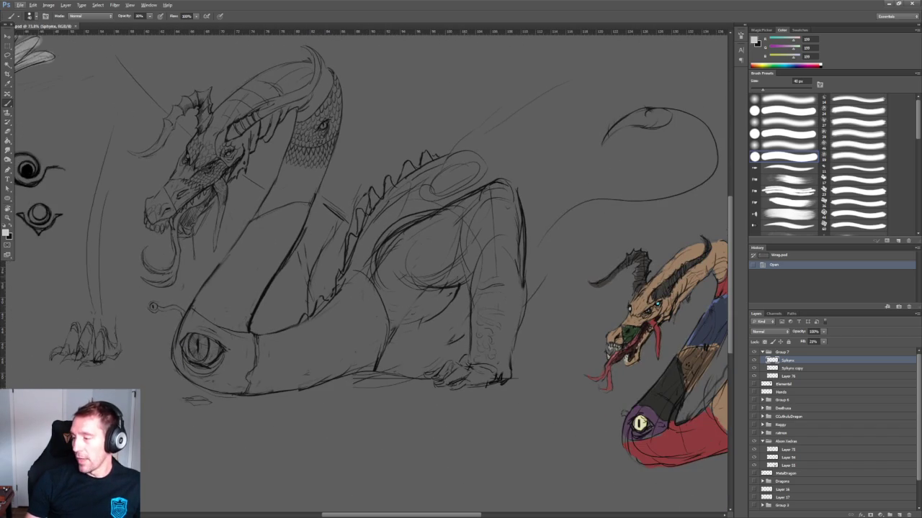
scroll(497, 320, "up", 1, "alt")
scroll(497, 320, "up", 1, "alt")
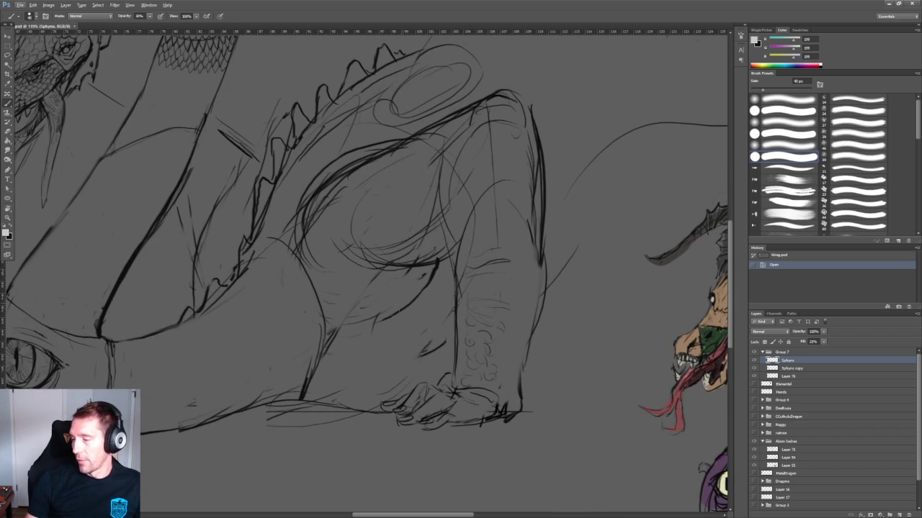
scroll(353, 231, "down", 1, "alt")
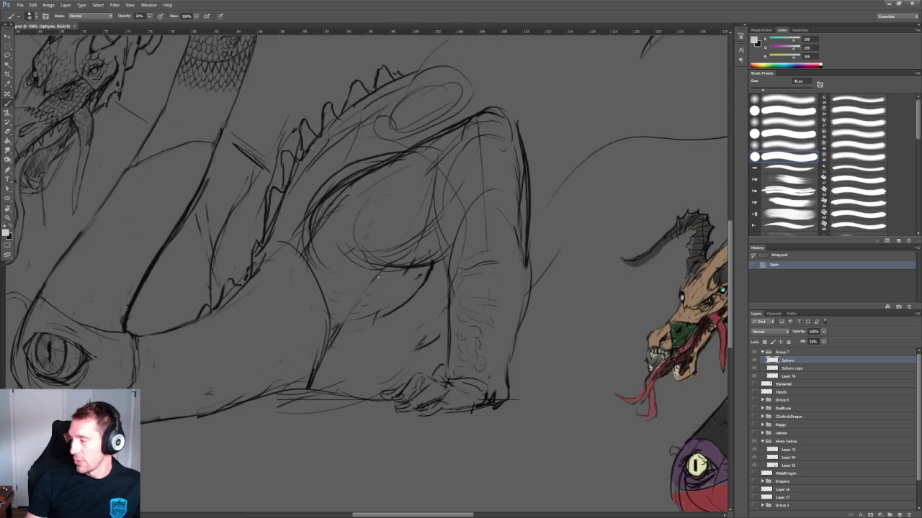
scroll(362, 251, "down", 1, "alt")
scroll(330, 238, "right", 3, "ctrl")
scroll(52, 336, "left", 5, "ctrl")
scroll(52, 336, "up", 1, "alt")
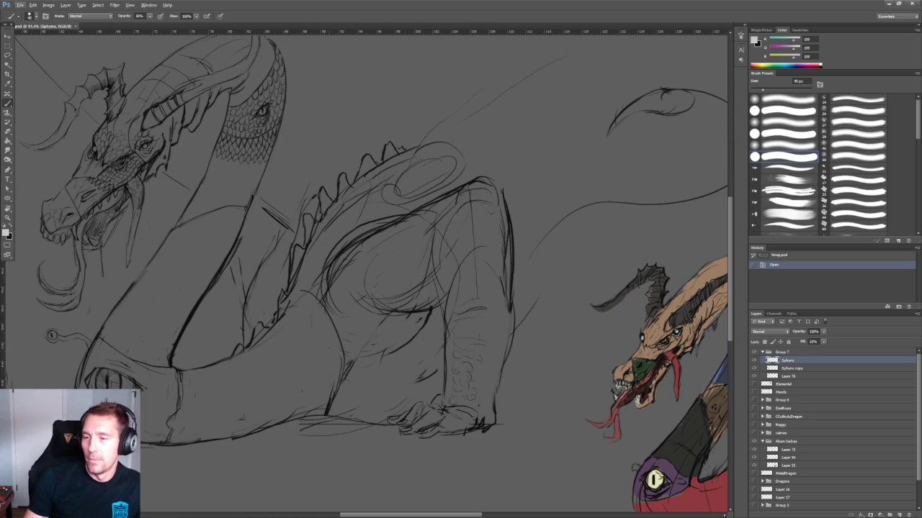
scroll(360, 274, "up", 2, "alt")
scroll(331, 195, "down", 1, "alt")
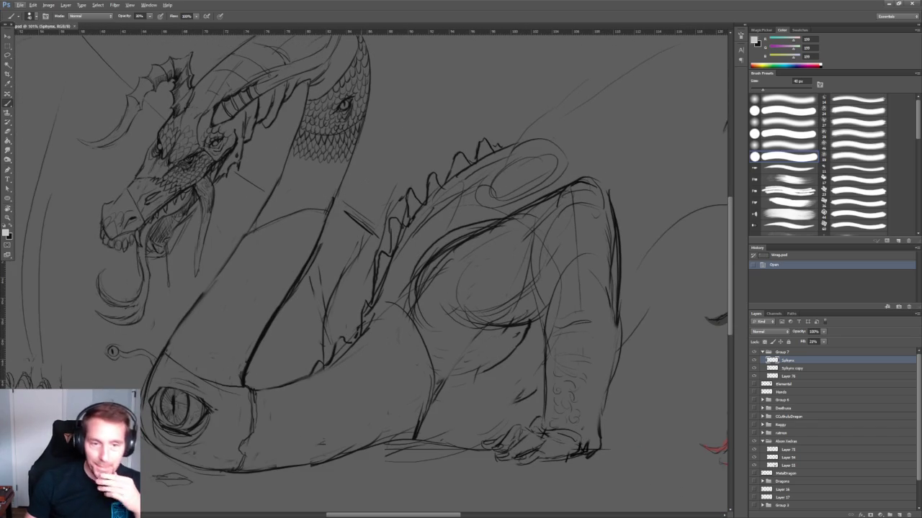
scroll(403, 214, "down", 1, "alt")
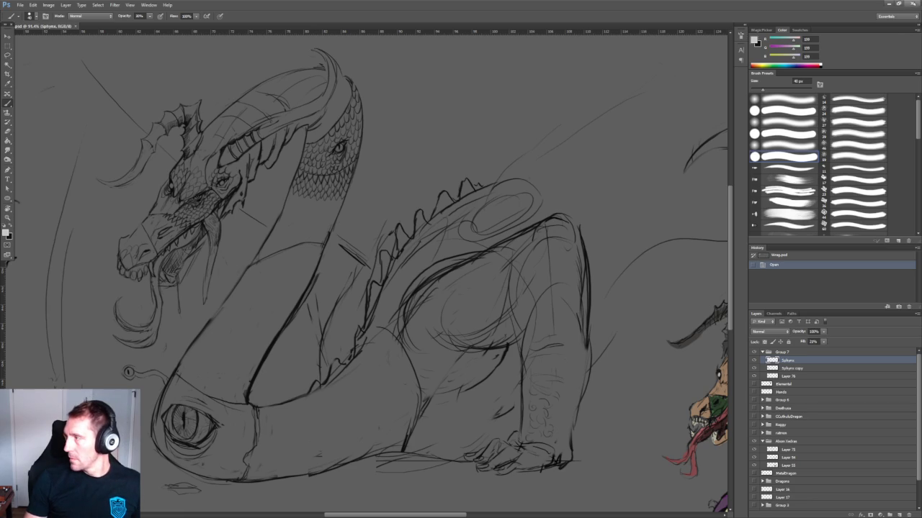
Step: Pan across the left dragon sketch, the dragon head and sphinx, and the coloured dragon
left_click_drag(585, 237, 422, 202)
scroll(422, 202, "down", 2, "alt")
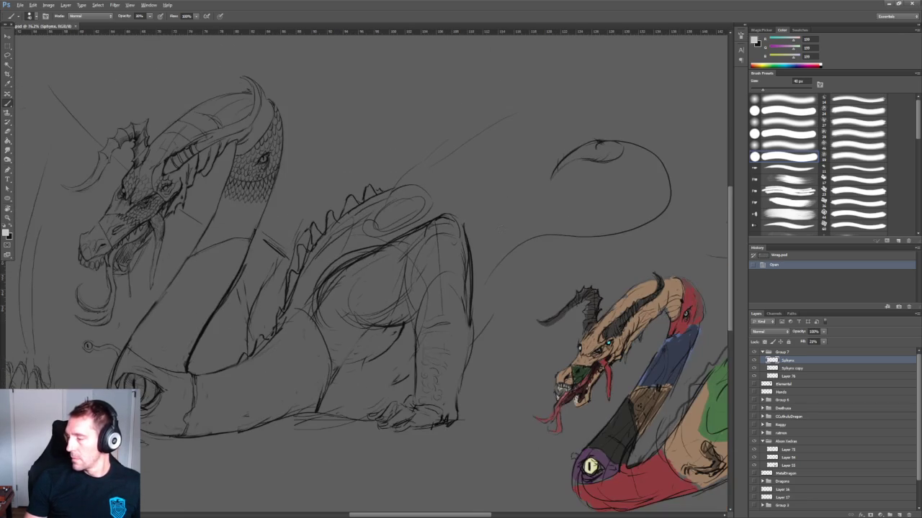
scroll(484, 222, "up", 1, "alt")
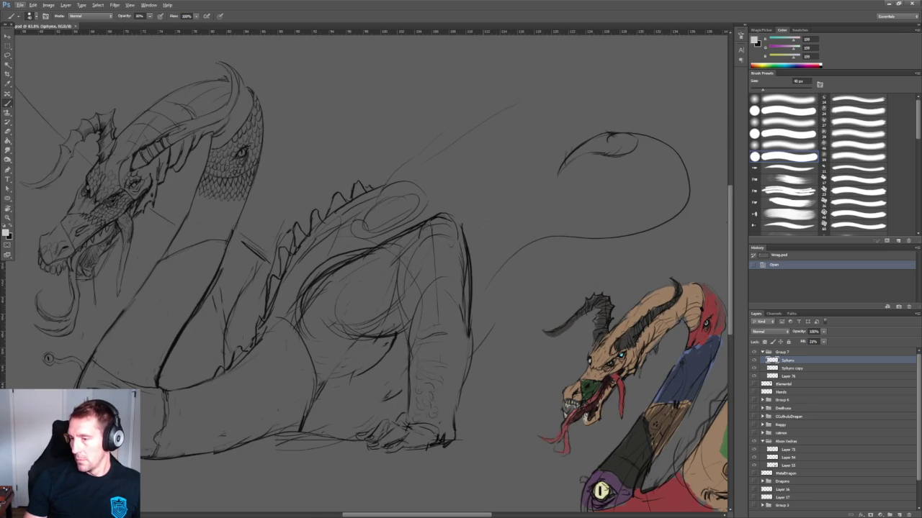
left_click_drag(133, 157, 360, 190)
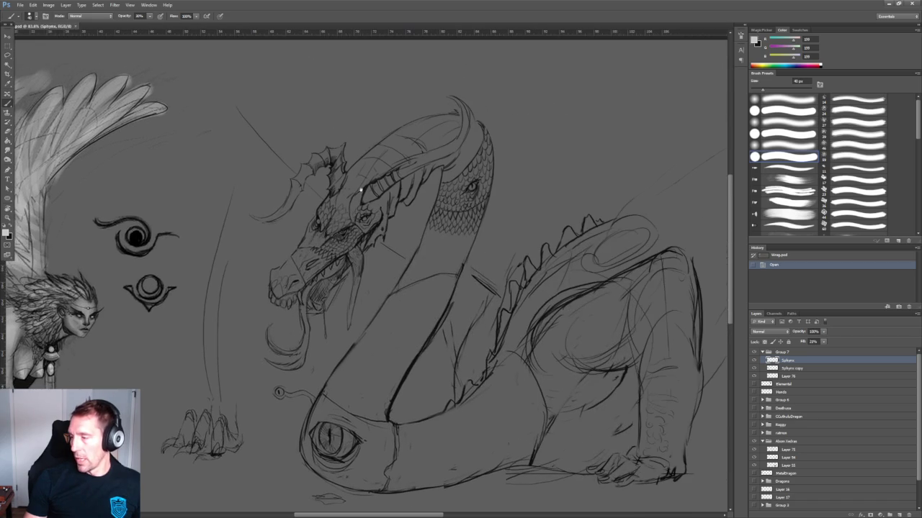
scroll(279, 392, "down", 2, "alt")
mouse_move(540, 288)
left_mouse_down()
mouse_move(418, 274)
mouse_move(536, 272)
left_mouse_up()
scroll(508, 267, "up", 2, "alt")
scroll(466, 265, "up", 1, "alt")
scroll(467, 265, "up", 1, "alt")
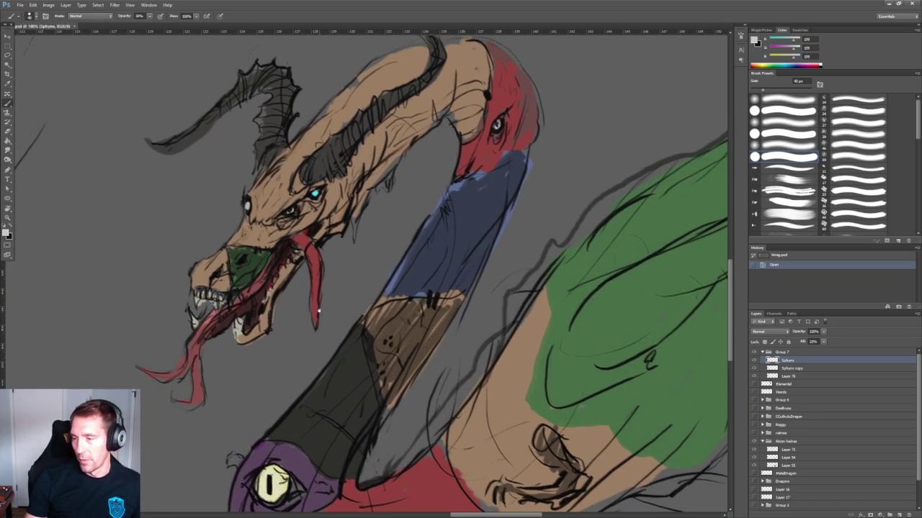
scroll(325, 303, "down", 3, "alt")
Step: Centre the line-art dragon sketch, zoom in on it, then zoom out to about 64%
left_click_drag(326, 303, 432, 288)
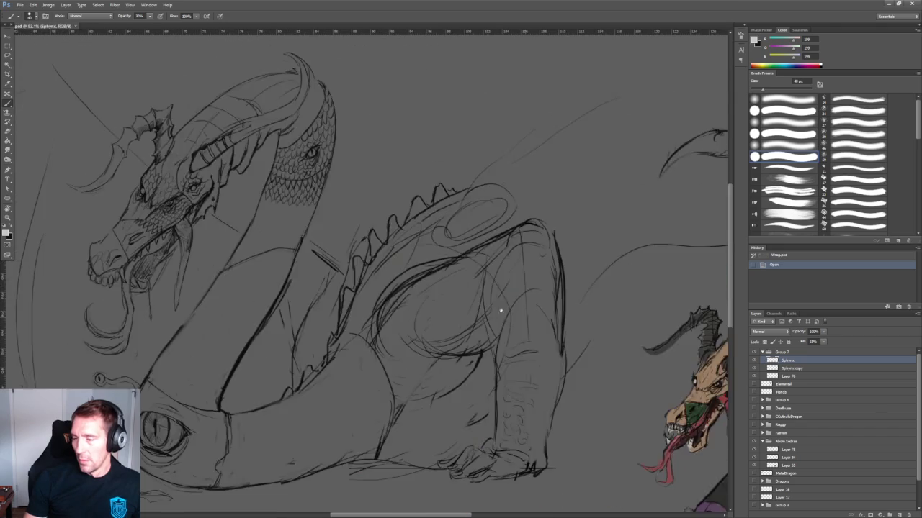
scroll(359, 290, "up", 1, "alt")
scroll(359, 290, "up", 1, "alt")
left_click_drag(359, 290, 369, 302)
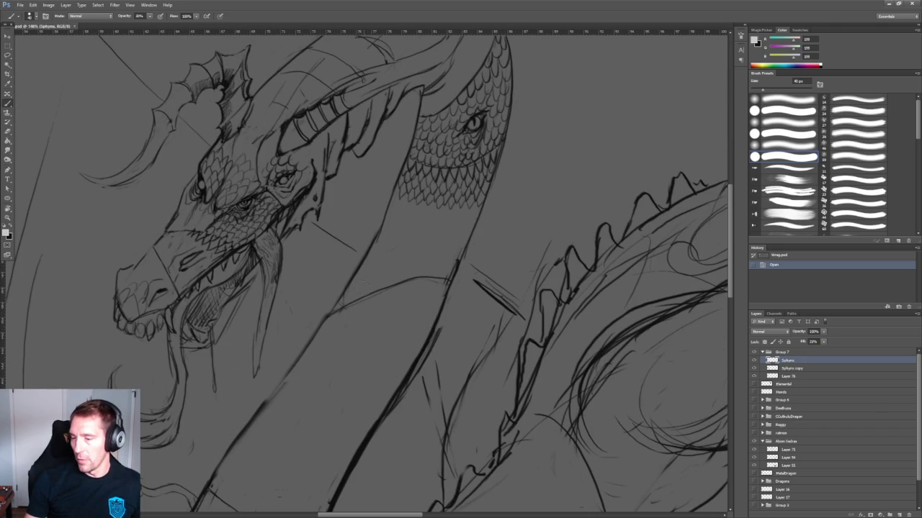
scroll(369, 302, "down", 2, "alt")
scroll(368, 302, "down", 2, "alt")
scroll(421, 289, "down", 1, "alt")
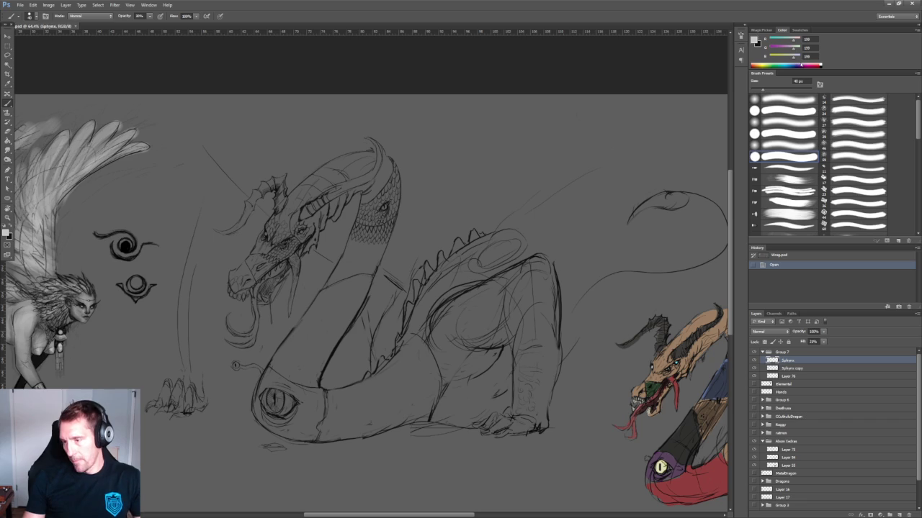
Step: Minimise Photoshop and zoom the Blender view in on the brim notch
left_click(888, 4)
scroll(354, 194, "down", 1)
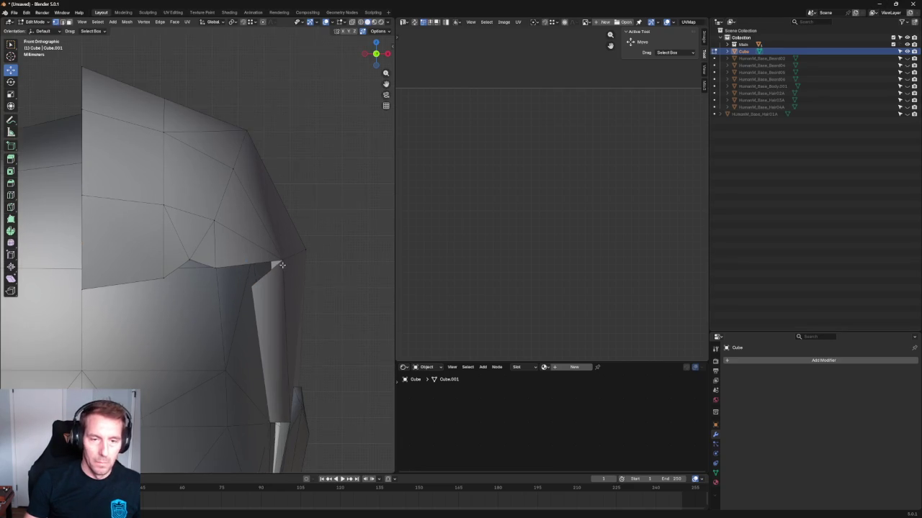
scroll(310, 214, "down", 1)
scroll(264, 236, "down", 1)
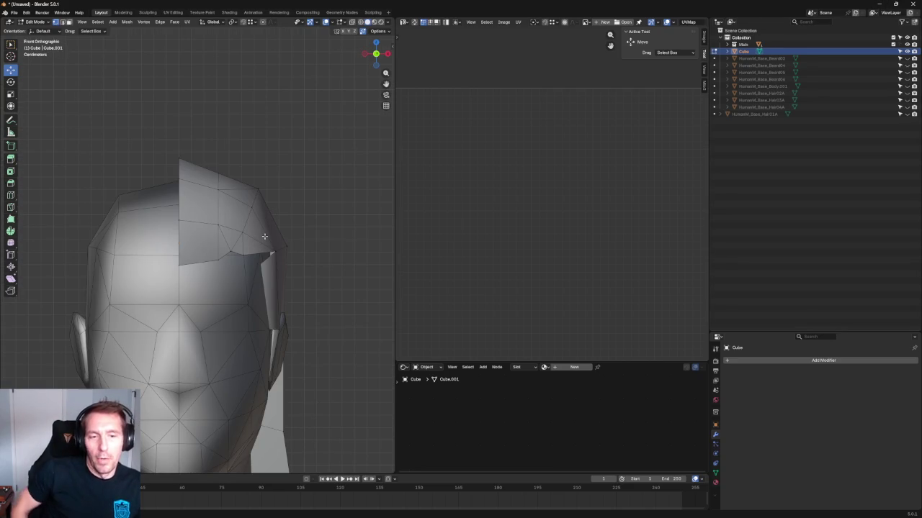
scroll(296, 252, "up", 5)
middle_click_drag(296, 252, 253, 227, "shift")
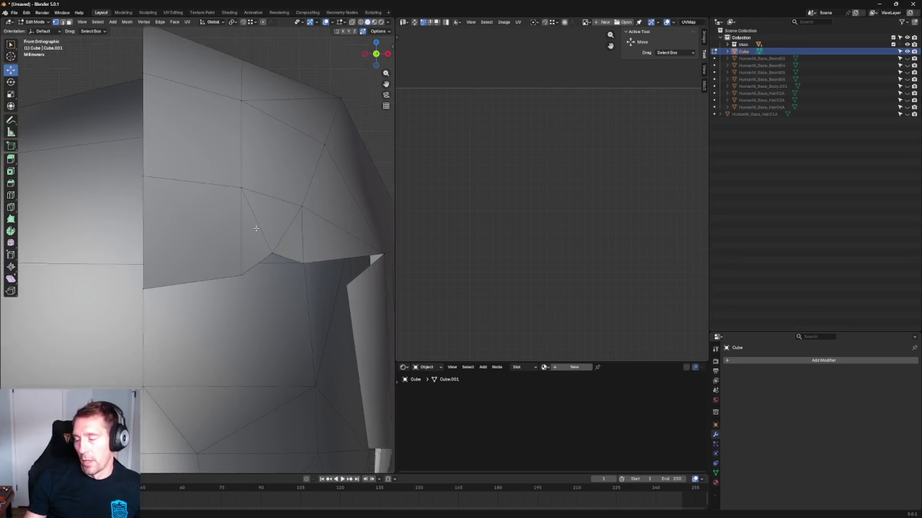
scroll(227, 229, "up", 2)
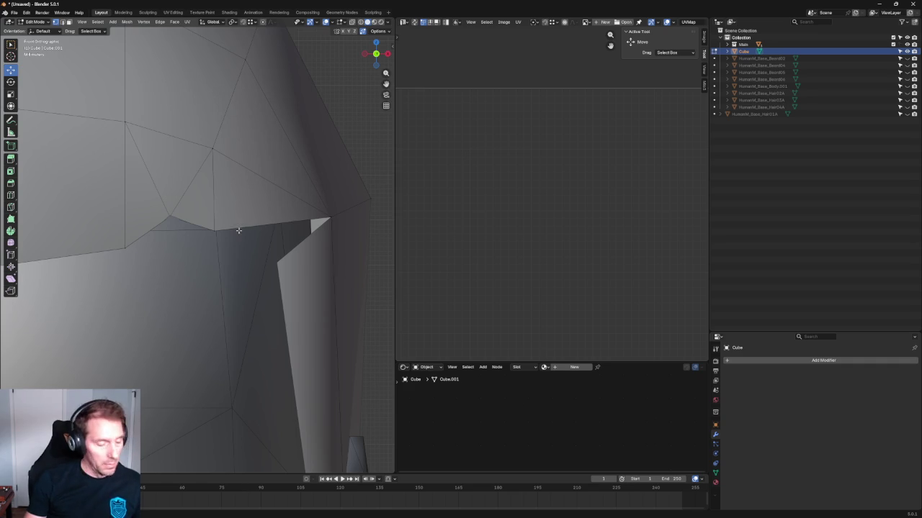
Step: Move the brim-notch edge down, then switch to vertex mode and select its outer vertex
left_click(243, 224)
scroll(243, 223, "down", 2)
scroll(245, 223, "down", 2)
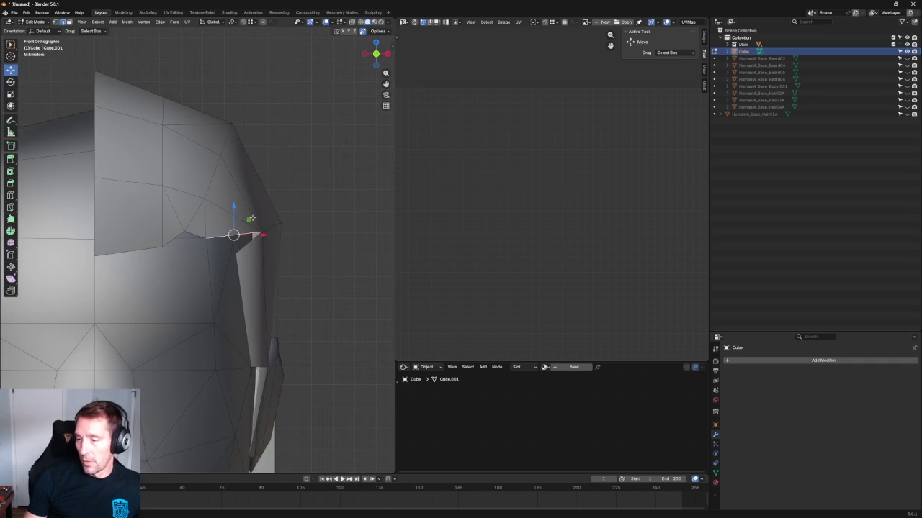
key("g")
left_click(238, 235)
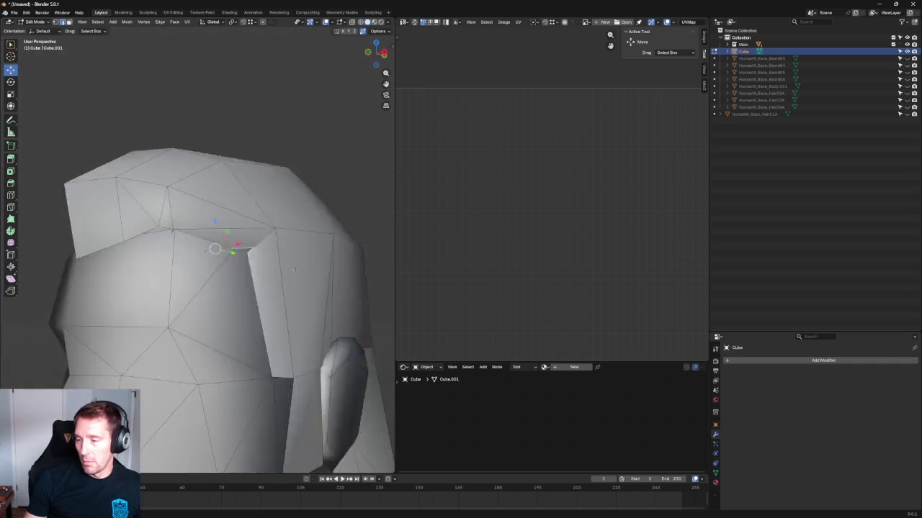
middle_click_drag(238, 235, 301, 251)
key("1")
left_click(271, 252)
Step: Drop the notch vertex lower-left, then shift a neighbouring notch vertex slightly along Y
key("g")
left_click(260, 288)
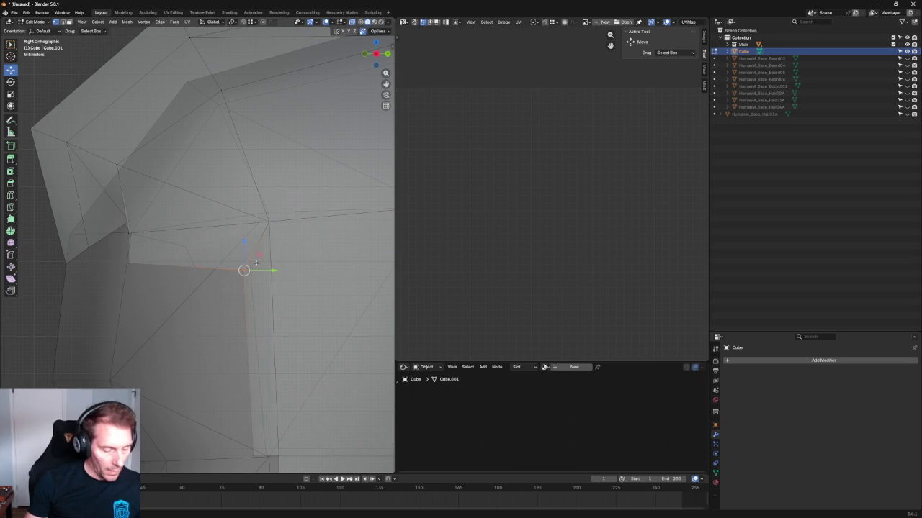
scroll(239, 287, "down", 4)
scroll(239, 287, "up", 4)
left_click(140, 259)
key("g")
key("y")
left_click(170, 258)
Step: Orbit over the sideburn, select its bottom-left corner vertex, and switch to front view
scroll(170, 258, "down", 4)
mouse_move(170, 258)
middle_mouse_down()
mouse_move(216, 276)
mouse_move(215, 267)
middle_mouse_up()
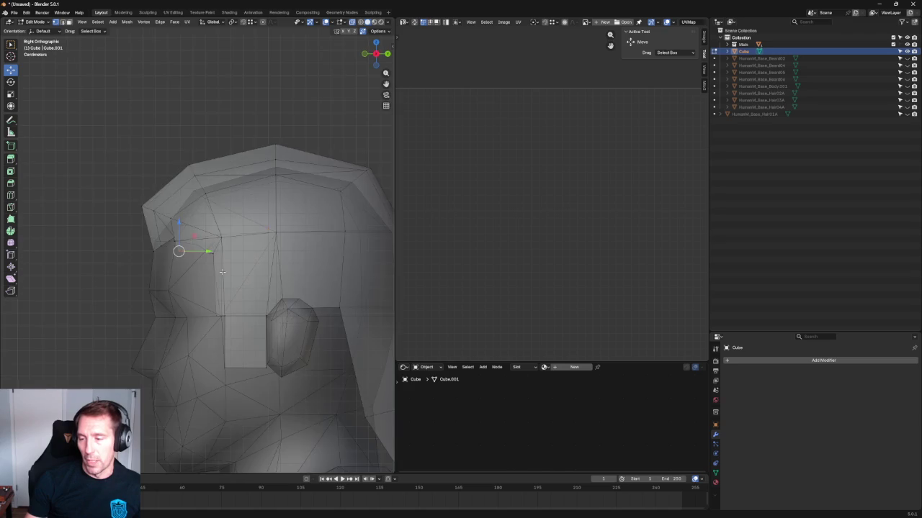
scroll(214, 267, "up", 3)
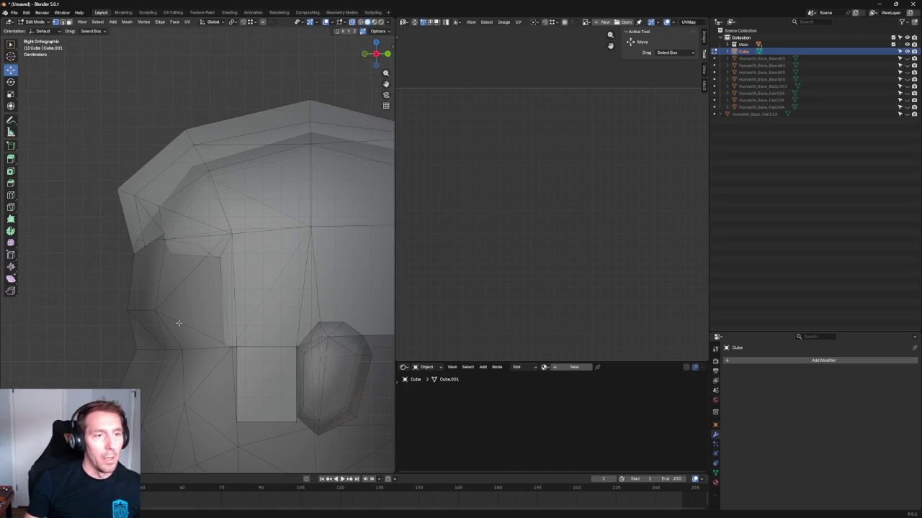
scroll(284, 303, "up", 1)
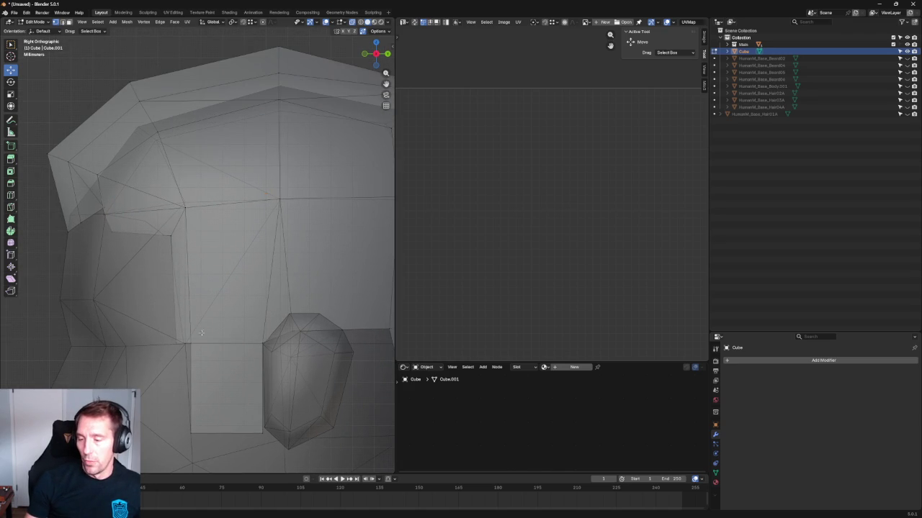
middle_click_drag(221, 335, 228, 289, "shift")
scroll(229, 288, "up", 1)
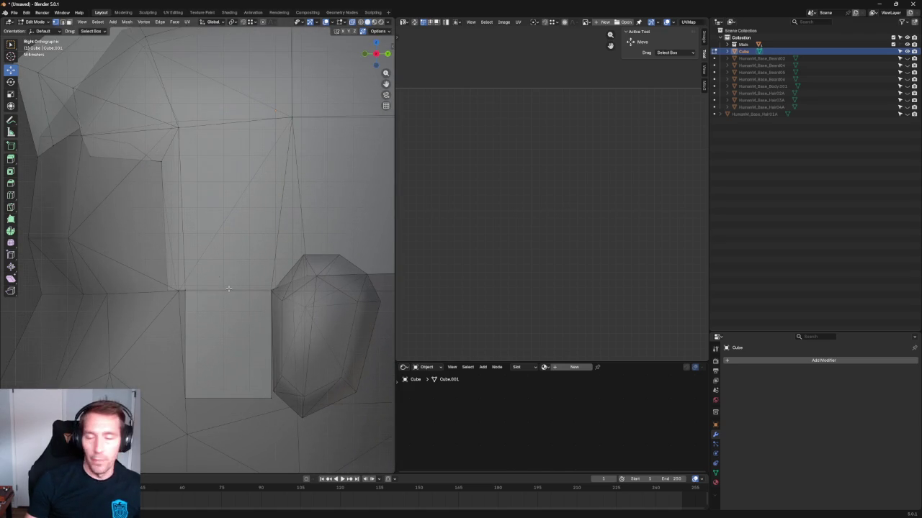
left_click(185, 398)
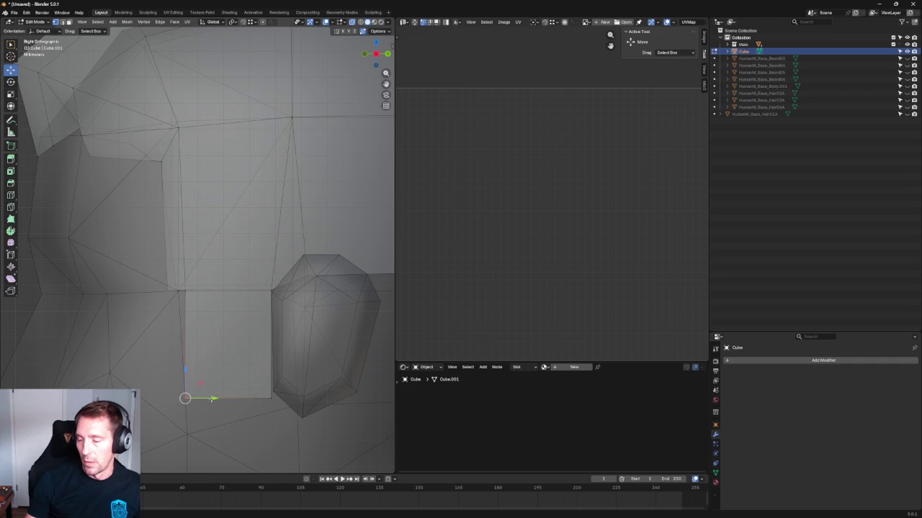
middle_click_drag(238, 360, 310, 355)
scroll(310, 355, "down", 4)
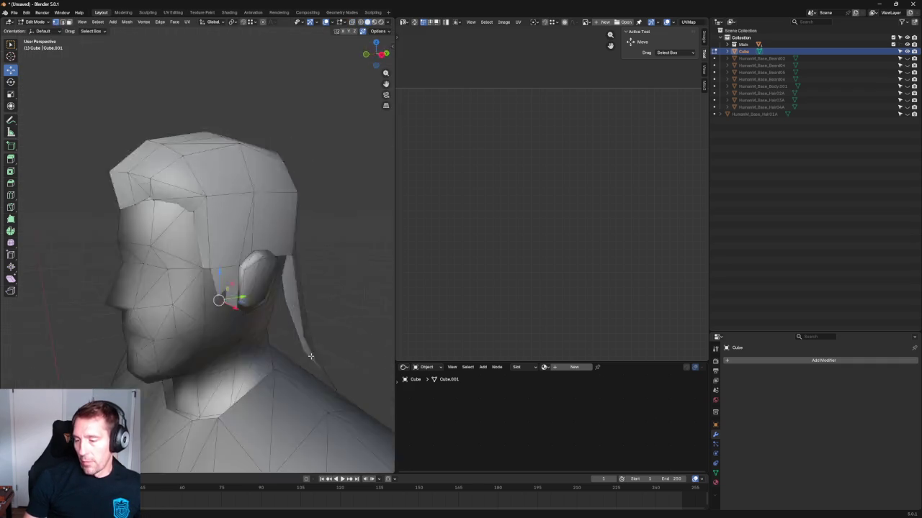
key("KP_1")
scroll(316, 346, "up", 5)
Step: Shift the sideburn's lower vertex sideways along the X axis
key("g")
key("x")
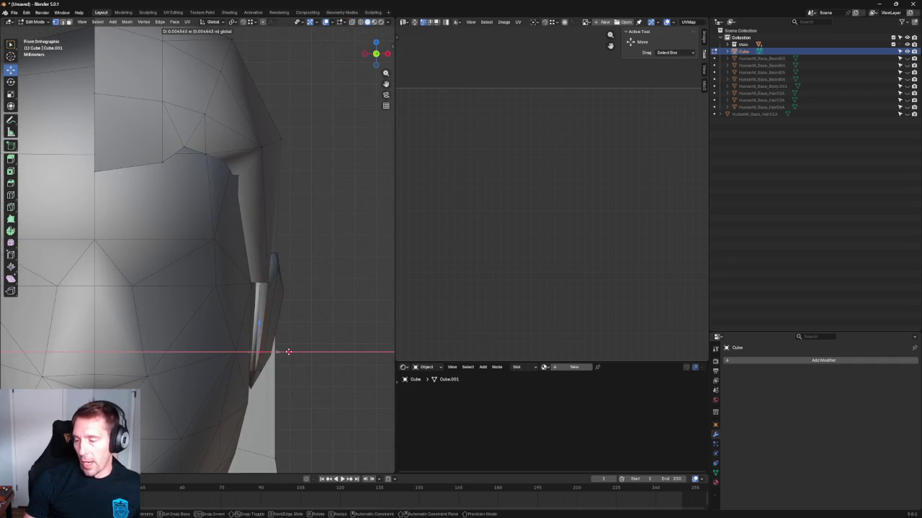
key("Escape")
left_click(263, 284)
key("g")
key("x")
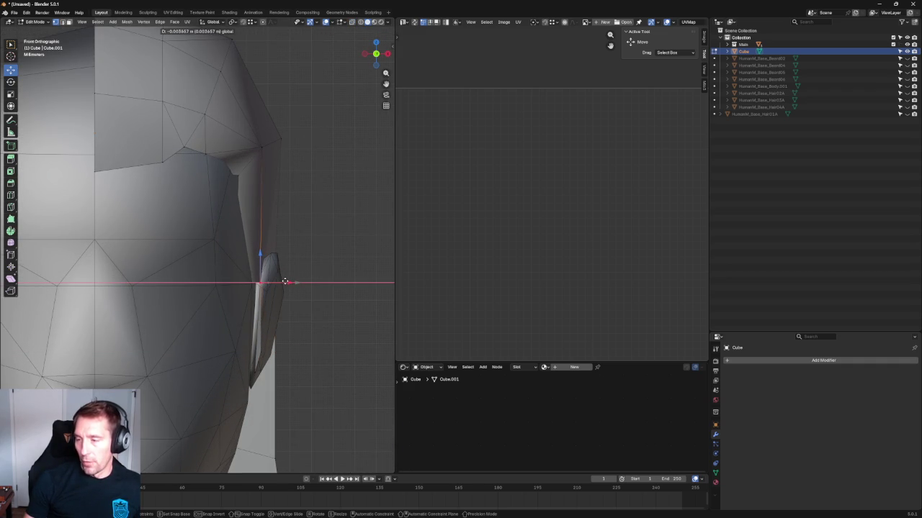
left_click(308, 288)
Step: In right side view, select the vertex where brim meets sideburn and inspect the head
key("KP_3")
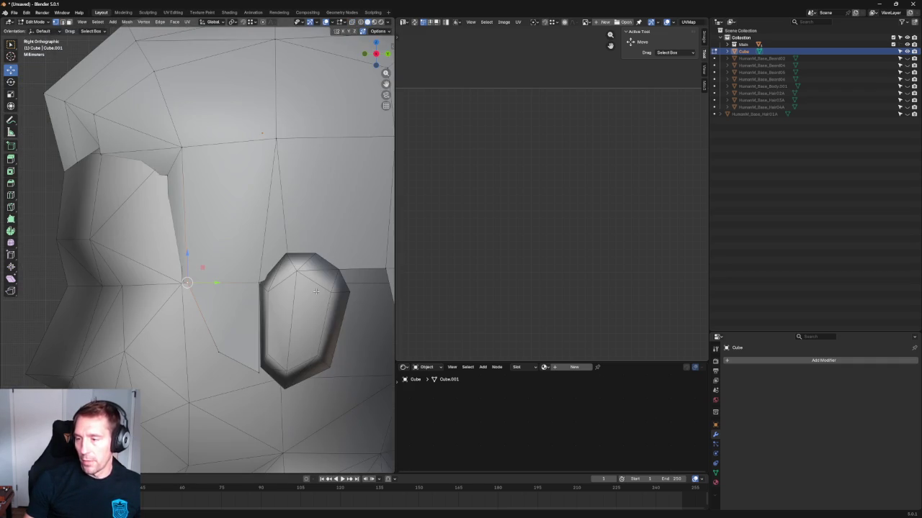
scroll(199, 206, "up", 2)
scroll(200, 206, "up", 1)
scroll(180, 237, "down", 4)
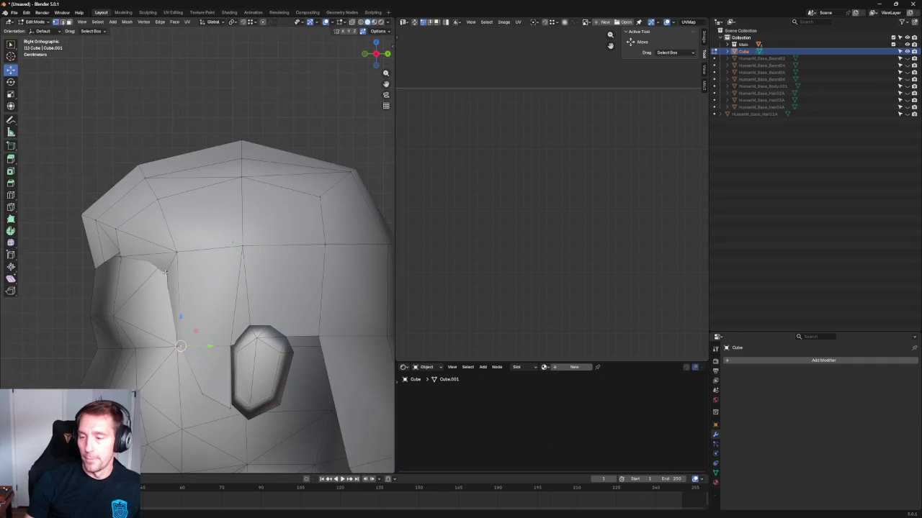
scroll(163, 276, "up", 1)
left_click(163, 276)
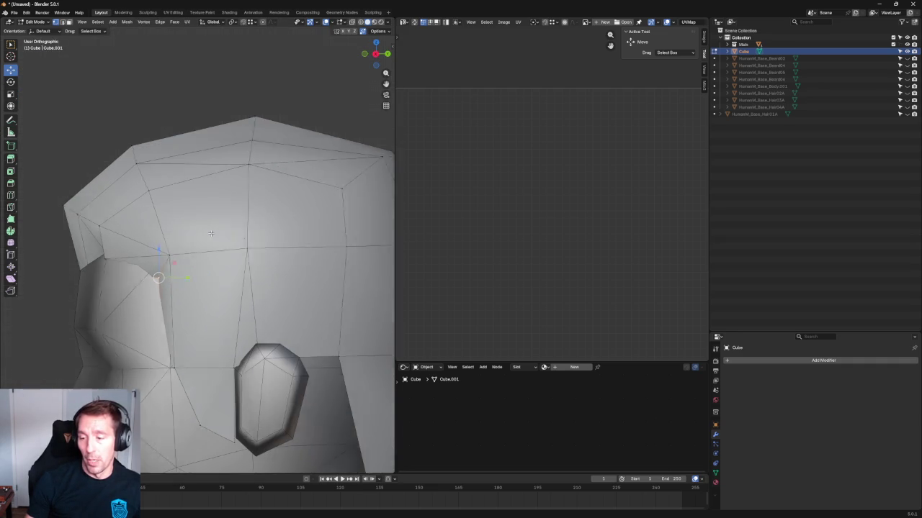
scroll(215, 270, "up", 3)
scroll(209, 293, "down", 2)
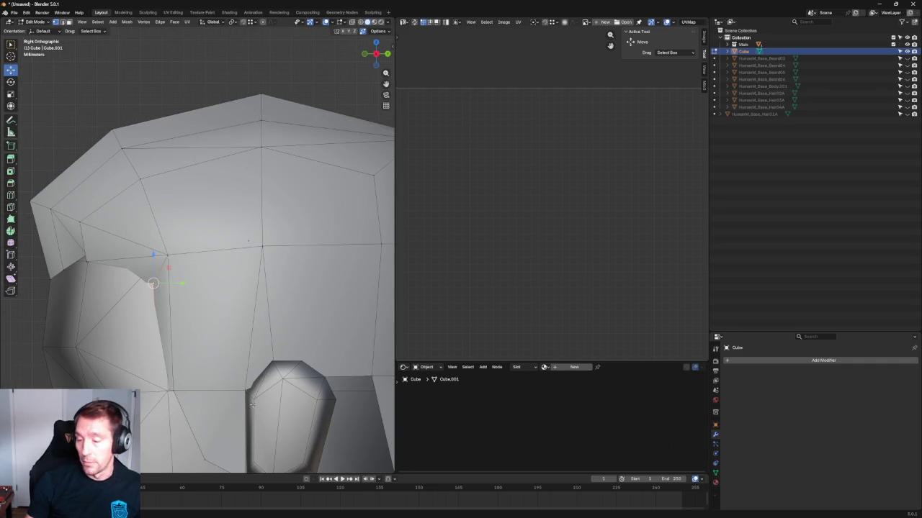
middle_click_drag(200, 375, 184, 305, "shift")
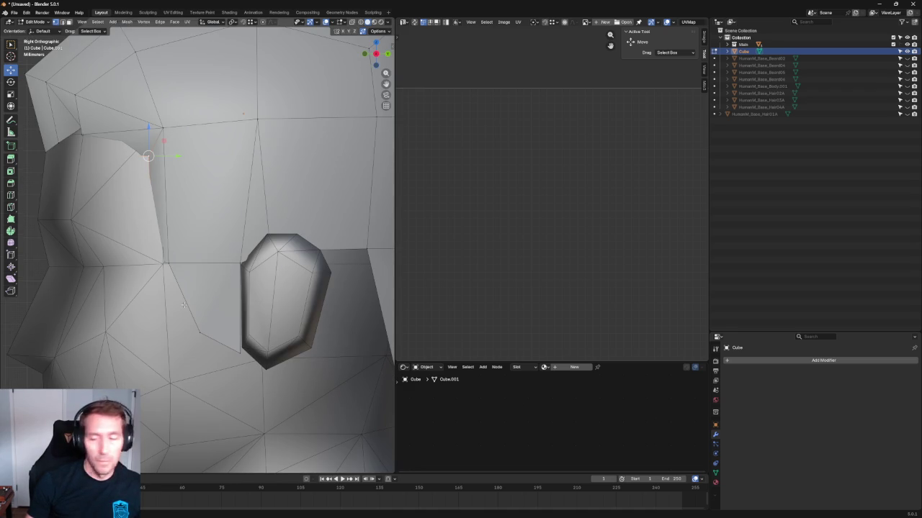
scroll(194, 283, "up", 3)
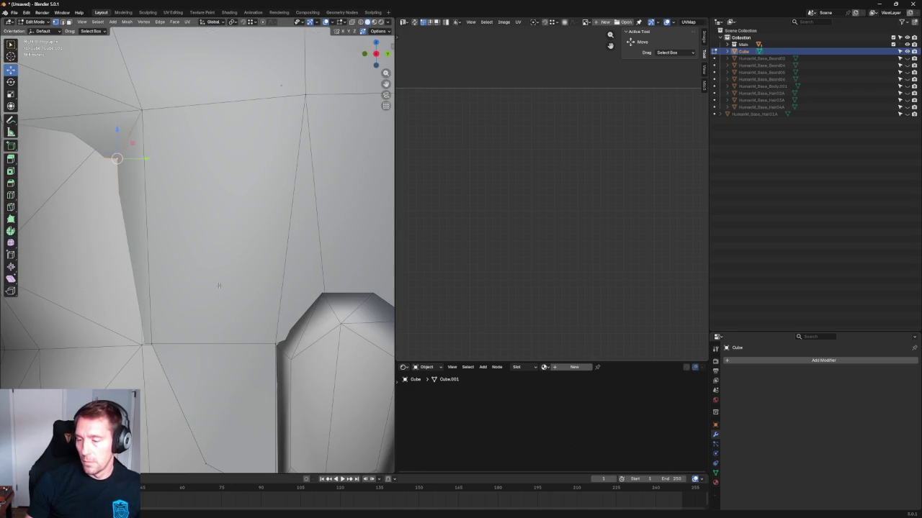
scroll(218, 286, "down", 2)
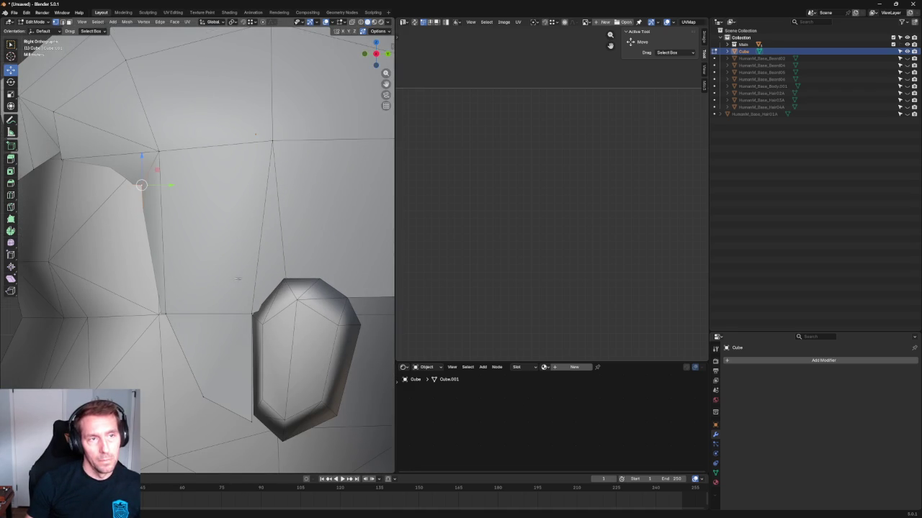
scroll(324, 272, "down", 2)
middle_click_drag(324, 271, 323, 287)
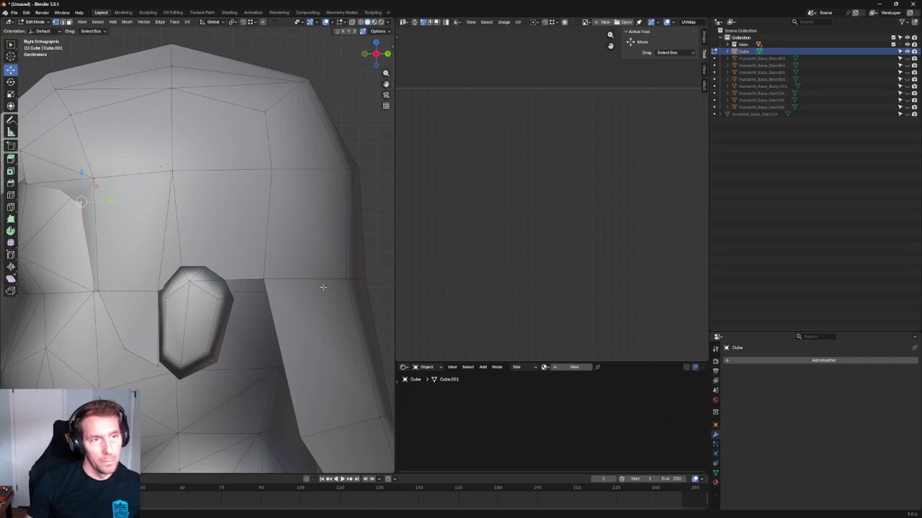
scroll(269, 284, "down", 1)
Step: Extrude the sideburn edge downward into a new face
key("2")
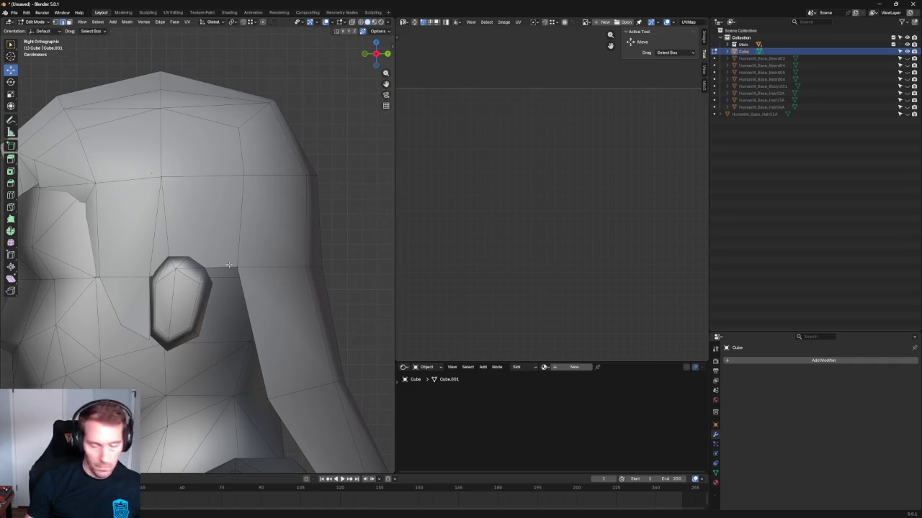
key("e")
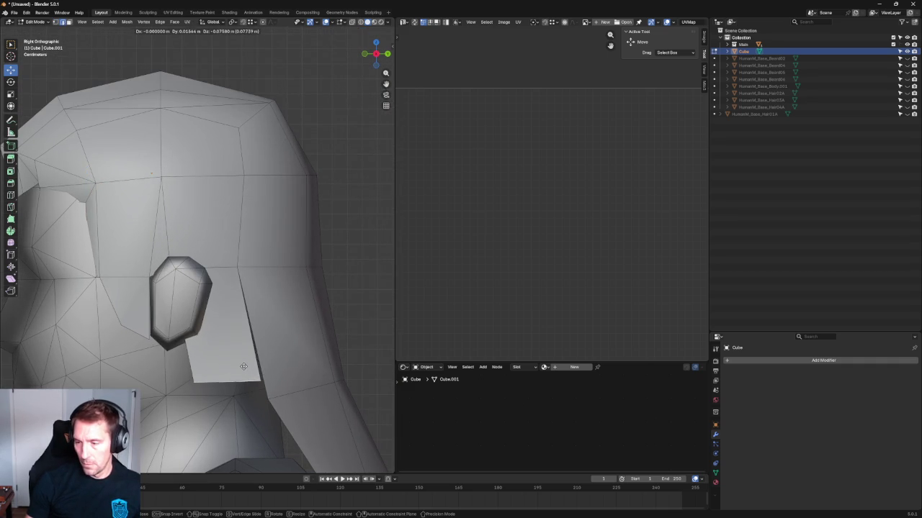
left_click(243, 364)
Step: In X-ray view, slide the vertex beside the ear's top along Y
key("alt+z")
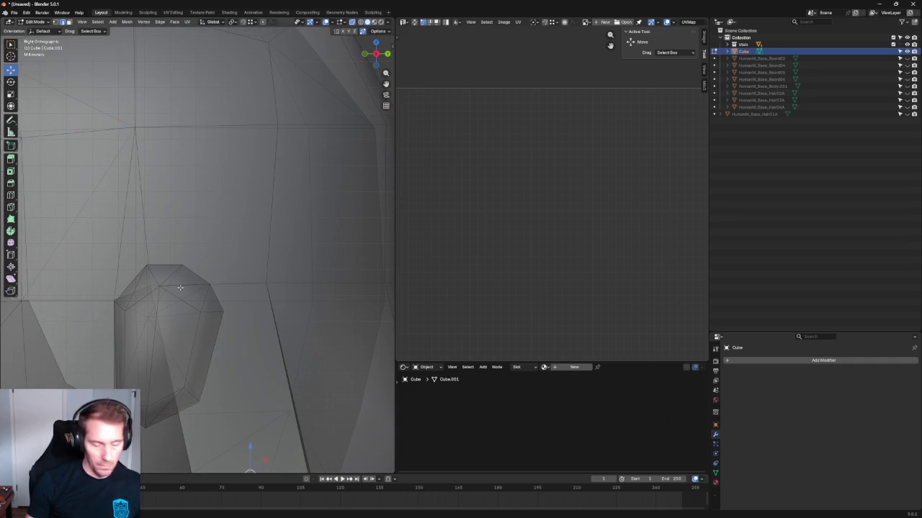
left_click(158, 284)
scroll(179, 280, "down", 2)
key("g")
key("y")
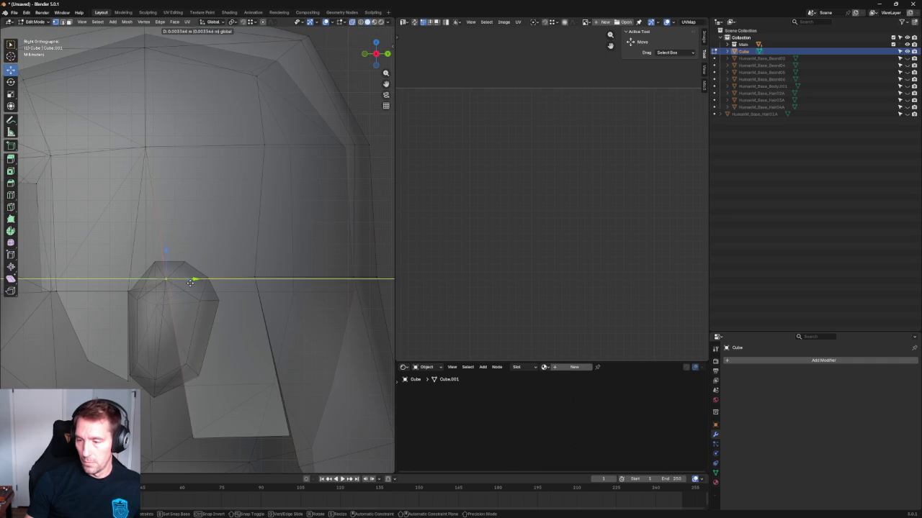
left_click(196, 282)
key("alt+z")
scroll(224, 346, "down", 2)
Step: Raise the new face's bottom-left vertex to sit against the ear's edge
left_click(193, 357)
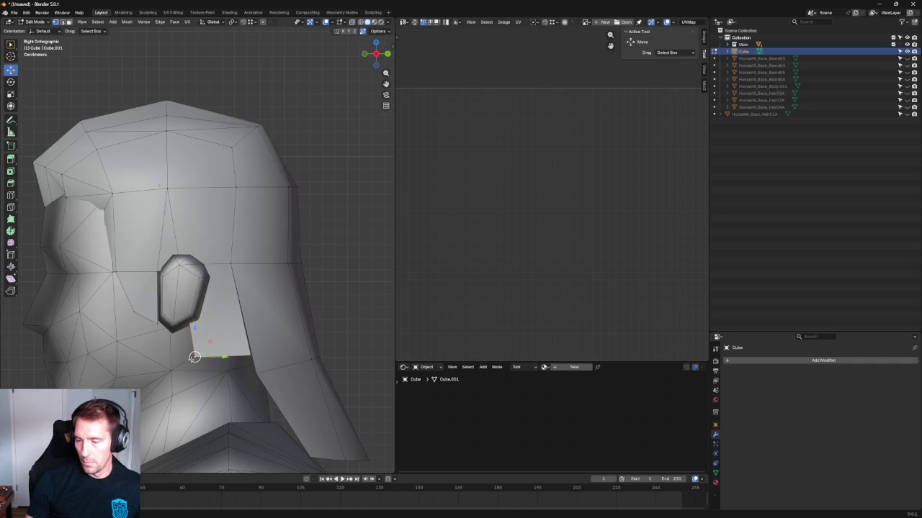
key("g")
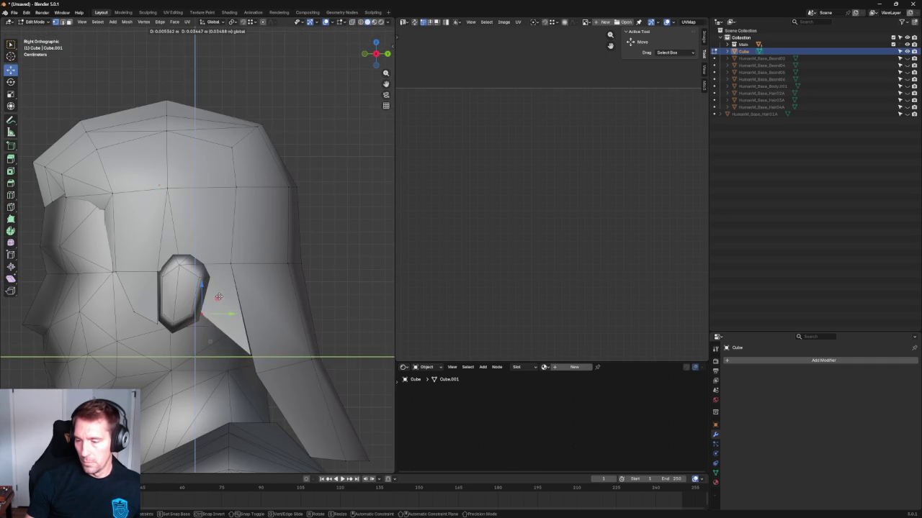
left_click(236, 308)
mouse_move(237, 308)
middle_mouse_down()
mouse_move(180, 306)
mouse_move(186, 329)
mouse_move(232, 333)
middle_mouse_up()
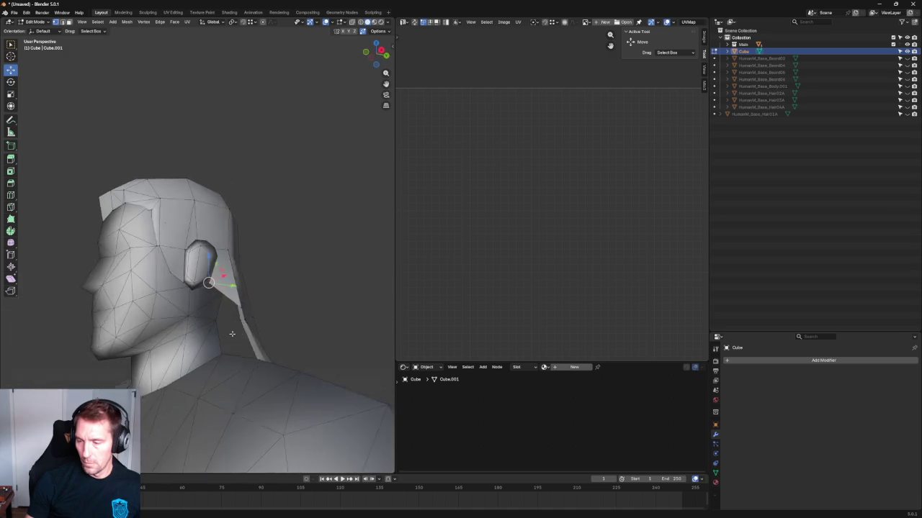
Step: In right side view, box-select the back hair piece near the ear
key("KP_3")
key("shift+space")
key("s")
left_click_drag(285, 311, 225, 334)
key("alt+z")
key("shift+space")
key("g")
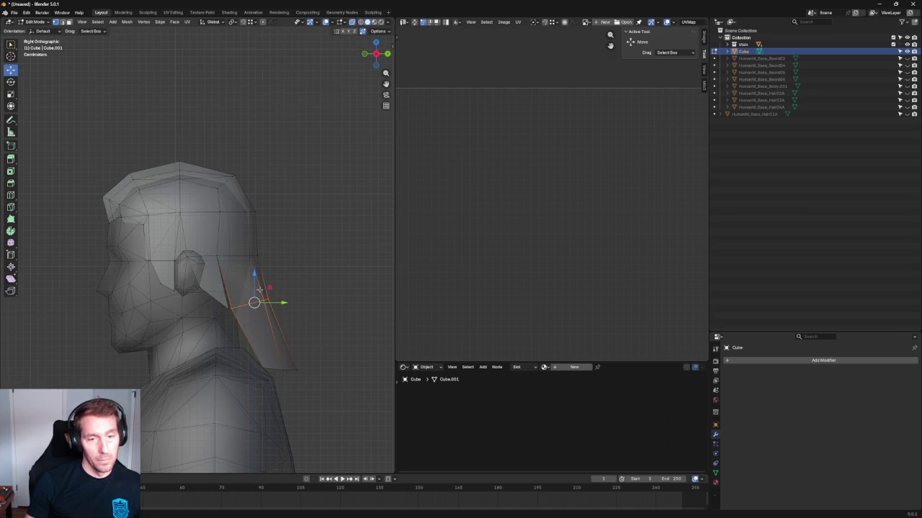
key("alt+z")
scroll(266, 297, "up", 3)
scroll(272, 303, "up", 1)
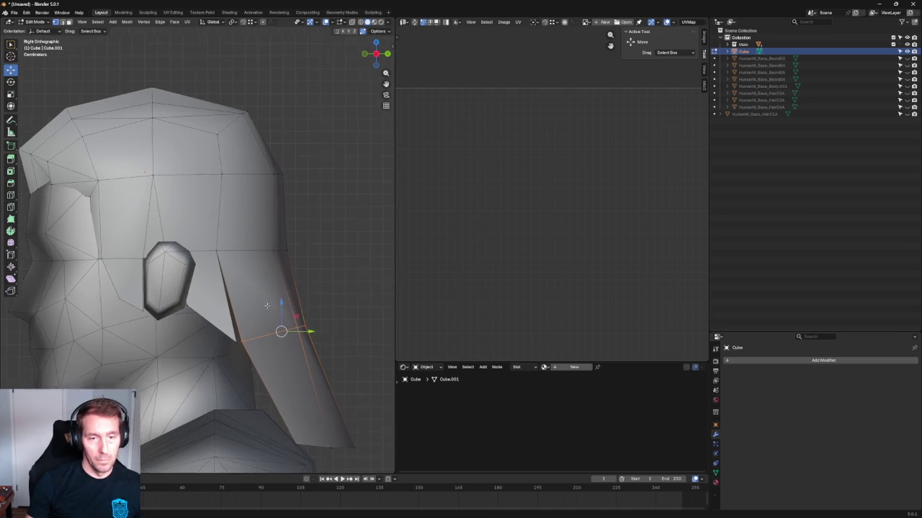
scroll(268, 309, "up", 1)
scroll(275, 296, "up", 1)
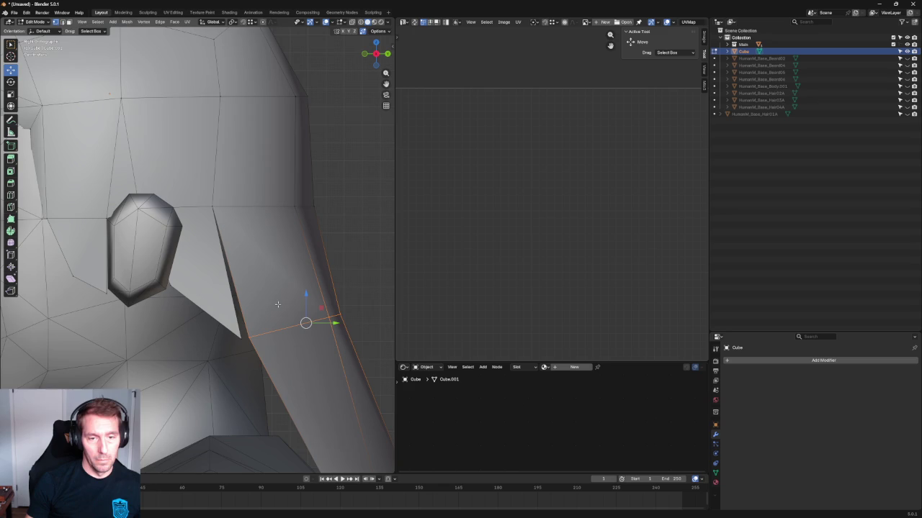
scroll(263, 301, "up", 1)
Step: Pull the stray spike vertex by the neck up to smooth the back strip
left_click(380, 218)
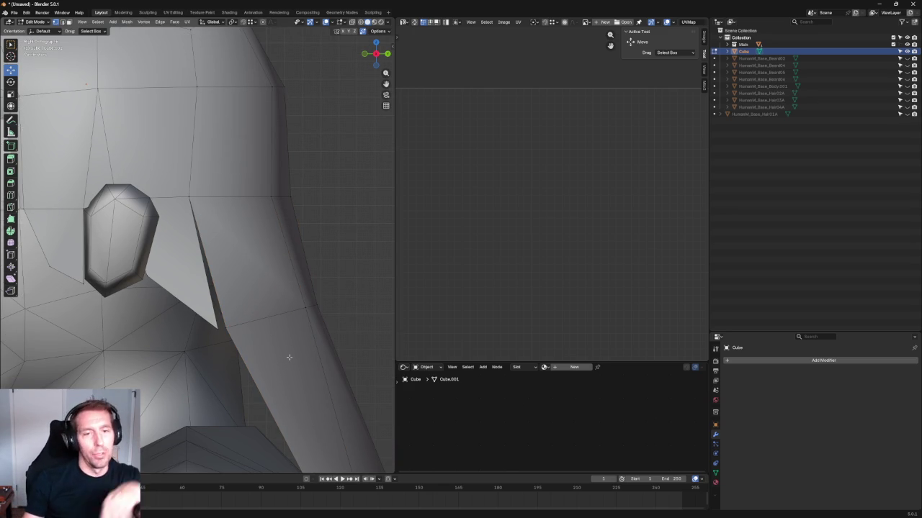
left_click(219, 326)
mouse_move(222, 325)
left_mouse_down()
mouse_move(247, 316)
mouse_move(220, 305)
left_mouse_up()
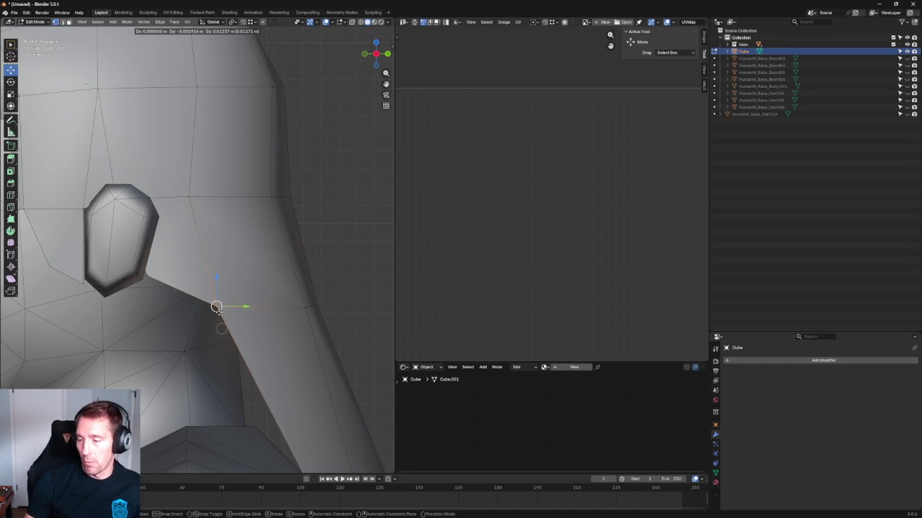
left_click(308, 303, "shift")
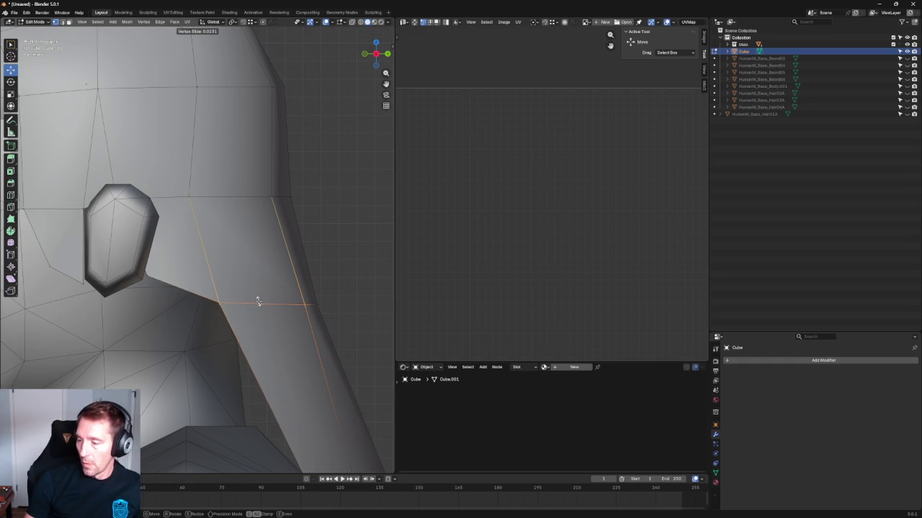
Step: Select the seam edge and flatten it vertically with S Z
key("l")
left_click_drag(354, 334, 180, 282)
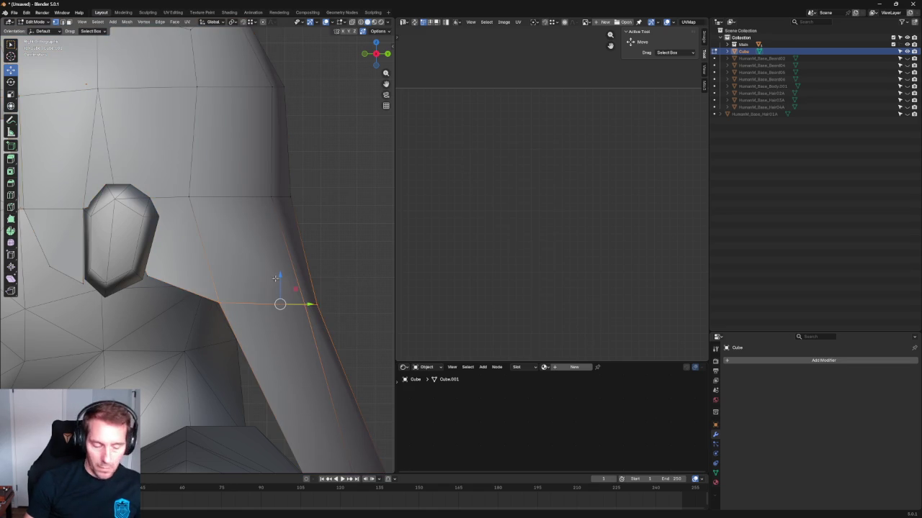
key("shift+space")
key("r")
key("shift+space")
key("s")
left_click_drag(280, 278, 278, 293)
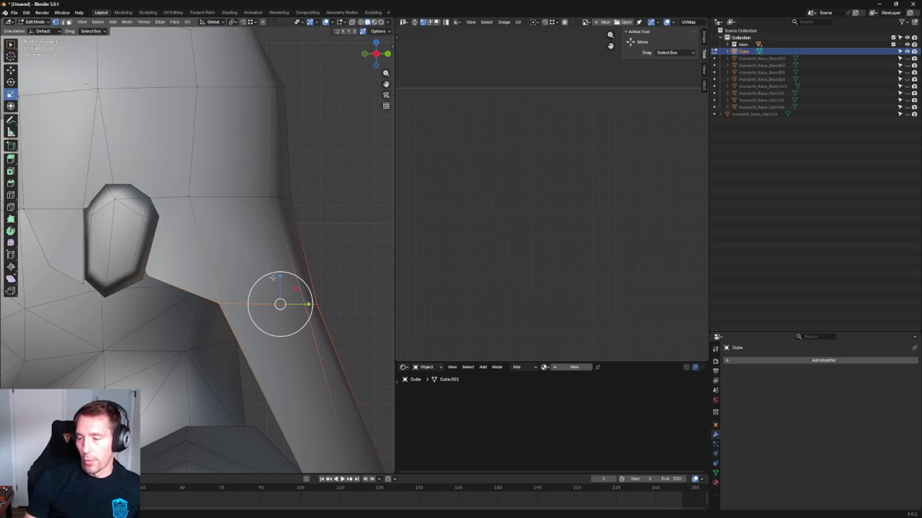
key("shift+space")
Step: Select the diagonal edge below the seam and shift it back along Y
key("g")
left_click(232, 325)
middle_click_drag(232, 326, 239, 301)
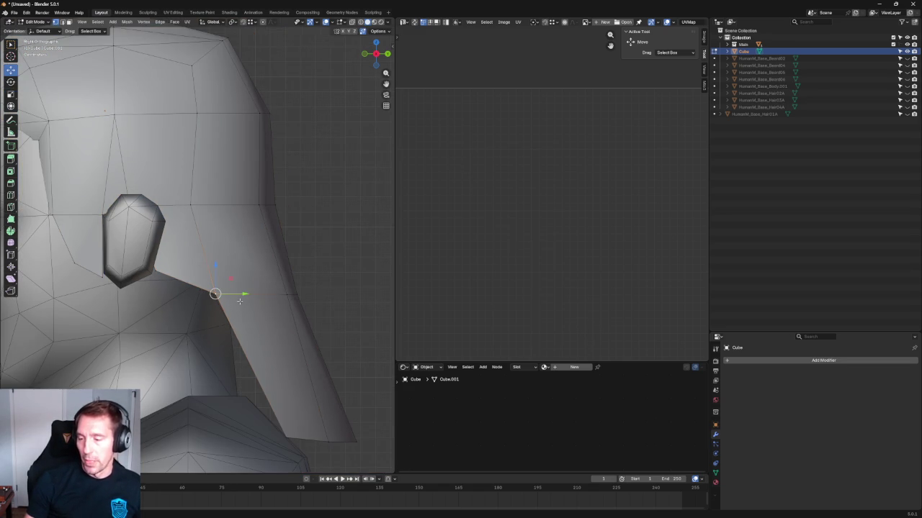
key("KP_3")
scroll(202, 301, "up", 3)
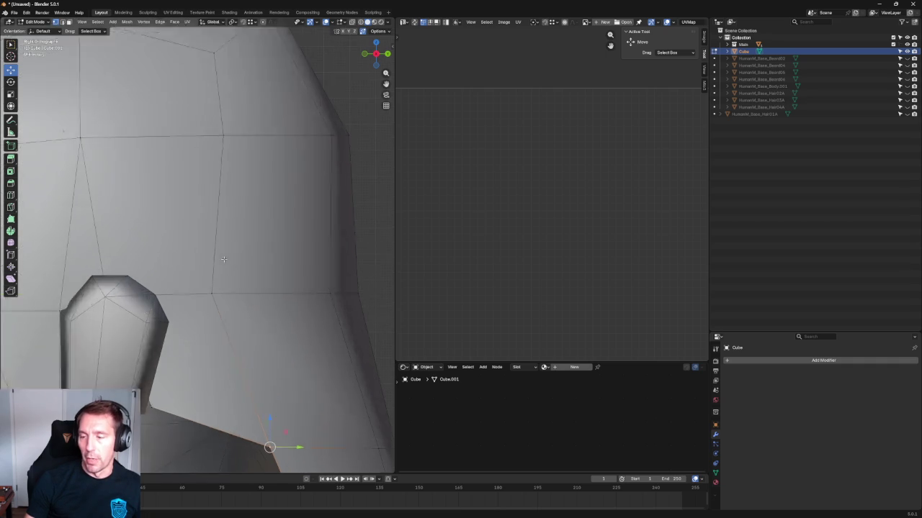
key("alt+z")
left_click_drag(231, 293, 280, 293)
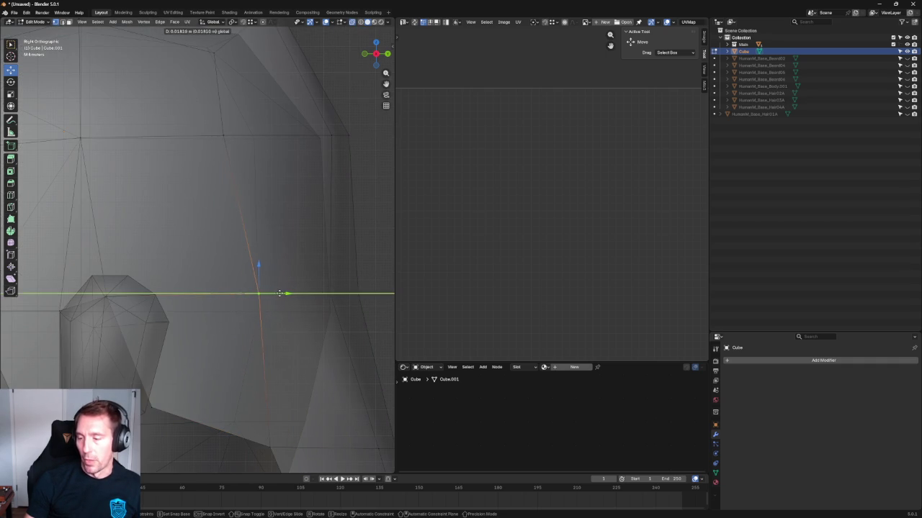
scroll(298, 288, "down", 4)
Step: Flatten the strip's back-edge vertices onto one line by scaling Y to 0, then lower them slightly
scroll(298, 288, "up", 3)
left_click_drag(344, 286, 199, 258)
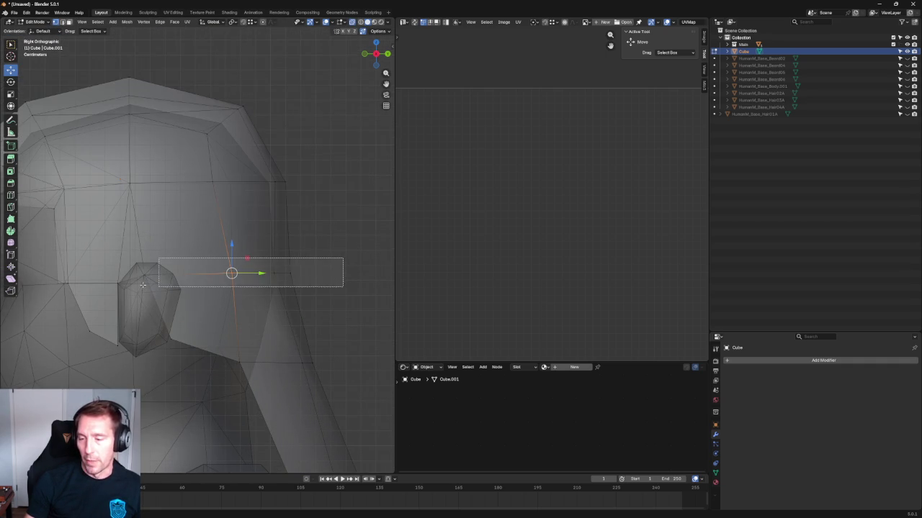
key("shift+space")
key("s")
key("s")
key("y")
key("0")
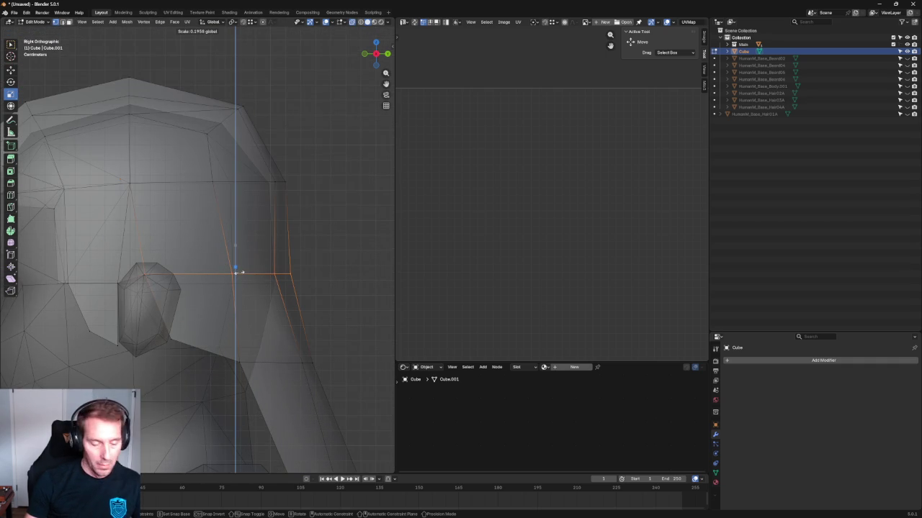
key("Return")
key("shift+space")
key("g")
mouse_move(238, 259)
left_mouse_down()
mouse_move(253, 268)
mouse_move(48, 294)
left_mouse_up()
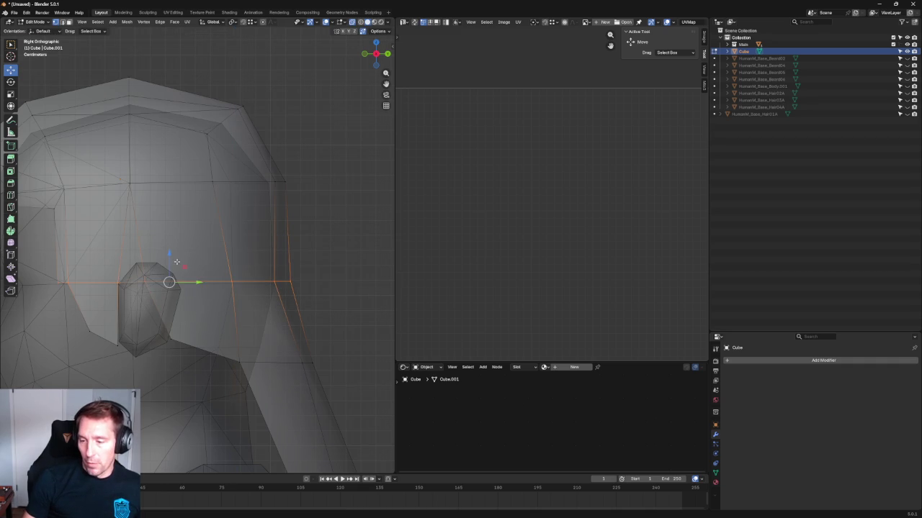
Step: Flatten the vertex row vertically with S Z and move it to a new height on Z
key("shift+space")
key("s")
key("s")
key("z")
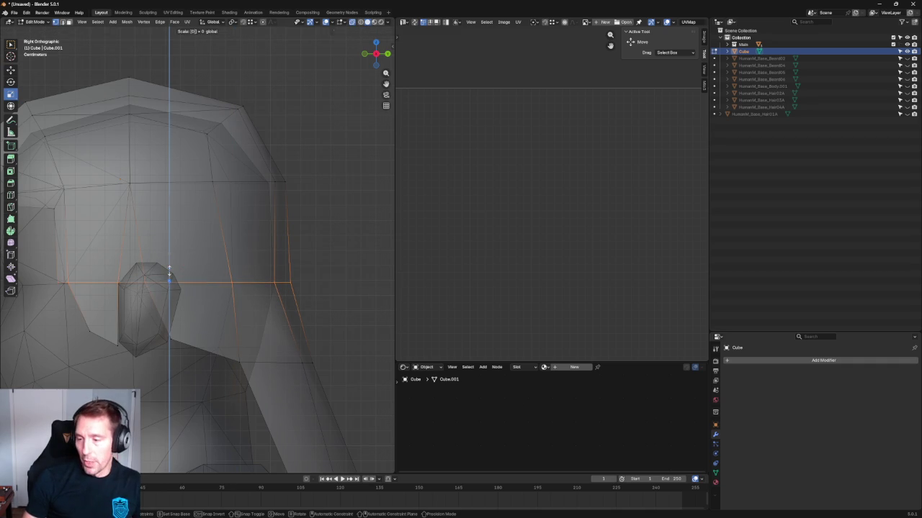
key("Return")
key("shift+space")
key("g")
key("g")
key("z")
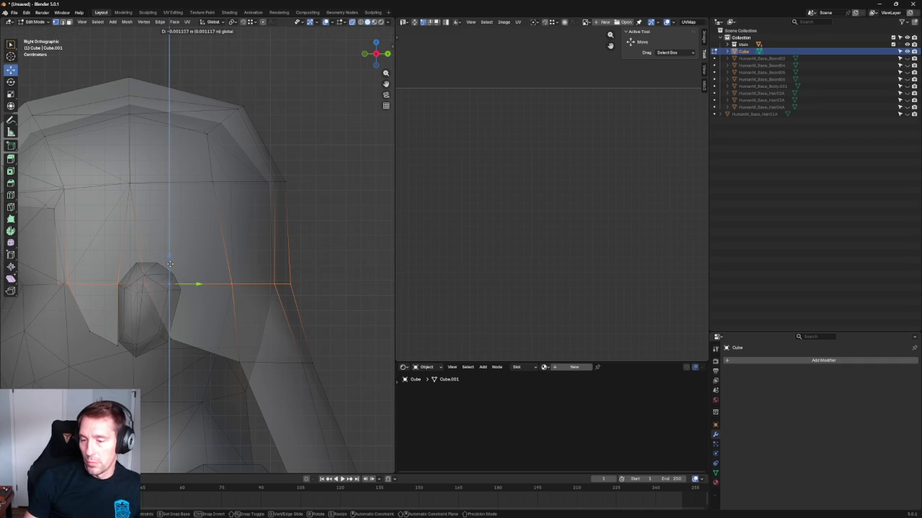
key("Return")
Step: Inspect the hair around the ear from several angles and show the head solid again
mouse_move(230, 272)
middle_mouse_down()
mouse_move(324, 309)
mouse_move(250, 281)
middle_mouse_up()
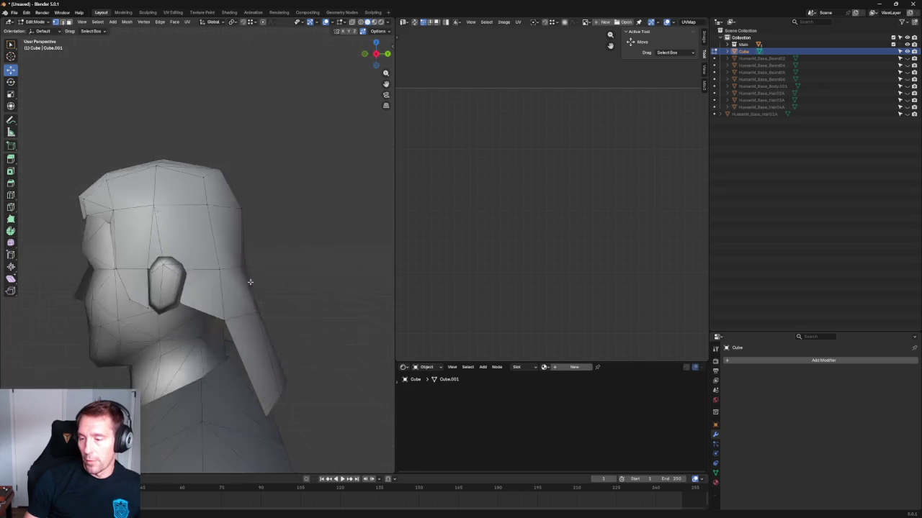
scroll(250, 281, "up", 3)
mouse_move(317, 281)
middle_mouse_down()
mouse_move(247, 309)
mouse_move(258, 289)
mouse_move(295, 266)
mouse_move(216, 261)
mouse_move(269, 249)
middle_mouse_up()
scroll(247, 309, "down", 2)
scroll(259, 289, "down", 3)
scroll(295, 267, "up", 2)
scroll(245, 255, "up", 3)
scroll(200, 294, "up", 3)
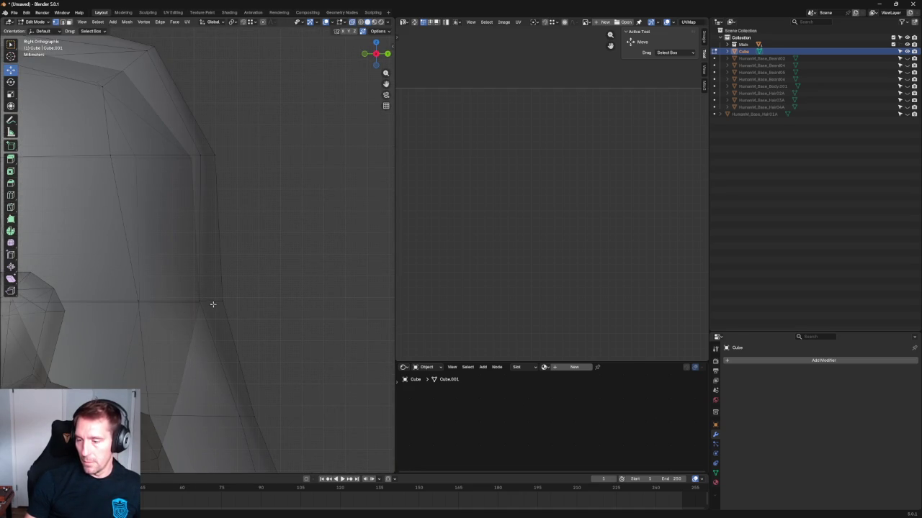
right_click_drag(213, 304, 205, 300, "shift")
scroll(268, 273, "down", 3)
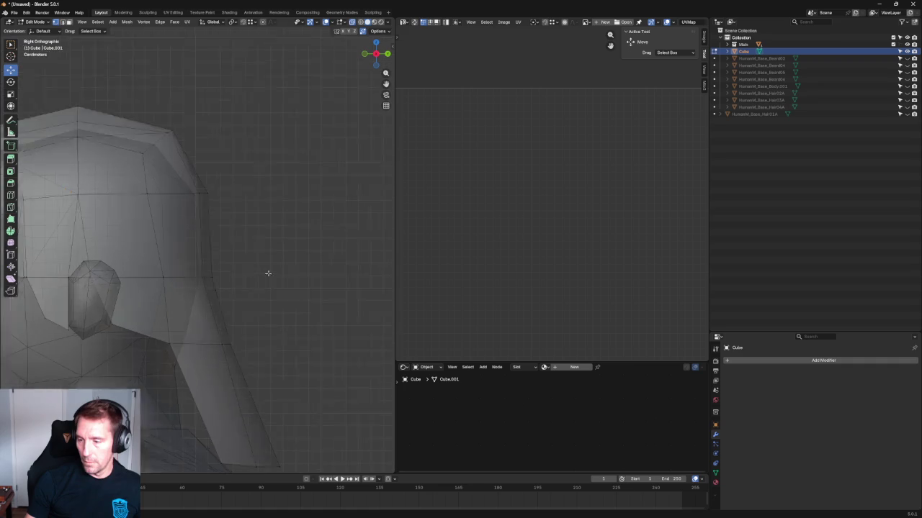
key("alt+z")
Step: Align the strip's back edge by pushing its vertices along Y
mouse_move(264, 247)
left_mouse_down()
mouse_move(198, 282)
mouse_move(241, 275)
left_mouse_up()
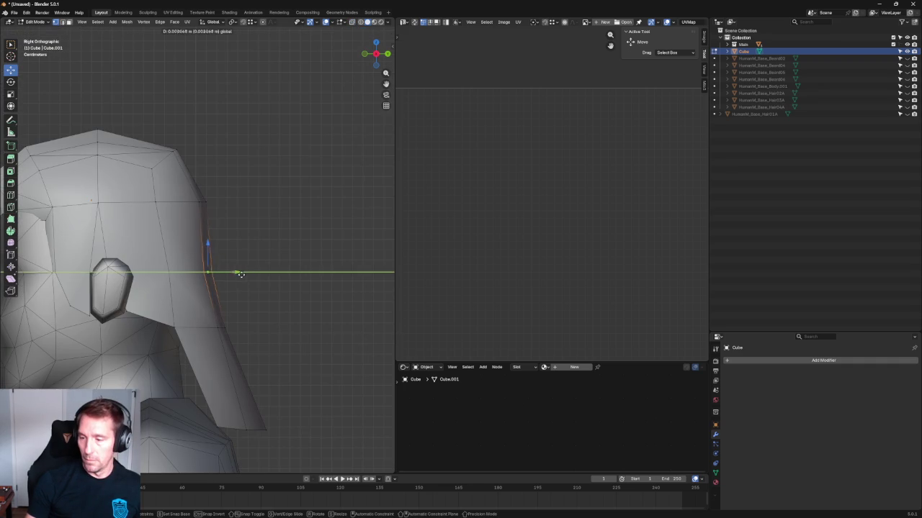
left_click(247, 270)
middle_click_drag(257, 222, 335, 257)
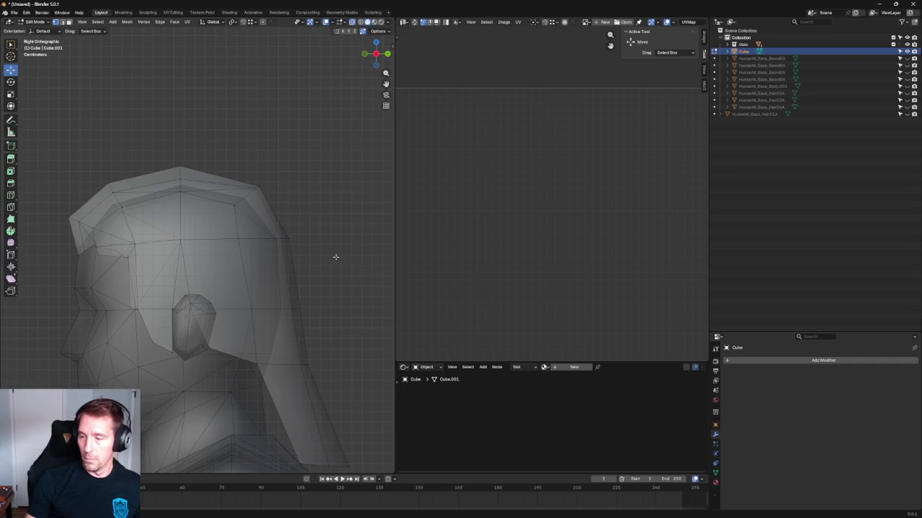
left_click_drag(319, 229, 237, 255)
mouse_move(319, 221)
left_mouse_down()
mouse_move(281, 256)
mouse_move(306, 246)
left_mouse_up()
left_click(306, 246)
Step: Pull the strip's lower front corner vertex up toward the neck
left_click(318, 309)
left_click(324, 325)
middle_click_drag(325, 324, 280, 216, "shift")
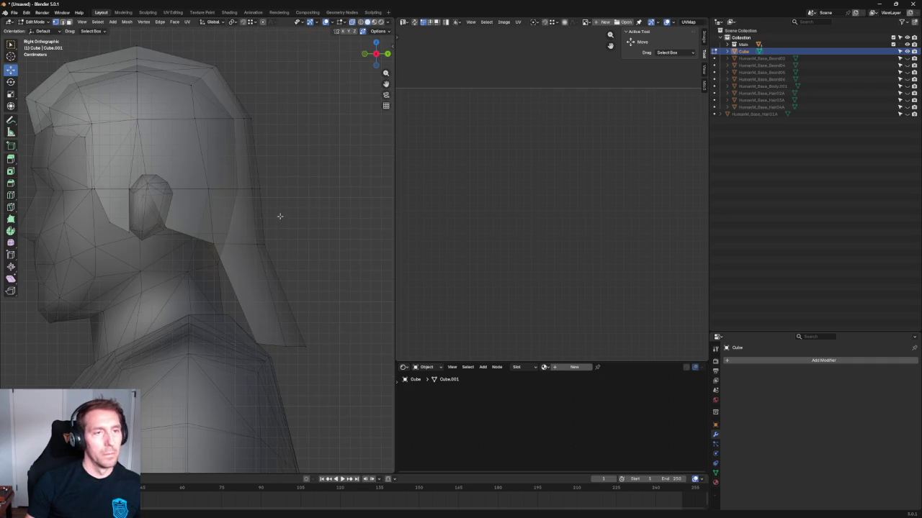
left_click(252, 333)
left_click_drag(273, 331, 238, 306)
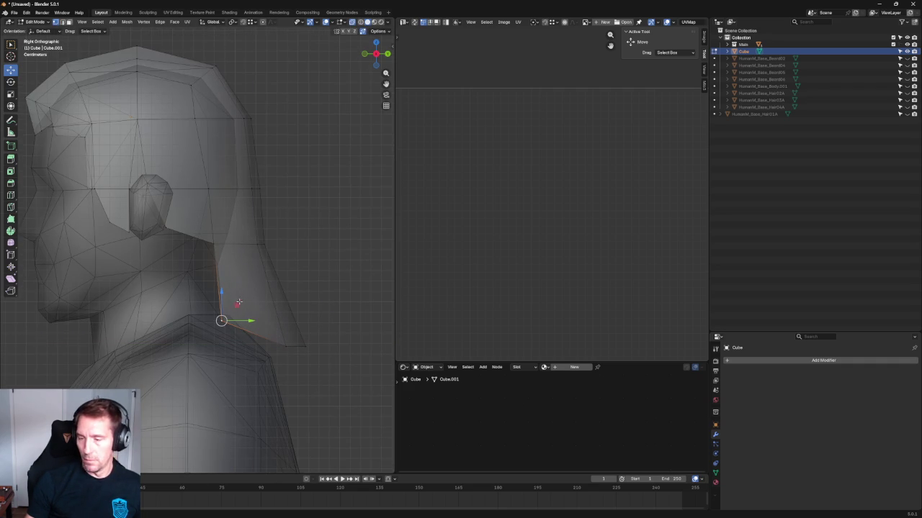
Step: Move the vertex just below the ear straight down so the strip tucks under it
left_click(194, 216)
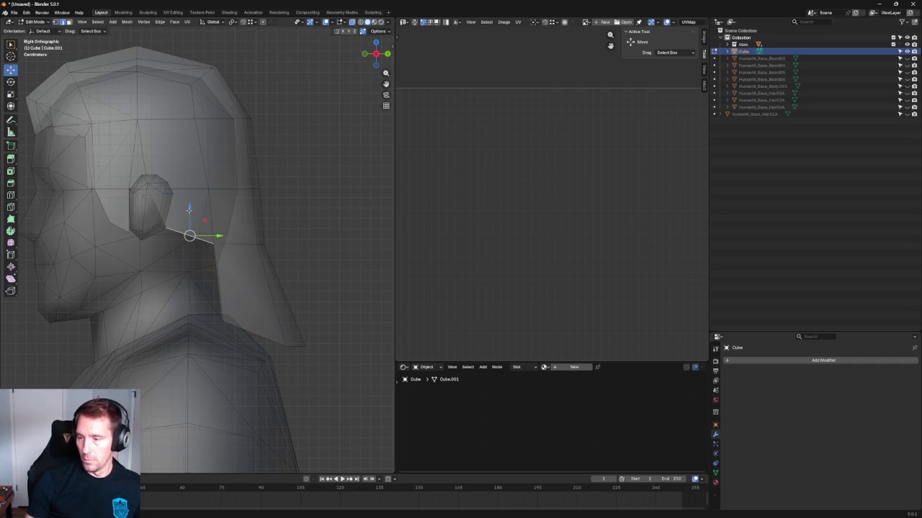
left_click_drag(189, 209, 195, 276)
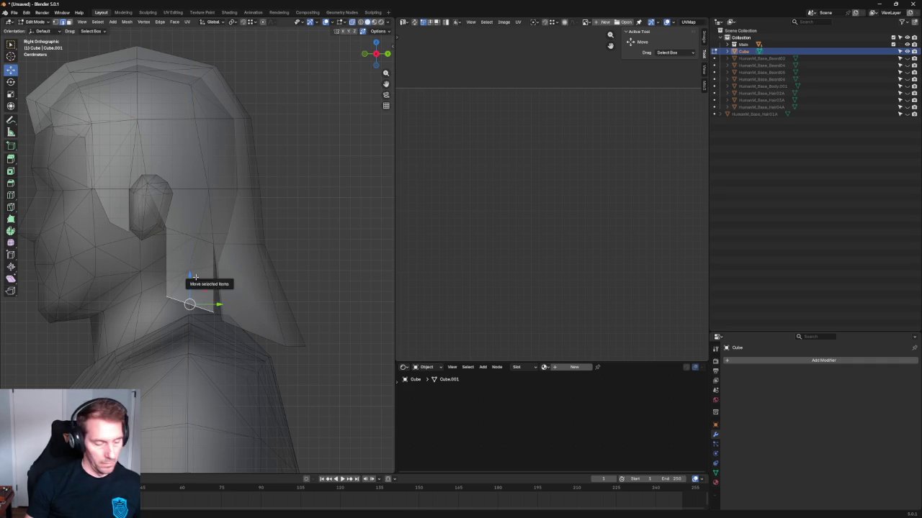
key("g")
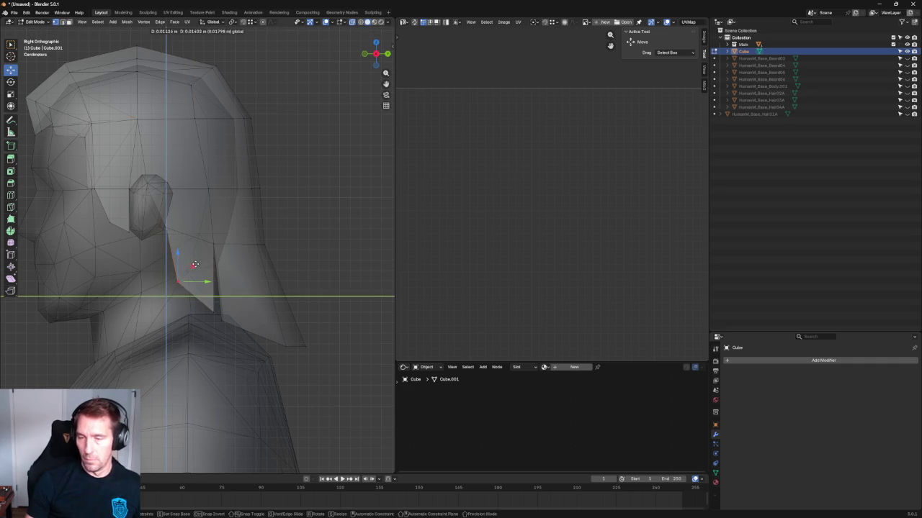
left_click(194, 265)
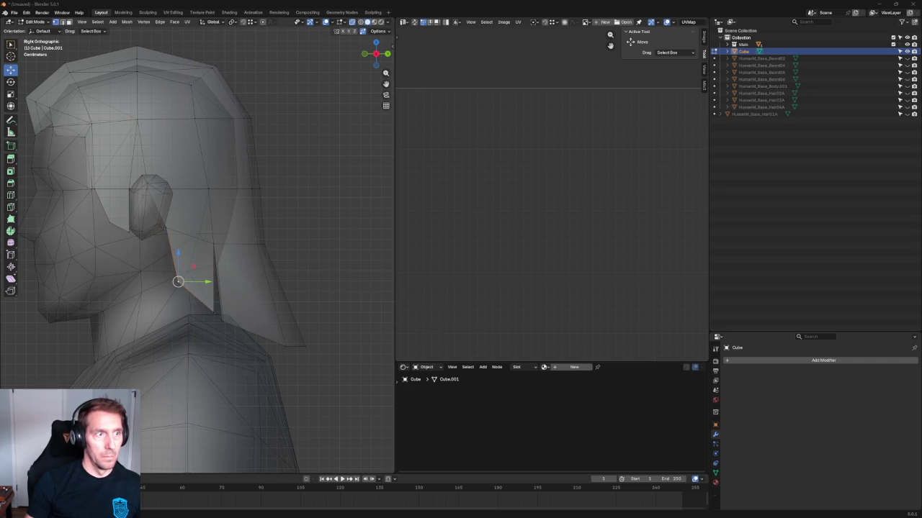
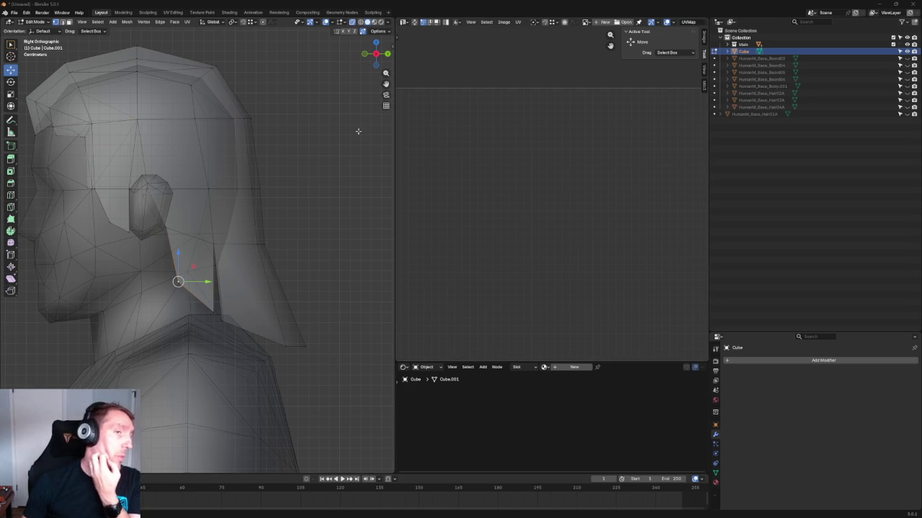
Step: Frame the head from the front, enable X-ray and select a forehead hairline vertex
scroll(300, 128, "down", 4)
scroll(162, 111, "up", 4)
middle_click_drag(161, 111, 233, 208, "alt")
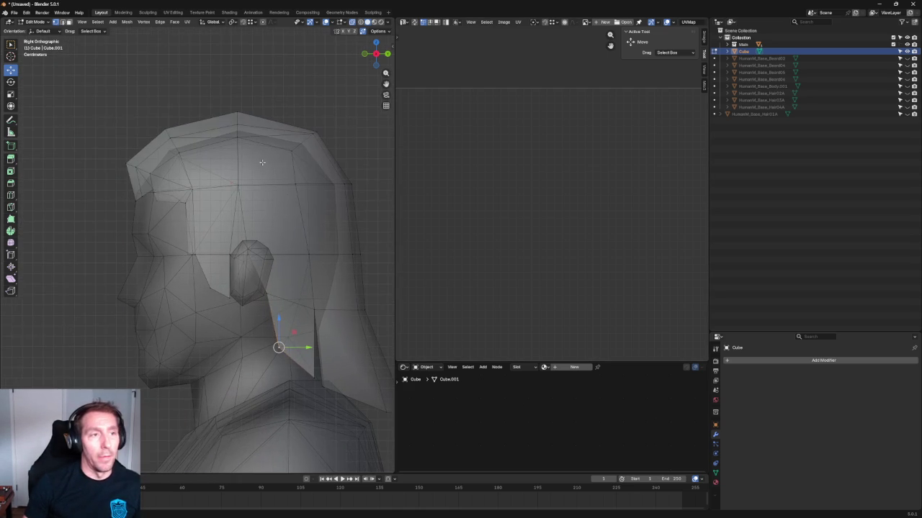
scroll(234, 208, "up", 3)
key("alt+z")
key("alt+z")
left_click(238, 219)
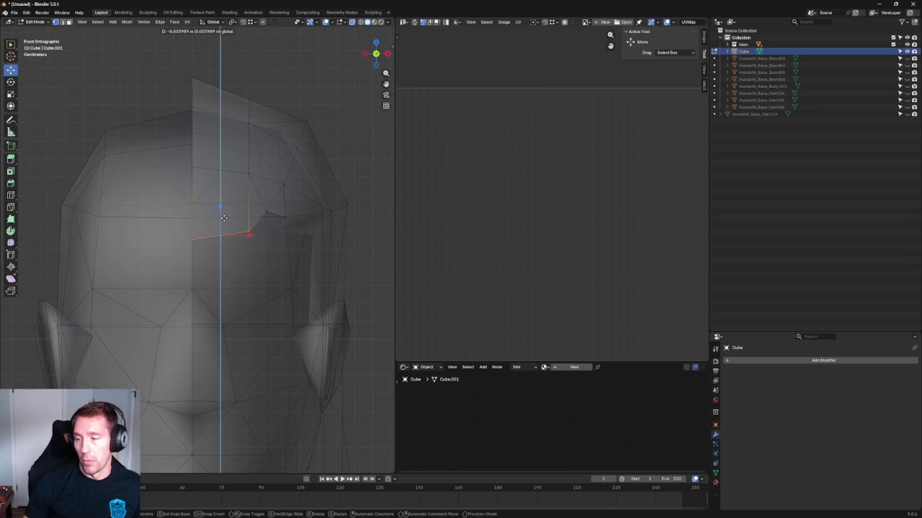
Step: Orbit between side, front and angled views to check the hairline against the forehead
scroll(226, 213, "down", 4)
scroll(226, 213, "down", 3)
mouse_move(298, 243)
middle_mouse_down()
mouse_move(245, 242)
mouse_move(243, 231)
middle_mouse_up()
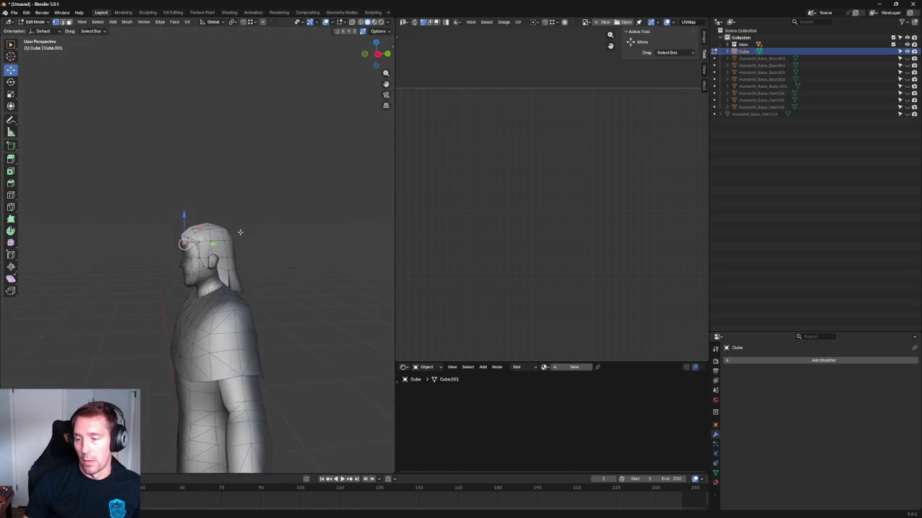
scroll(243, 231, "up", 5)
middle_click_drag(187, 240, 269, 252, "alt")
scroll(265, 257, "up", 3)
scroll(265, 257, "up", 3)
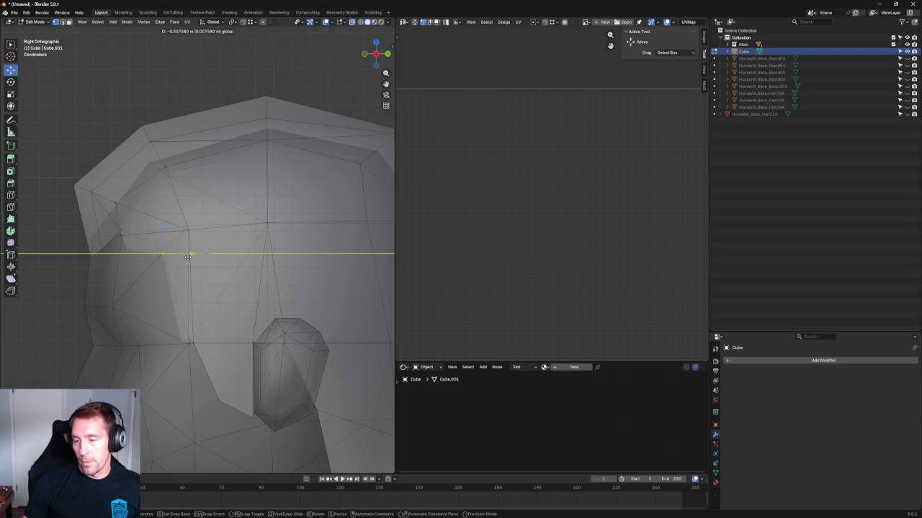
scroll(180, 268, "down", 2)
scroll(179, 268, "down", 2)
middle_click_drag(180, 268, 227, 263)
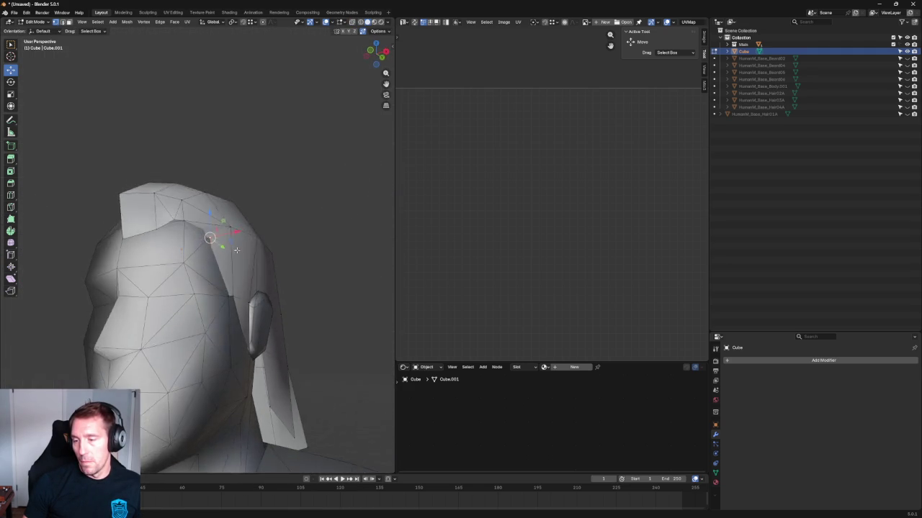
scroll(228, 263, "down", 2)
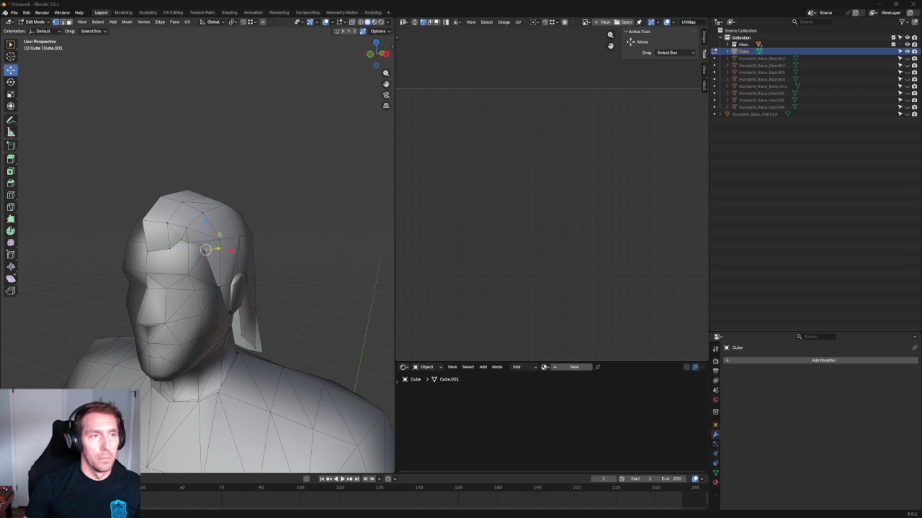
middle_click_drag(72, 302, 272, 199)
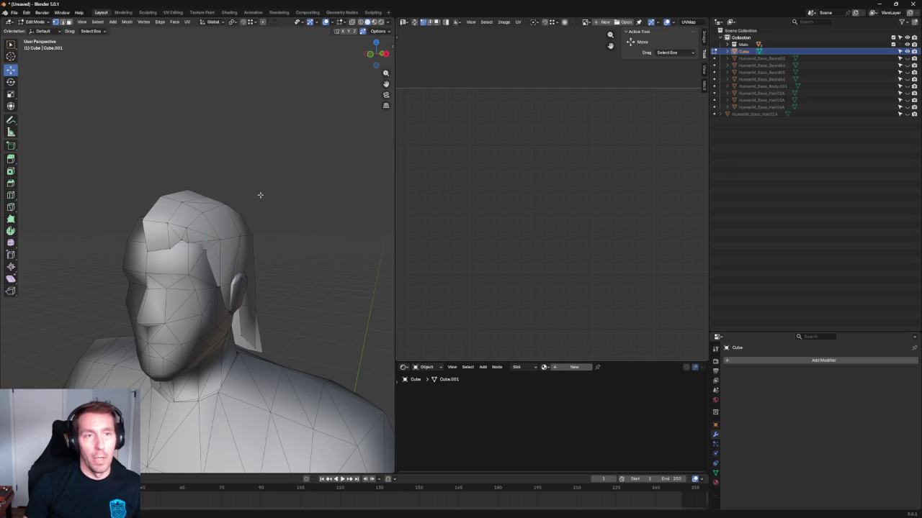
Step: In Front Orthographic view, move a temple hairline vertex left and slightly up
key("grave")
left_click(244, 230)
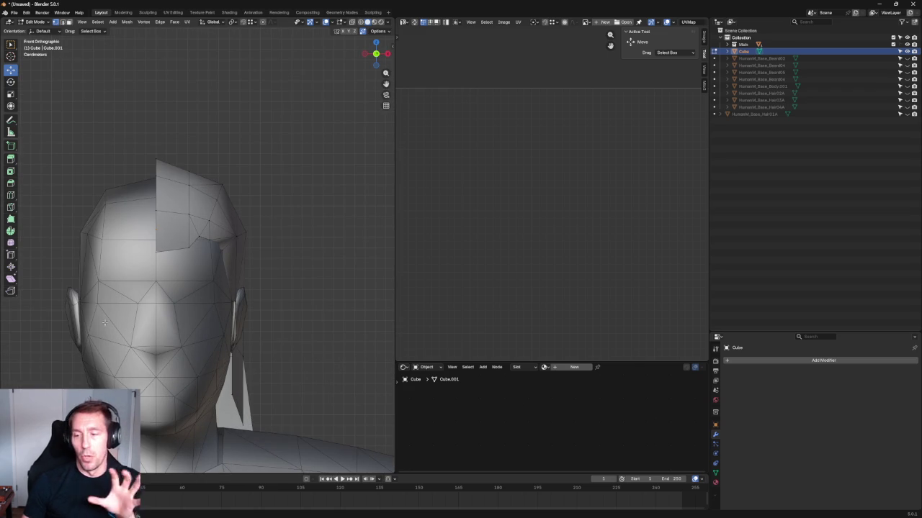
left_click(188, 248)
scroll(198, 241, "up", 3)
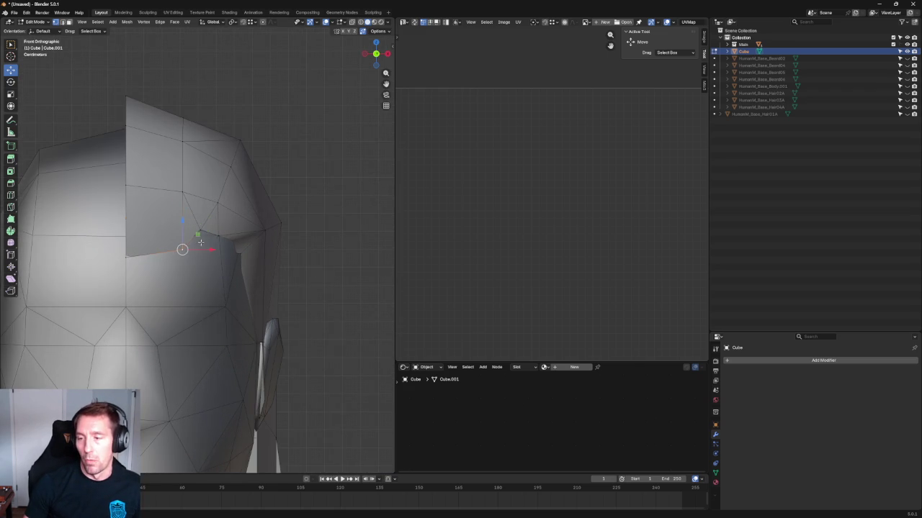
left_click_drag(198, 253, 191, 254)
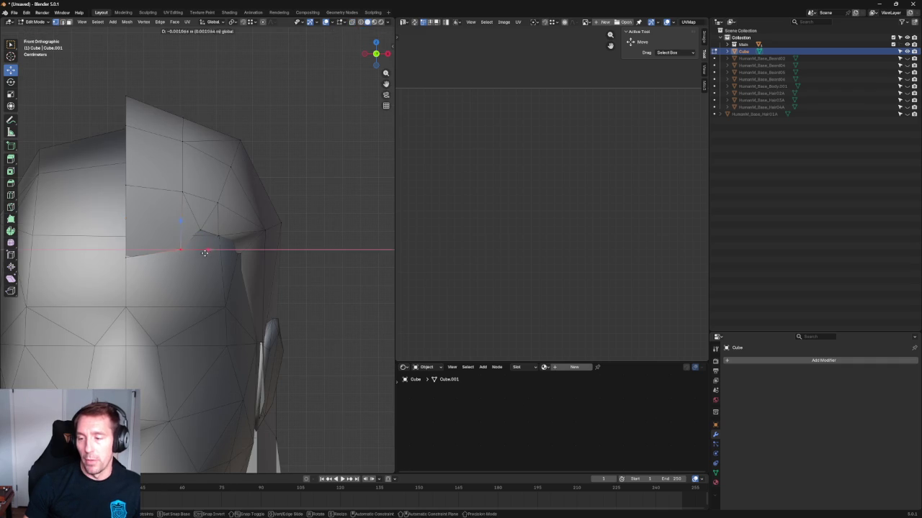
left_click_drag(176, 221, 177, 218)
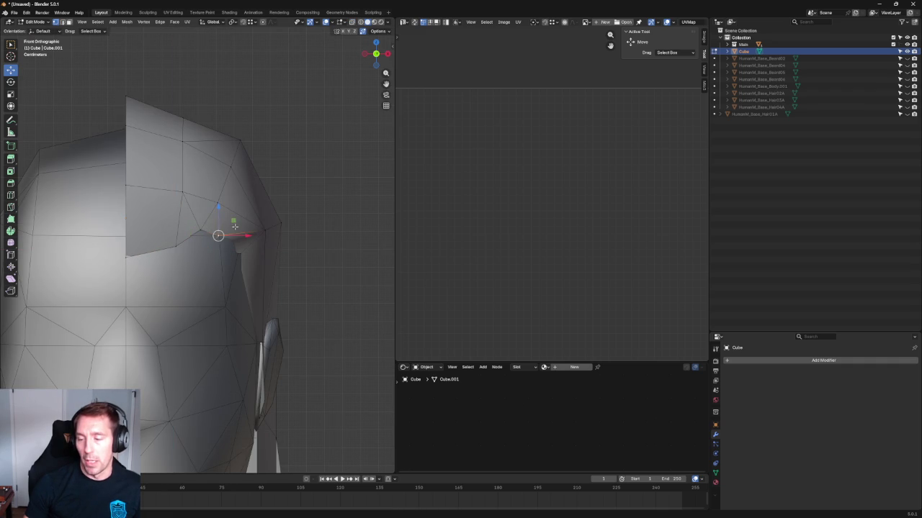
Step: Slide the temple hairline vertices sideways along X, checking from front, angled and side views
mouse_move(216, 230)
middle_mouse_down()
mouse_move(201, 224)
mouse_move(230, 238)
middle_mouse_up()
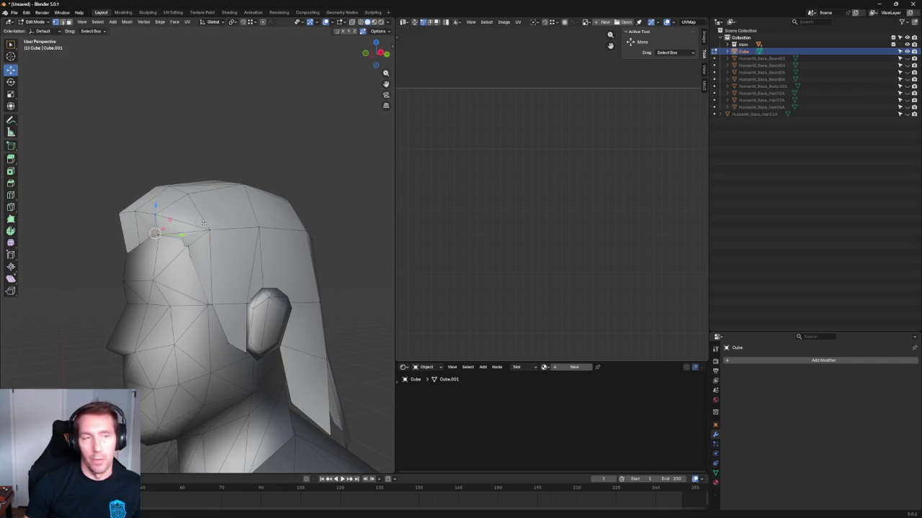
key("KP_1")
scroll(249, 255, "up", 5)
left_click_drag(265, 257, 270, 256)
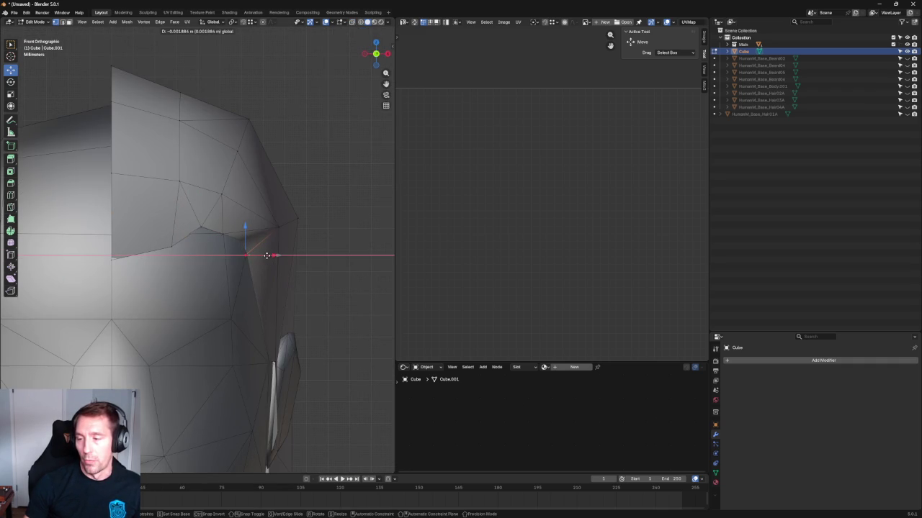
middle_click_drag(270, 256, 232, 241)
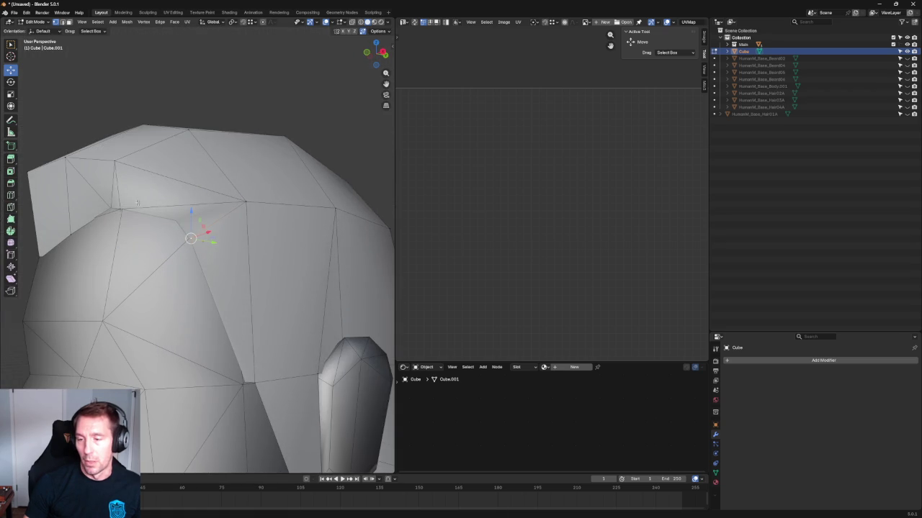
middle_click_drag(189, 229, 216, 266)
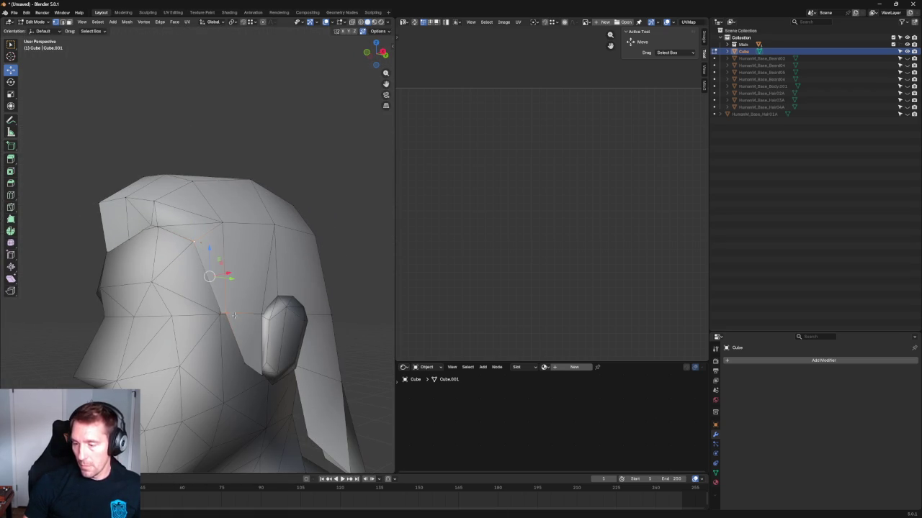
scroll(202, 240, "up", 5)
middle_click_drag(202, 240, 266, 315)
left_click_drag(268, 315, 268, 315)
key("KP_3")
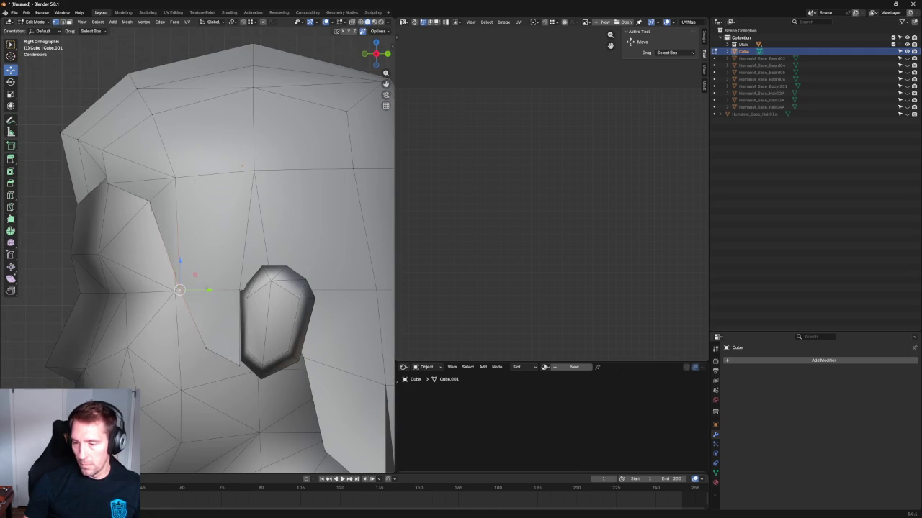
Step: Check the hair from a three-quarter view, then bring up the HumanHair (2).png reference in XnView
scroll(200, 292, "down", 5)
mouse_move(200, 291)
middle_mouse_down()
mouse_move(252, 298)
mouse_move(255, 286)
mouse_move(255, 318)
middle_mouse_up()
middle_click_drag(213, 335, 210, 318)
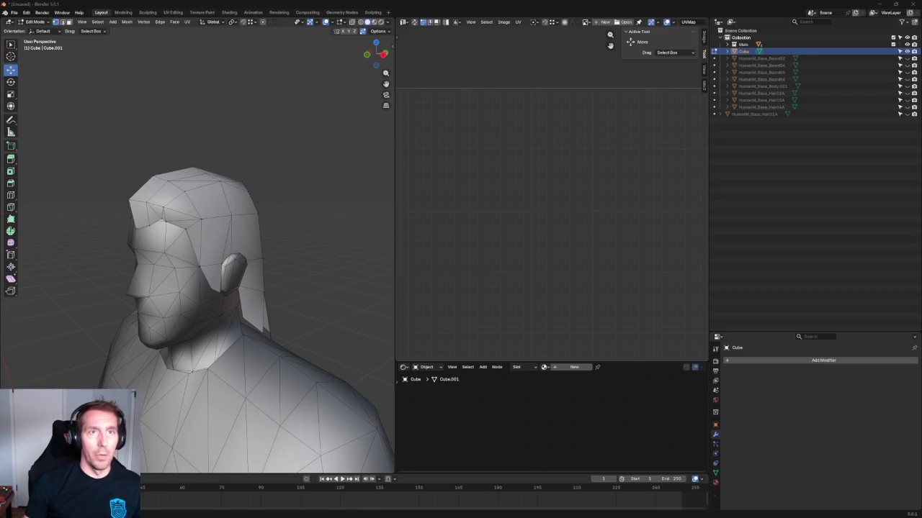
key("alt+Tab")
mouse_move(656, 65)
left_mouse_down()
mouse_move(635, 54)
mouse_move(661, 40)
left_mouse_up()
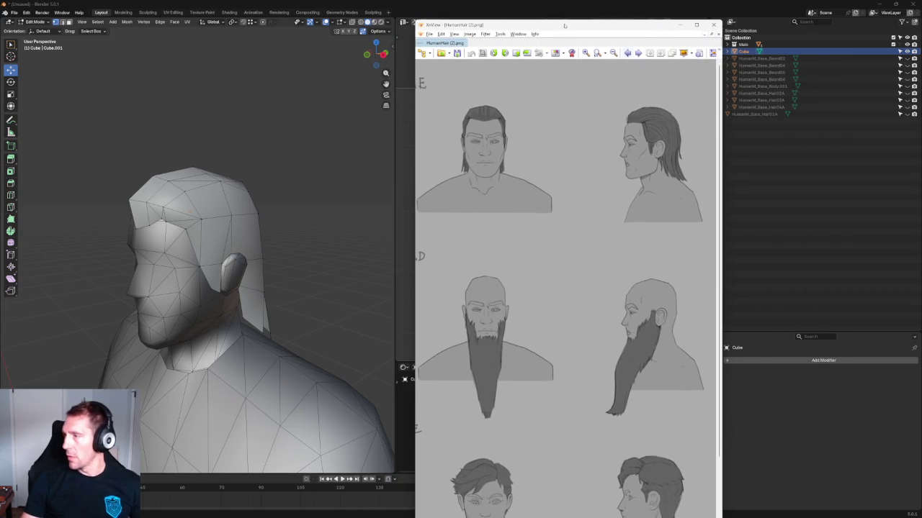
Step: Move the XnView reference window over to the right side of the screen
right_click(535, 27)
left_click(535, 28)
mouse_move(517, 27)
left_mouse_down()
mouse_move(692, 21)
mouse_move(713, 9)
left_mouse_up()
Step: Make the Blender window narrower and taller beside the reference, and widen its 3D view
left_click(538, 6)
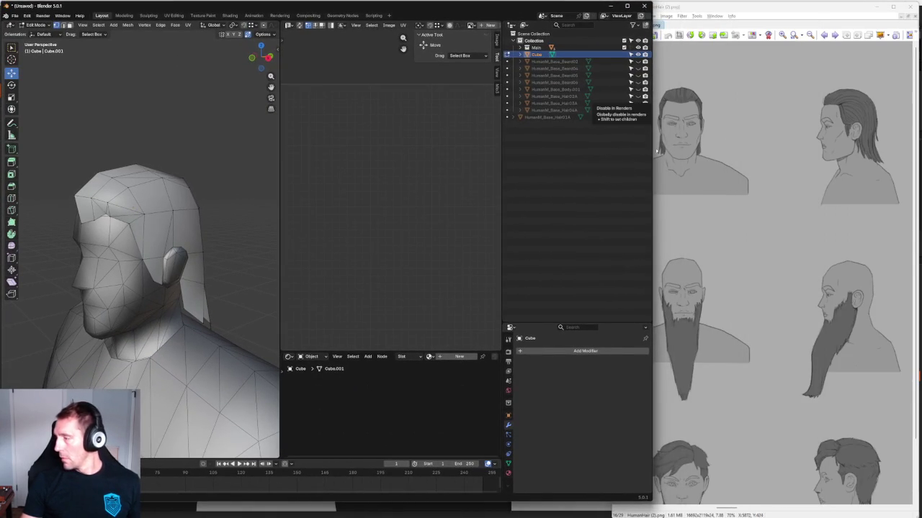
left_click_drag(652, 146, 644, 149)
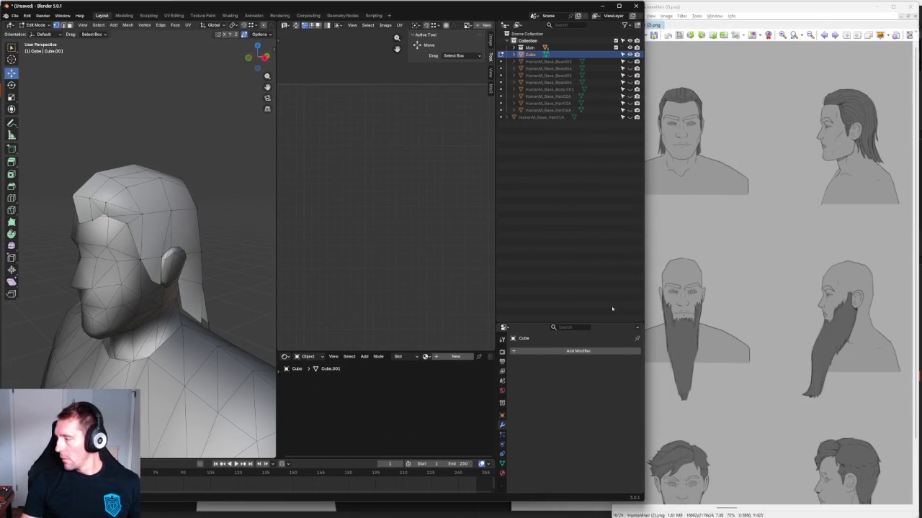
left_click_drag(507, 504, 507, 517)
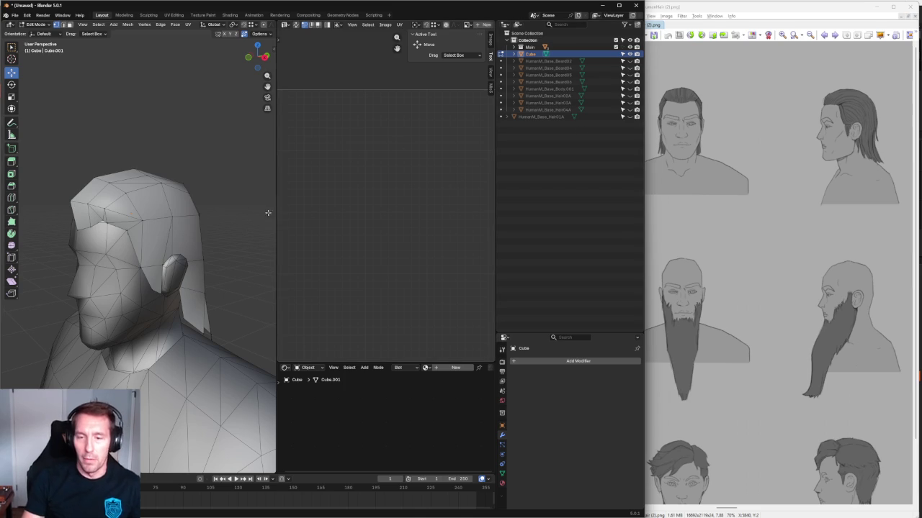
left_click_drag(279, 201, 543, 163)
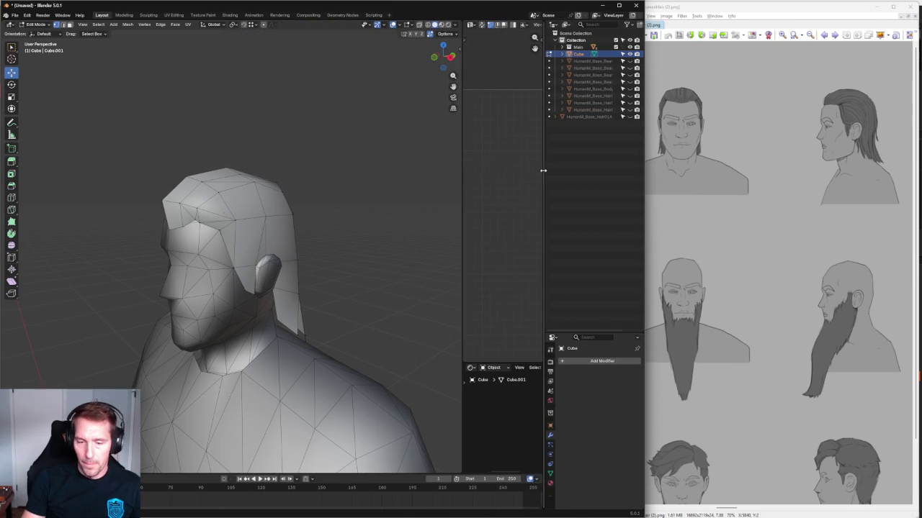
Step: In right side view, move the hairline corner vertex above the temple up and back, then along X
scroll(258, 252, "up", 4)
middle_click_drag(258, 251, 379, 175)
key("KP_3")
scroll(352, 181, "down", 2)
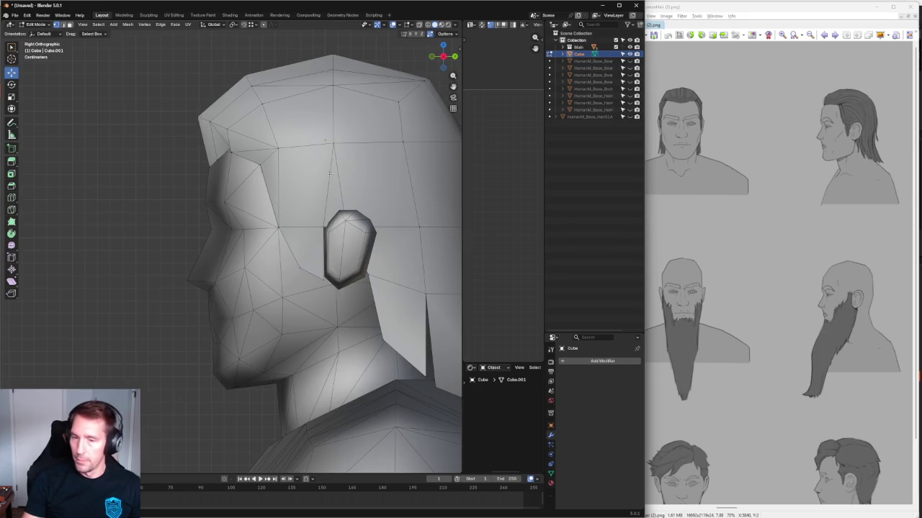
scroll(293, 172, "up", 3)
key("alt+z")
left_click(276, 148)
key("alt+z")
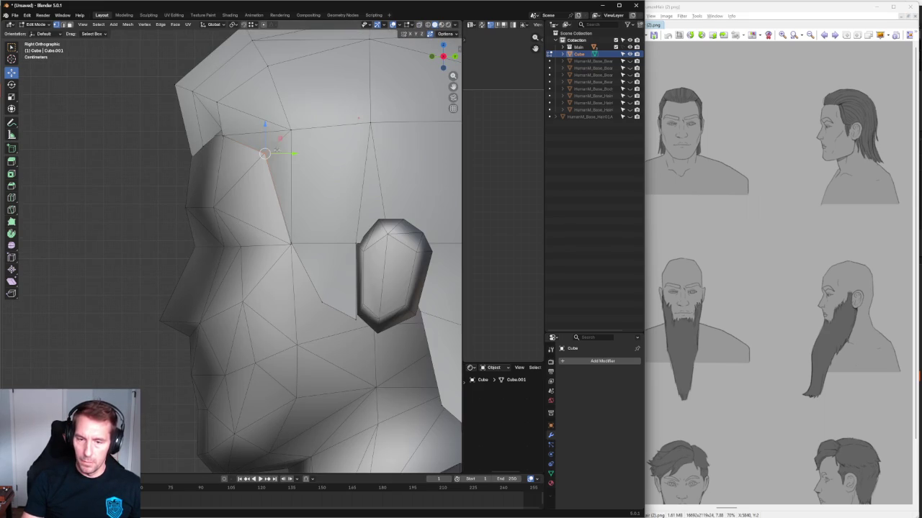
left_click_drag(265, 153, 293, 134)
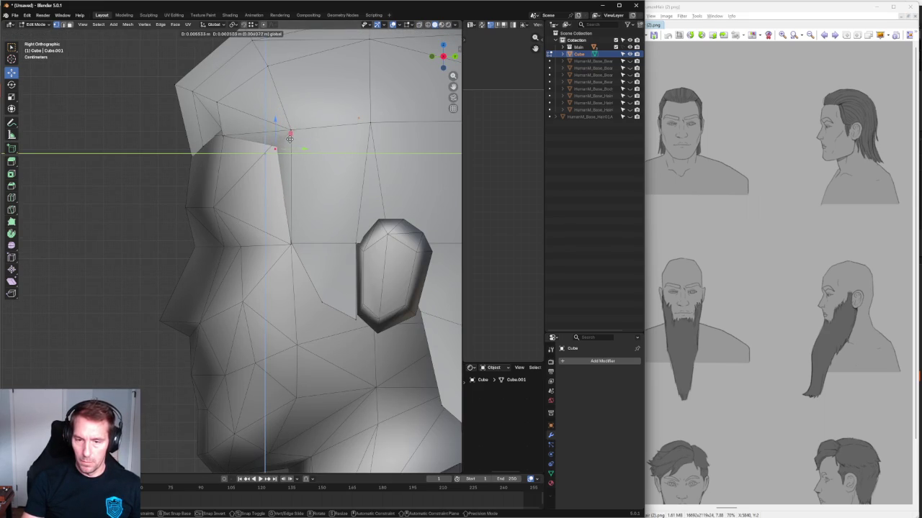
left_click_drag(293, 134, 290, 134)
middle_click_drag(275, 149, 317, 149)
left_click_drag(342, 151, 343, 150)
middle_click_drag(368, 164, 308, 197)
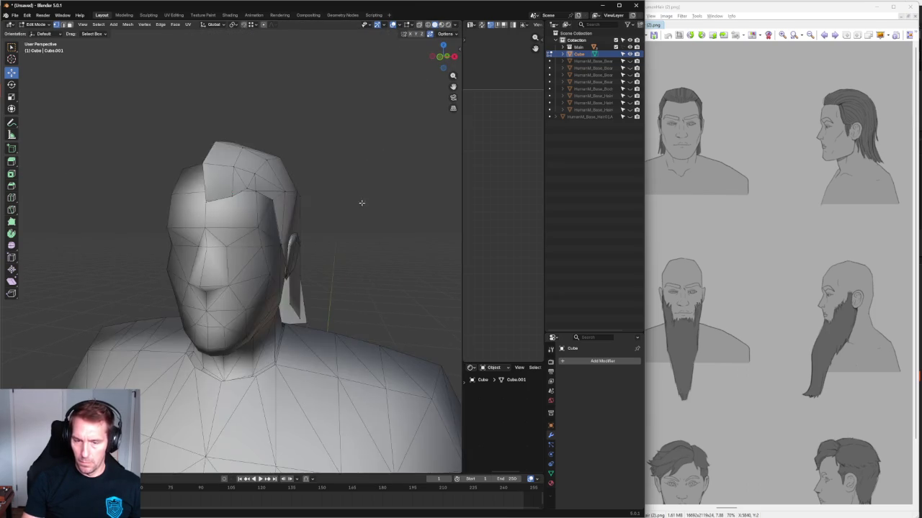
Step: Nudge the corner vertex of the notch above the ear into place
scroll(308, 196, "up", 5)
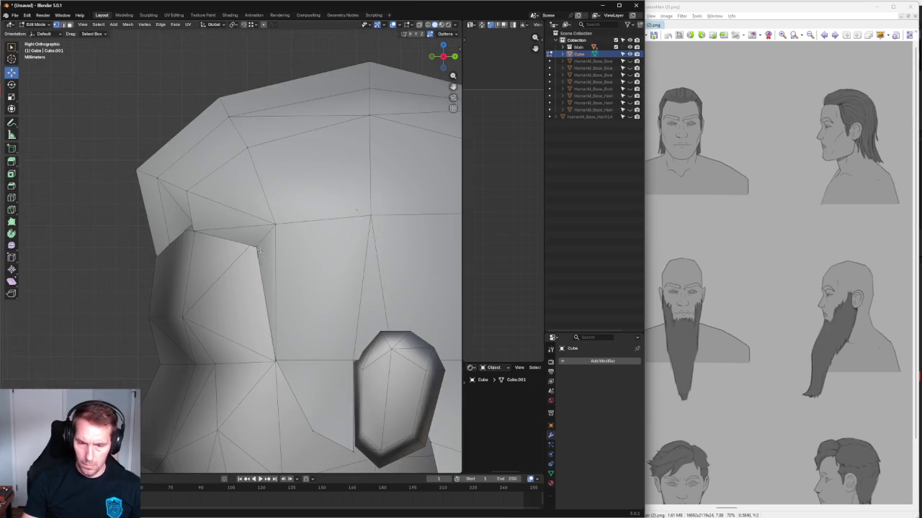
scroll(260, 249, "up", 2)
left_click(270, 240)
left_click_drag(299, 240, 266, 298)
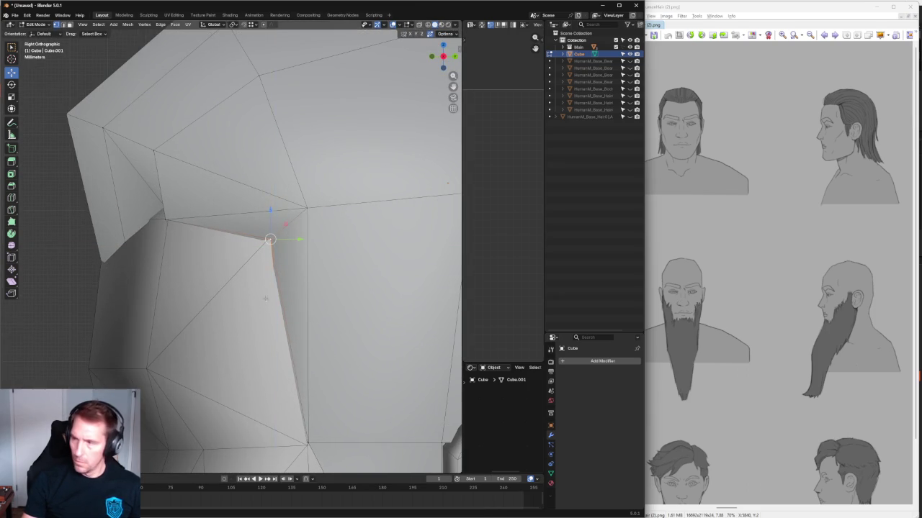
scroll(266, 298, "down", 3)
scroll(207, 228, "down", 3)
scroll(216, 235, "up", 2)
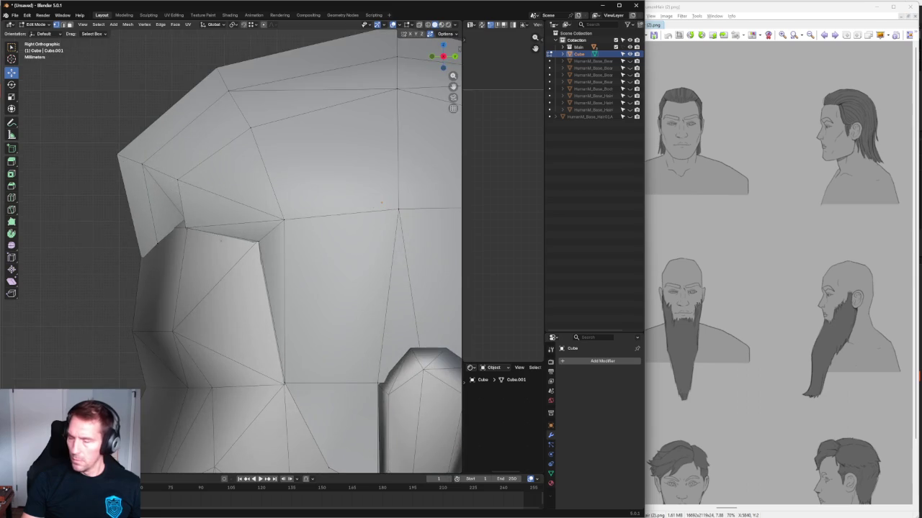
scroll(172, 232, "up", 2)
scroll(168, 232, "down", 2)
Step: Raise the hair outline vertex near the ear and the hairline edge vertically along Z
left_click(142, 259)
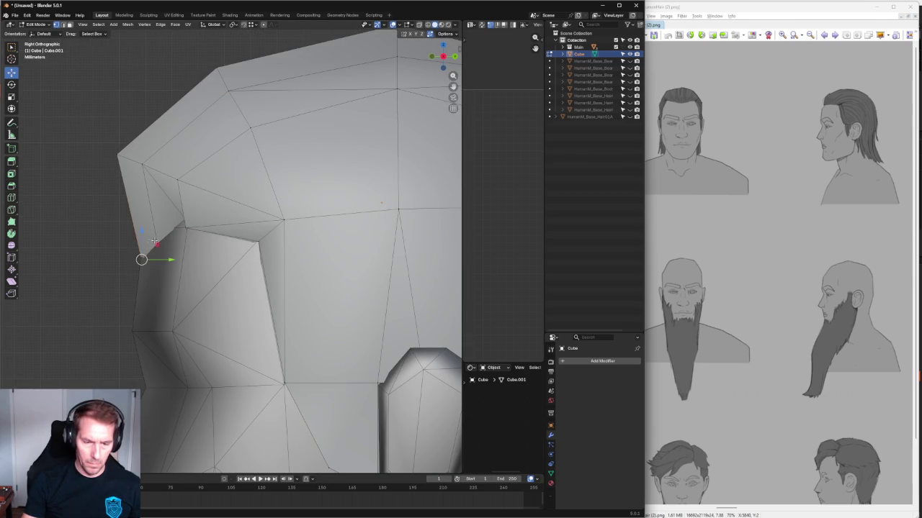
key("g")
key("z")
key("Escape")
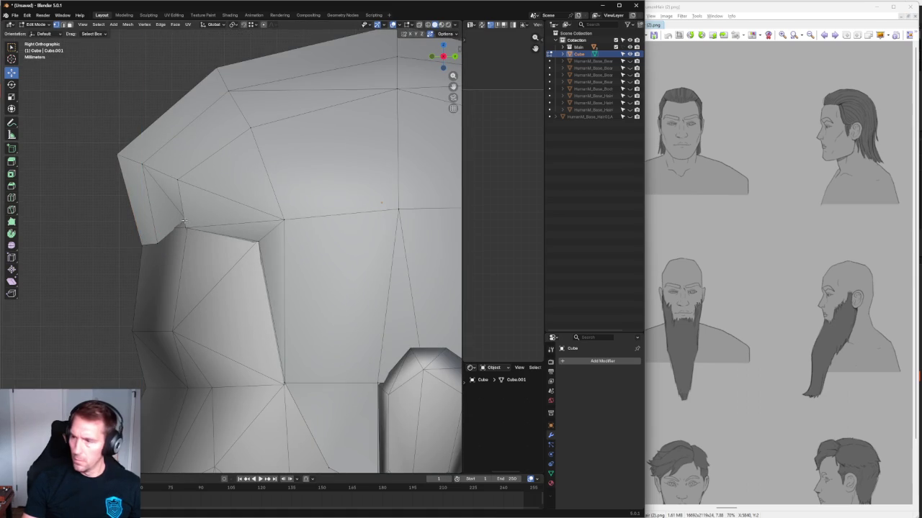
key("KP_1")
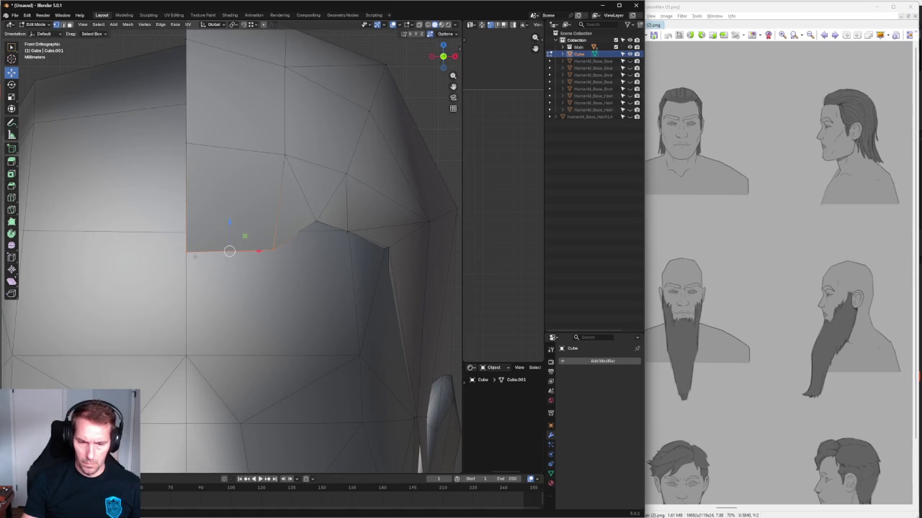
key("g")
key("z")
key("Escape")
key("g")
key("z")
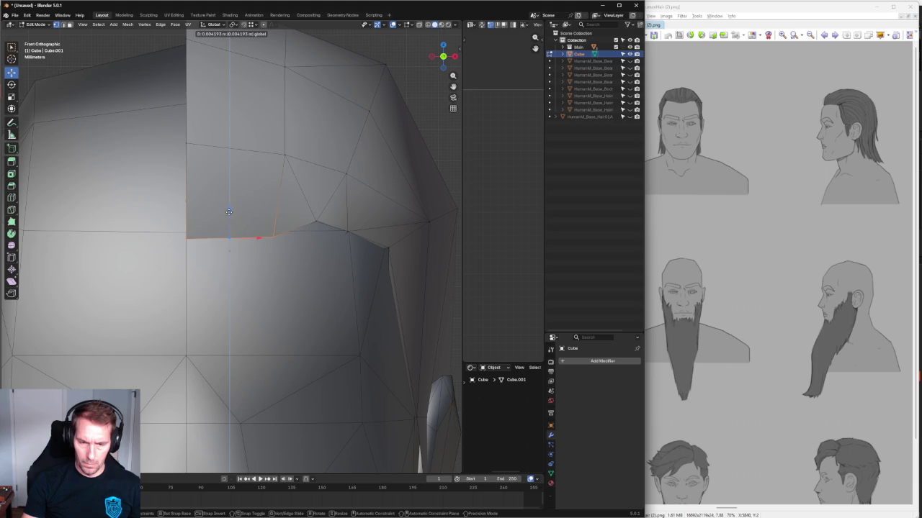
left_click(228, 210)
Step: In side view, shift the corner vertex along Y toward the face
scroll(228, 211, "down", 5)
key("KP_3")
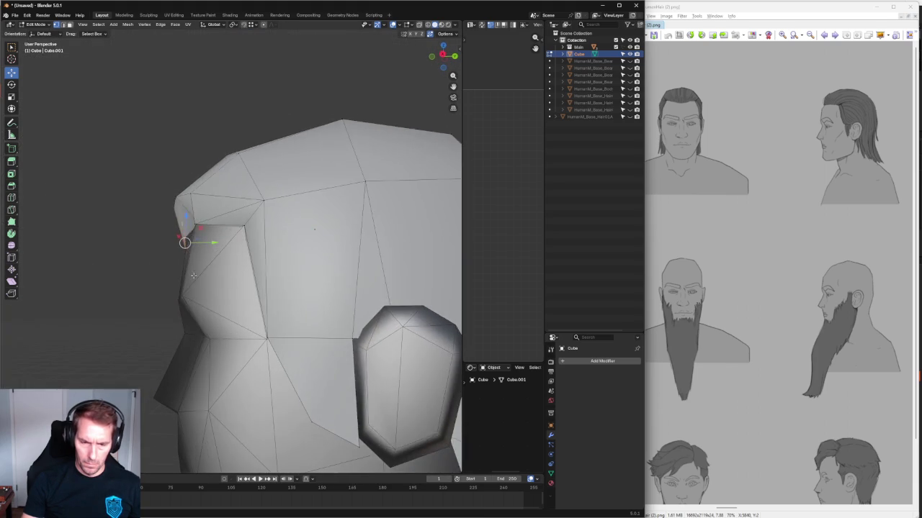
scroll(200, 270, "up", 3)
key("g")
key("y")
key("Escape")
key("g")
key("y")
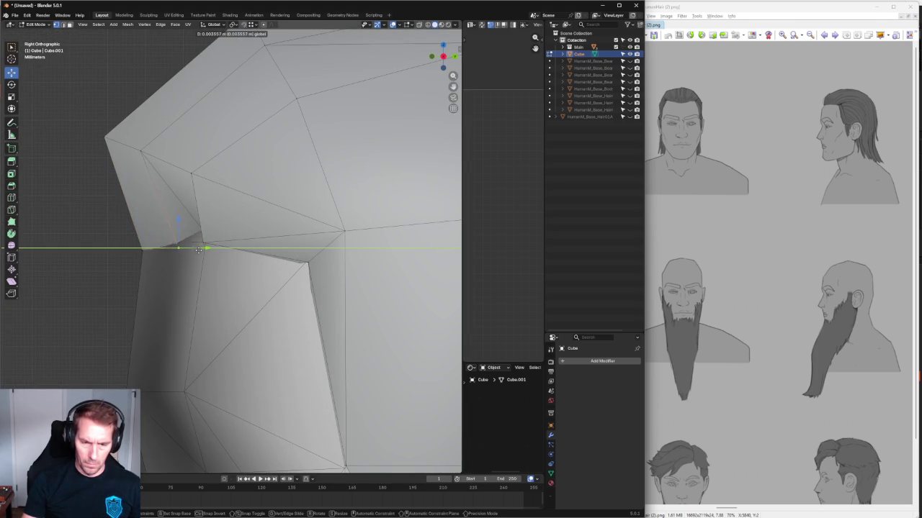
left_click(184, 249)
middle_click_drag(190, 250, 264, 253)
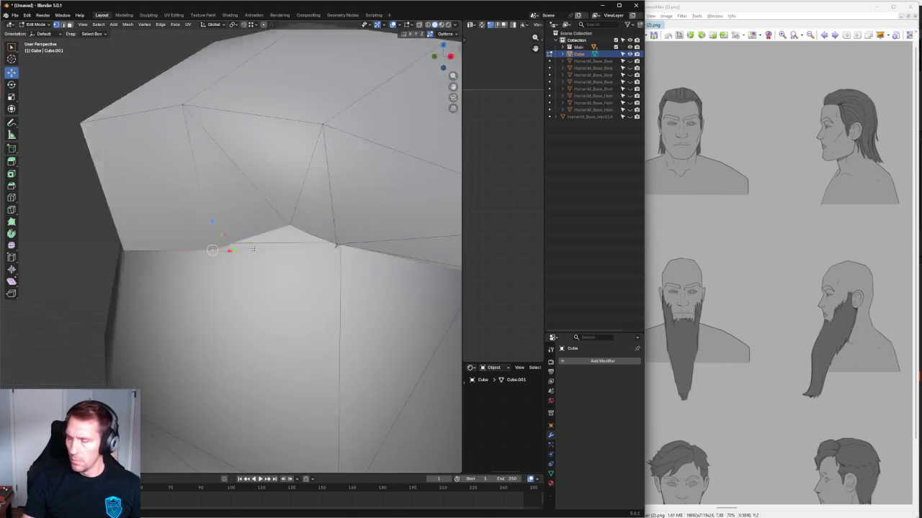
scroll(309, 233, "down", 2)
scroll(314, 235, "down", 1)
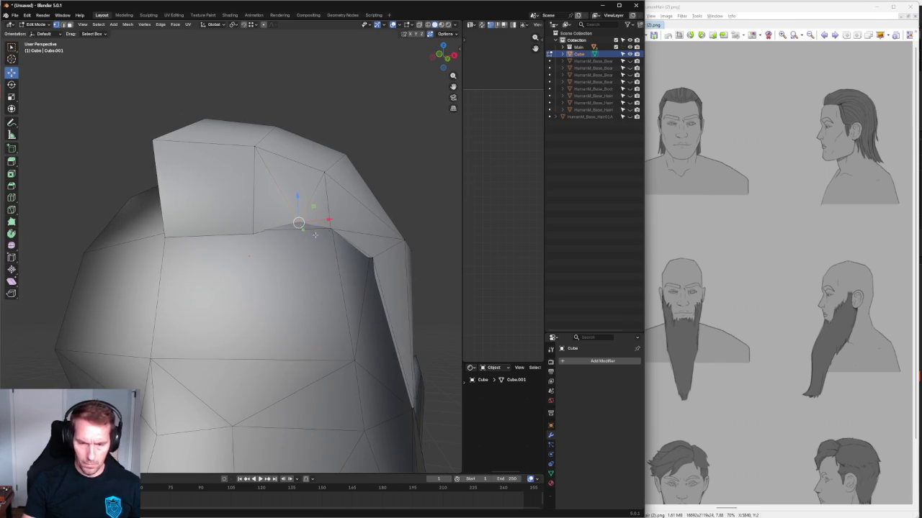
Step: Slide the corner vertex toward its neighbour, then shift the front corner vertices along Y
key("shift+Tab")
key("g")
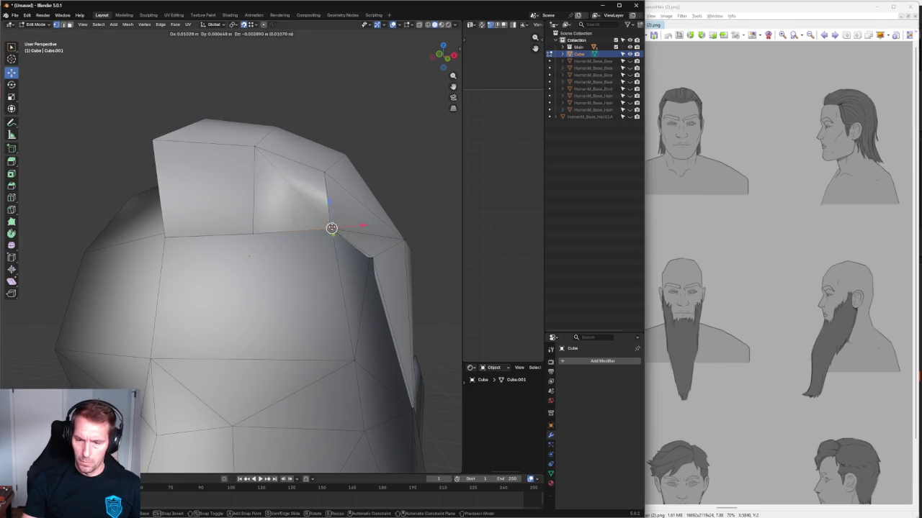
left_click(319, 225)
mouse_move(404, 181)
middle_mouse_down()
mouse_move(287, 240)
mouse_move(261, 215)
middle_mouse_up()
scroll(261, 216, "up", 3)
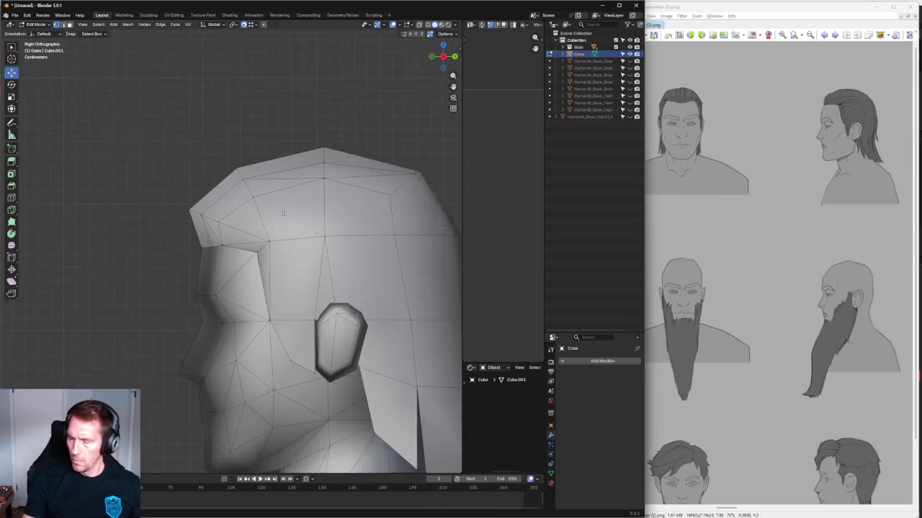
scroll(261, 215, "up", 3)
left_click_drag(177, 243, 195, 258)
key("g")
key("y")
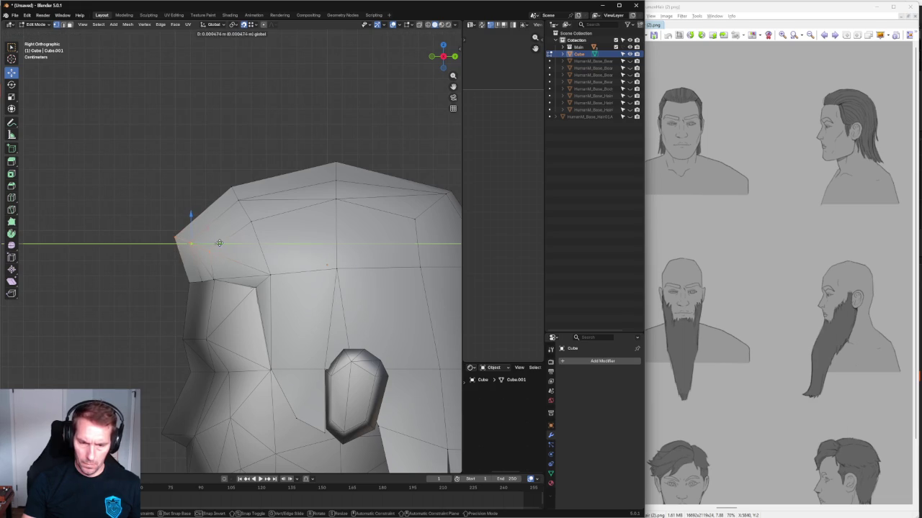
left_click(230, 261)
Step: With X-ray on, select the top-left and far-left hair vertices and try a Y move, then cancel it
scroll(230, 261, "down", 1)
middle_click_drag(285, 220, 260, 211, "shift")
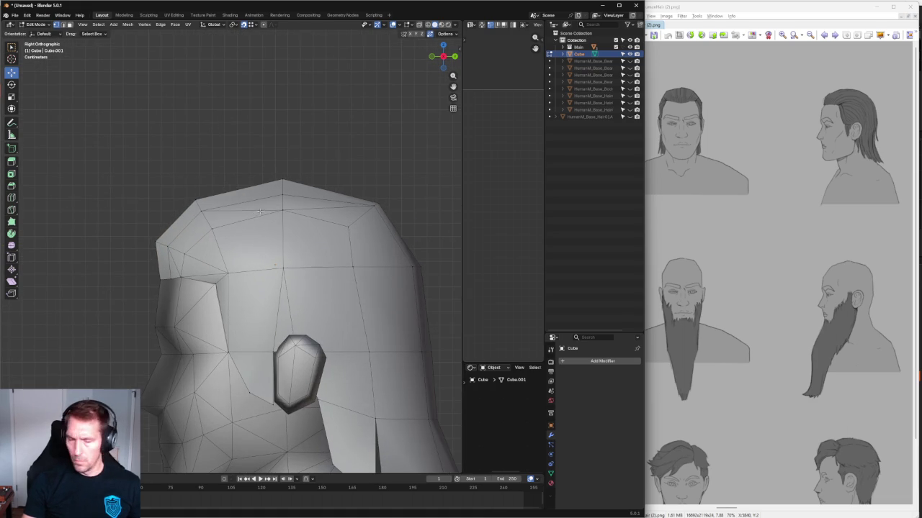
mouse_move(208, 220)
left_mouse_down()
mouse_move(193, 210)
mouse_move(227, 197)
left_mouse_up()
key("alt+z")
left_click_drag(137, 258, 180, 232)
key("g")
key("y")
key("Escape")
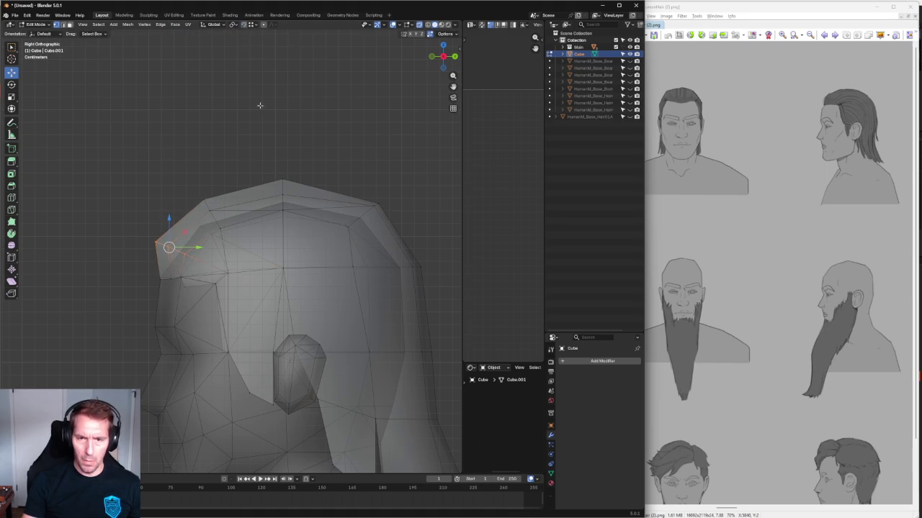
Step: Move the far-left hair vertices up and back, then nudge a neighbouring vertex
key("g")
left_click(192, 229)
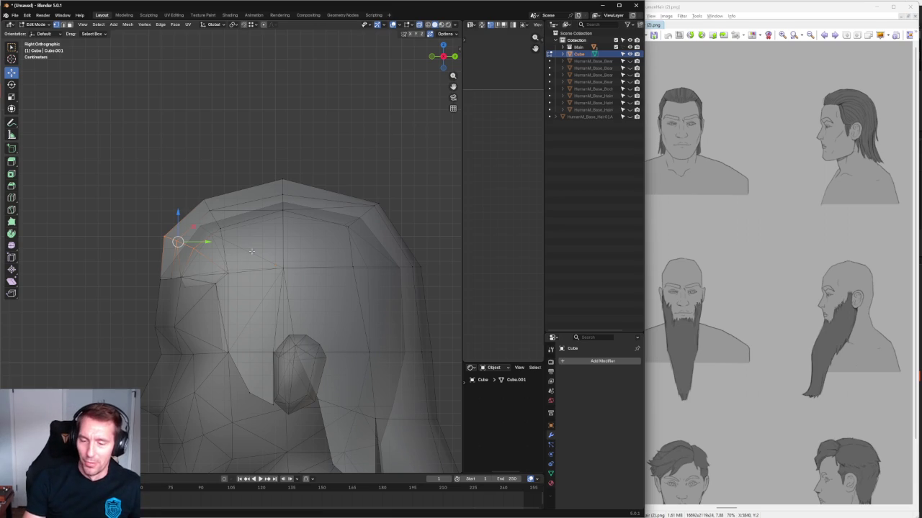
scroll(252, 251, "up", 1)
scroll(222, 238, "up", 2)
key("g")
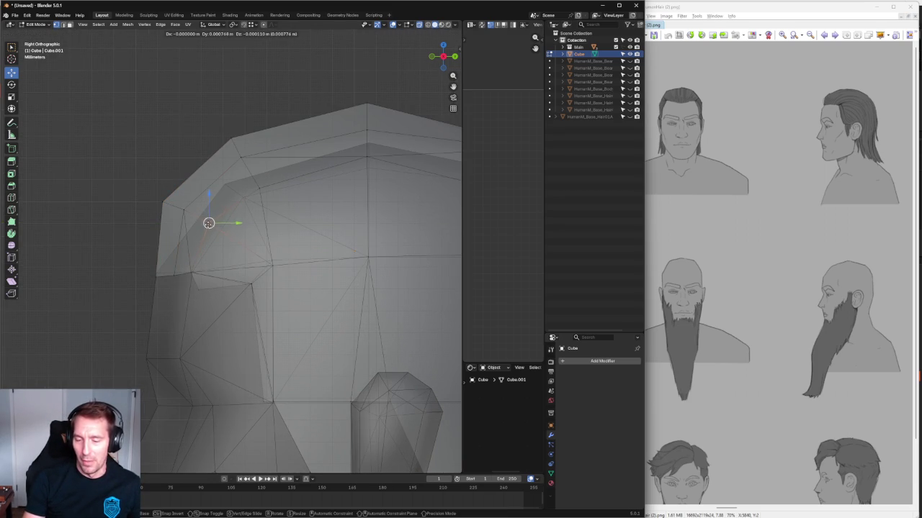
left_click(214, 219)
Step: Reposition the hair's upper edge loops, moving the lower loop only front-to-back along Y
left_click(284, 133, "alt")
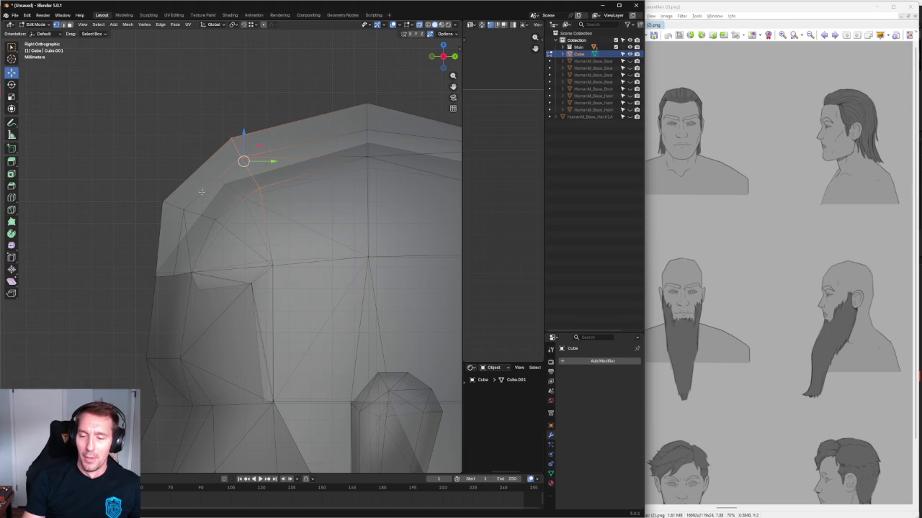
middle_click_drag(257, 193, 185, 202, "shift")
left_click(182, 170, "alt")
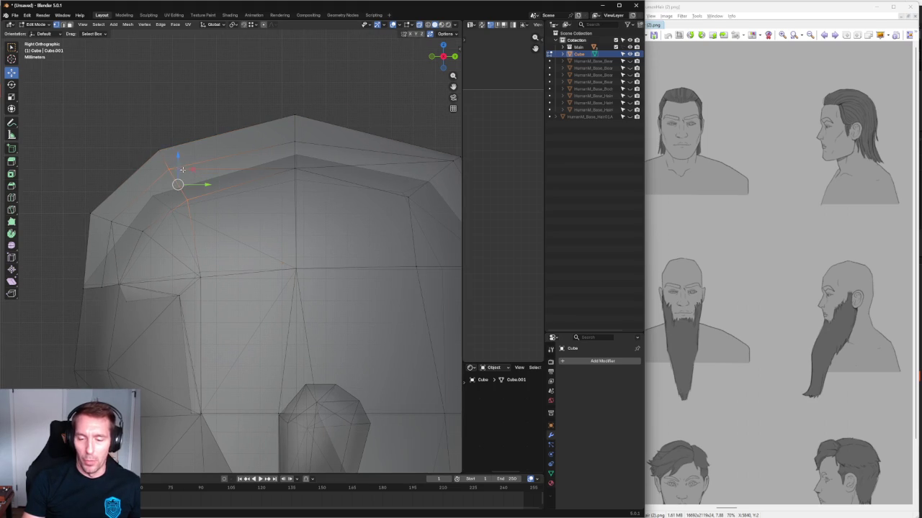
key("g")
key("shift+x")
left_click(196, 165)
left_click(200, 201, "alt")
key("g")
key("y")
left_click(202, 205)
Step: Adjust the height of the top-left corner vertex with a Z-constrained move
key("alt+a")
left_click(166, 169)
key("g")
key("z")
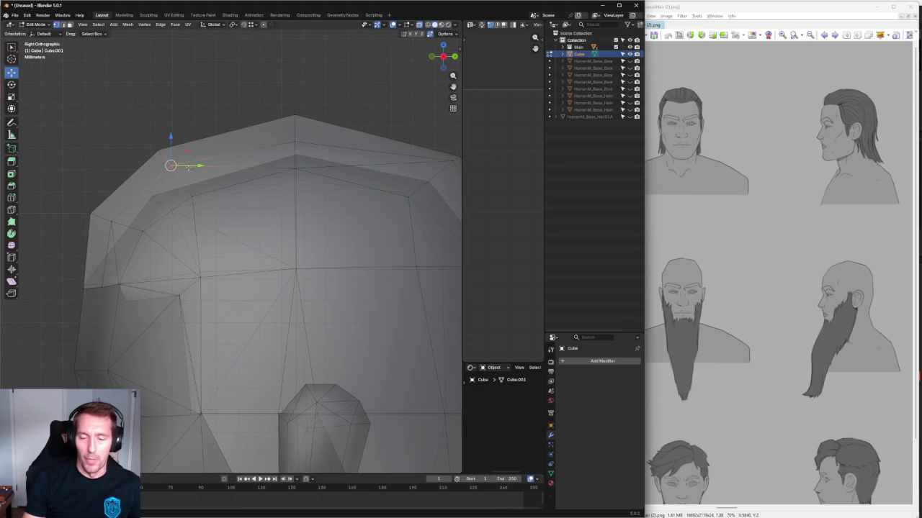
left_click(226, 168)
Step: In front view, lower the top vertex of the hair cap along Z
middle_click_drag(227, 168, 271, 175, "alt")
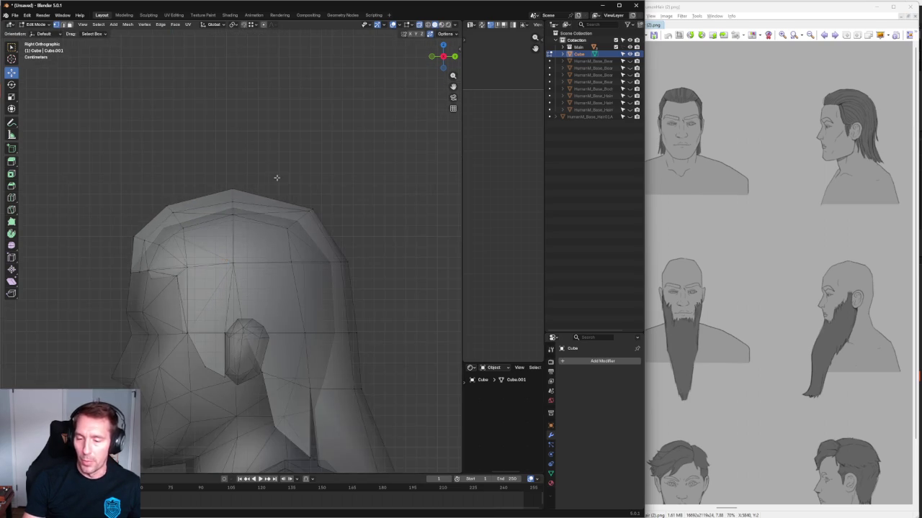
key("alt+z")
key("alt+z")
left_click_drag(290, 157, 242, 193)
key("alt+z")
key("g")
key("z")
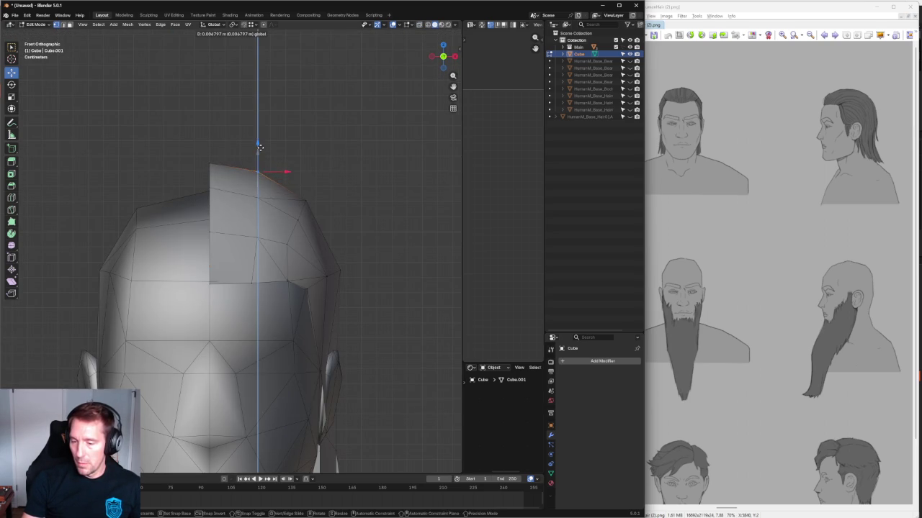
left_click(288, 172)
key("ctrl+z")
key("g")
key("z")
key("Escape")
Step: Move a lower front-hairline vertex vertically, then check from above and return to front view
left_click(249, 285)
key("g")
key("z")
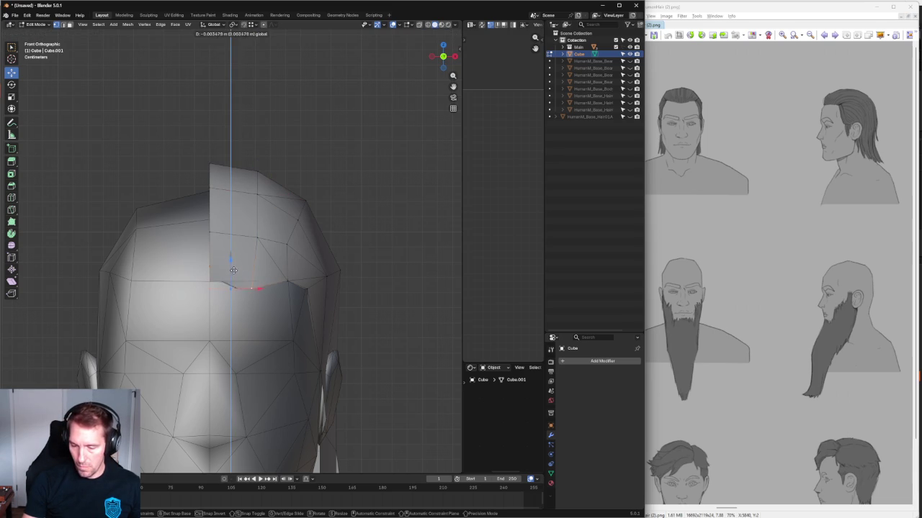
left_click(234, 272)
middle_click_drag(234, 272, 326, 357)
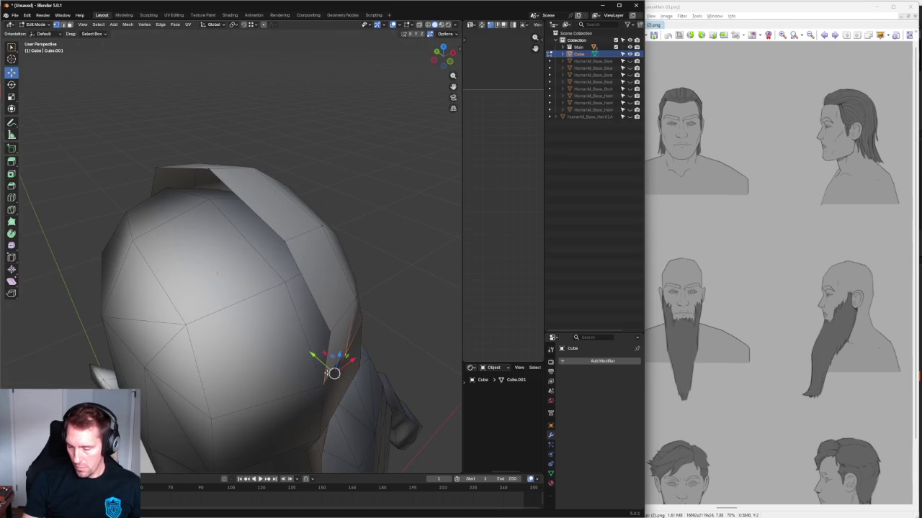
key("KP_1")
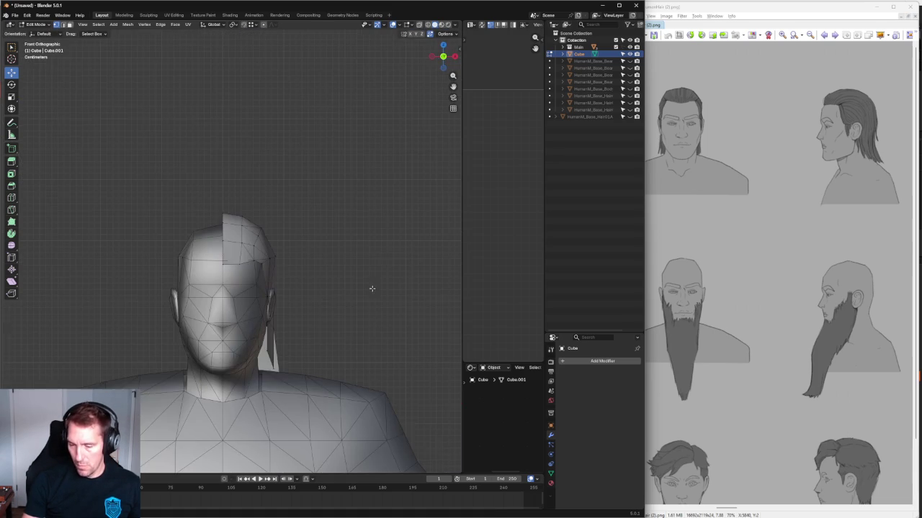
scroll(294, 272, "up", 3)
Step: In side view, scale the hair reference image to 3.002 and align it with the head
key("Tab")
key("KP_3")
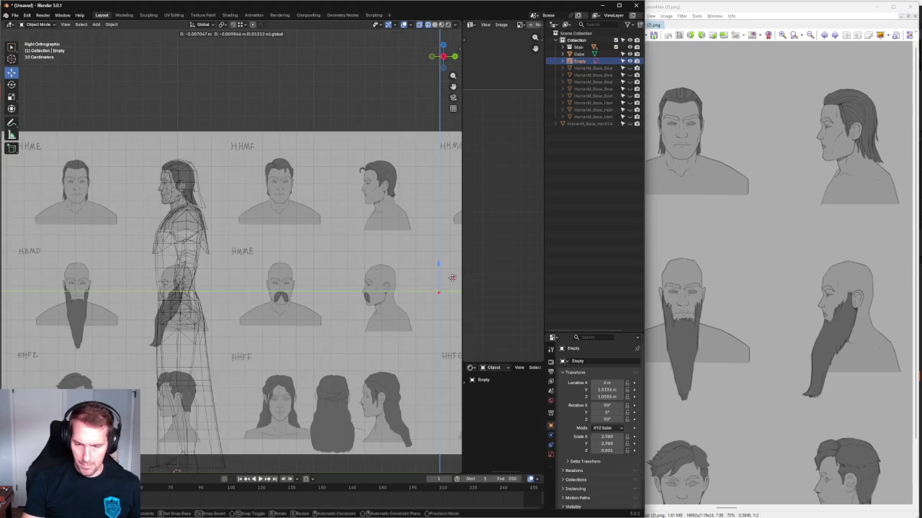
key("shift+space")
key("s")
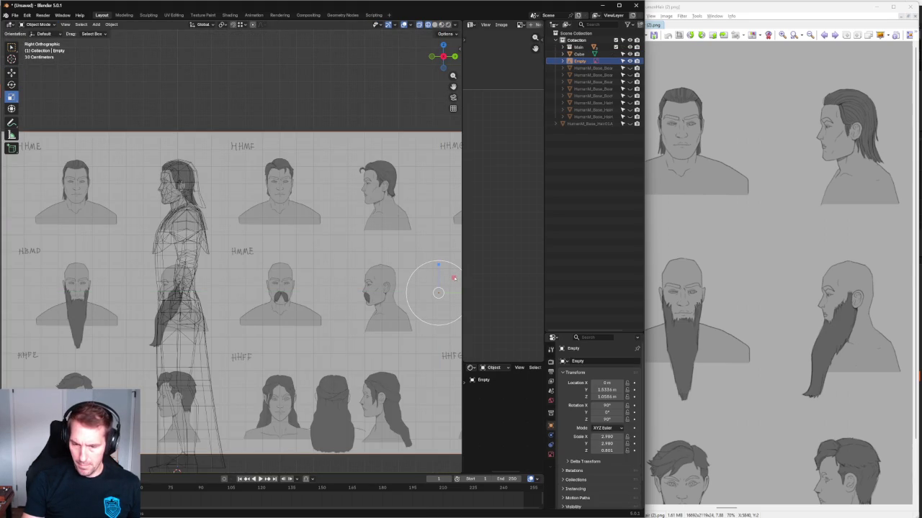
left_click_drag(458, 295, 440, 292)
key("shift+space")
key("g")
Step: Edit the hair mesh, pulling its back-edge and crown vertices onto the reference hair outline
scroll(174, 135, "up", 3)
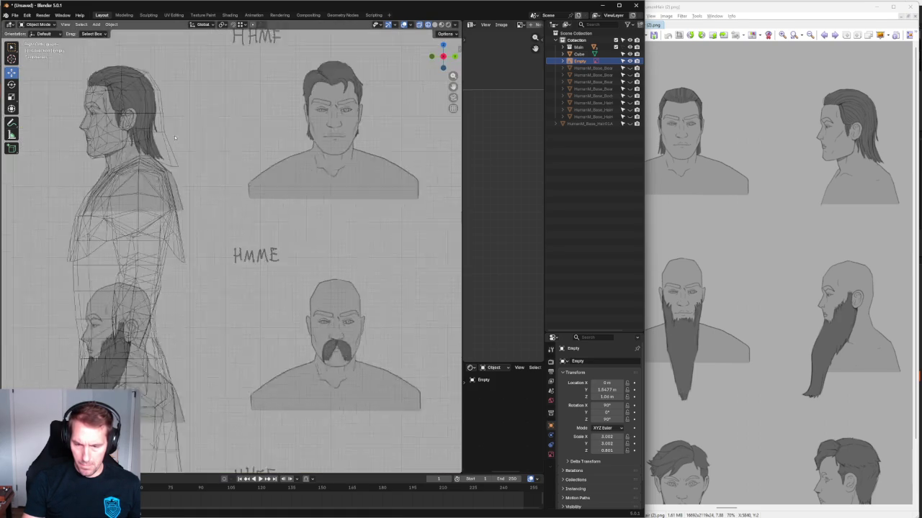
scroll(174, 135, "up", 2)
scroll(174, 136, "up", 2)
scroll(279, 283, "up", 1)
left_click(209, 306)
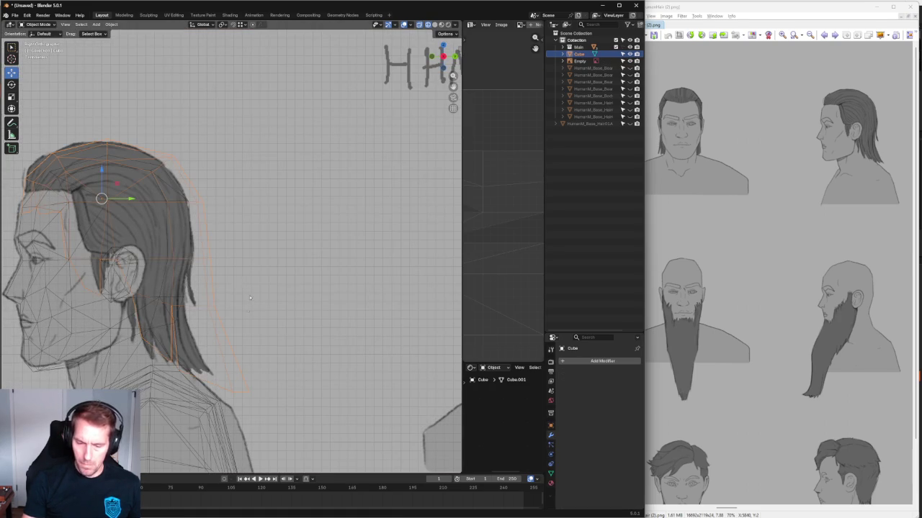
key("Tab")
left_click_drag(232, 311, 223, 307)
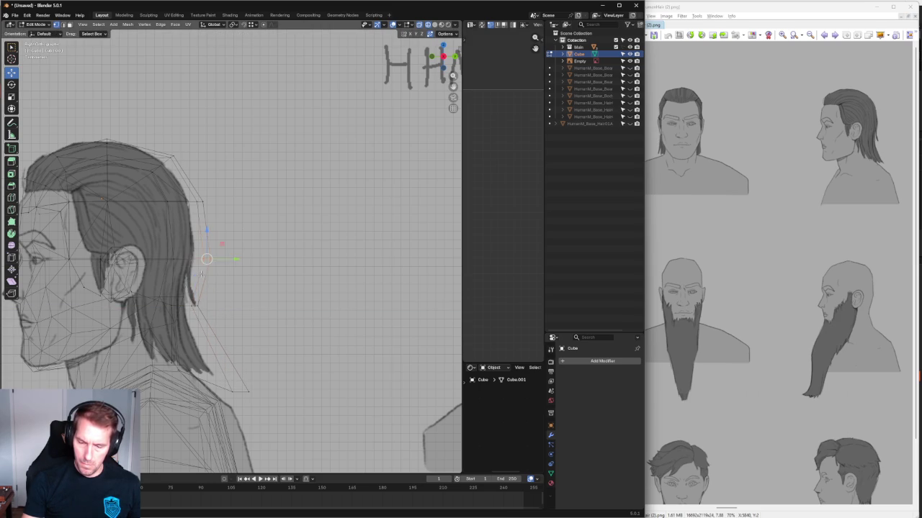
left_click_drag(202, 273, 228, 261)
left_click(229, 238)
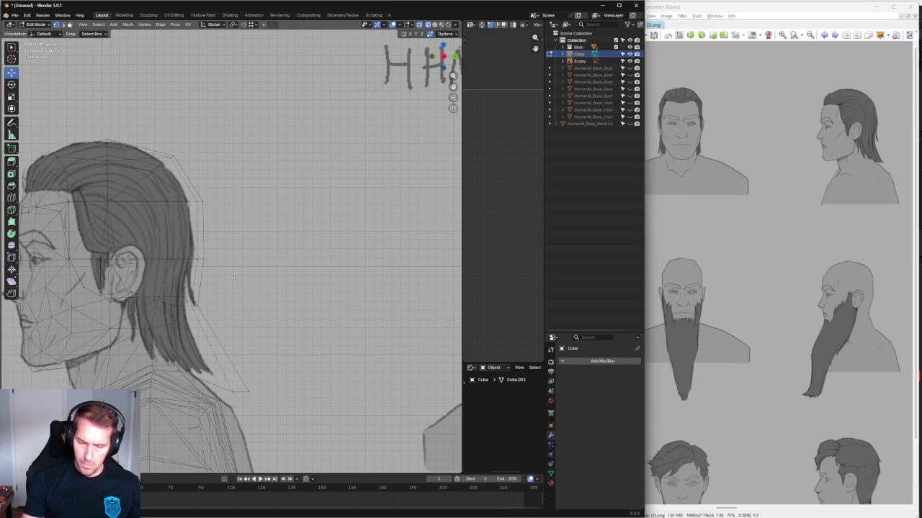
left_click(216, 193)
left_click_drag(240, 194, 245, 196)
middle_click_drag(245, 195, 288, 187)
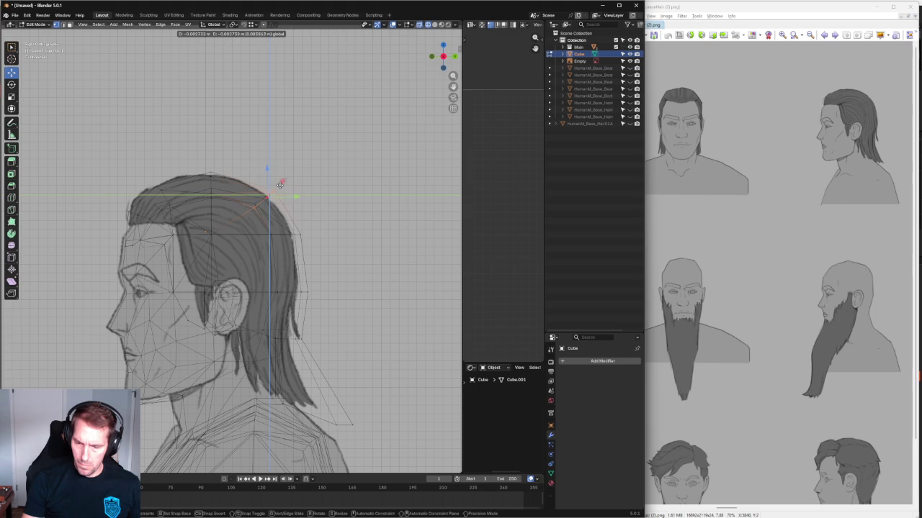